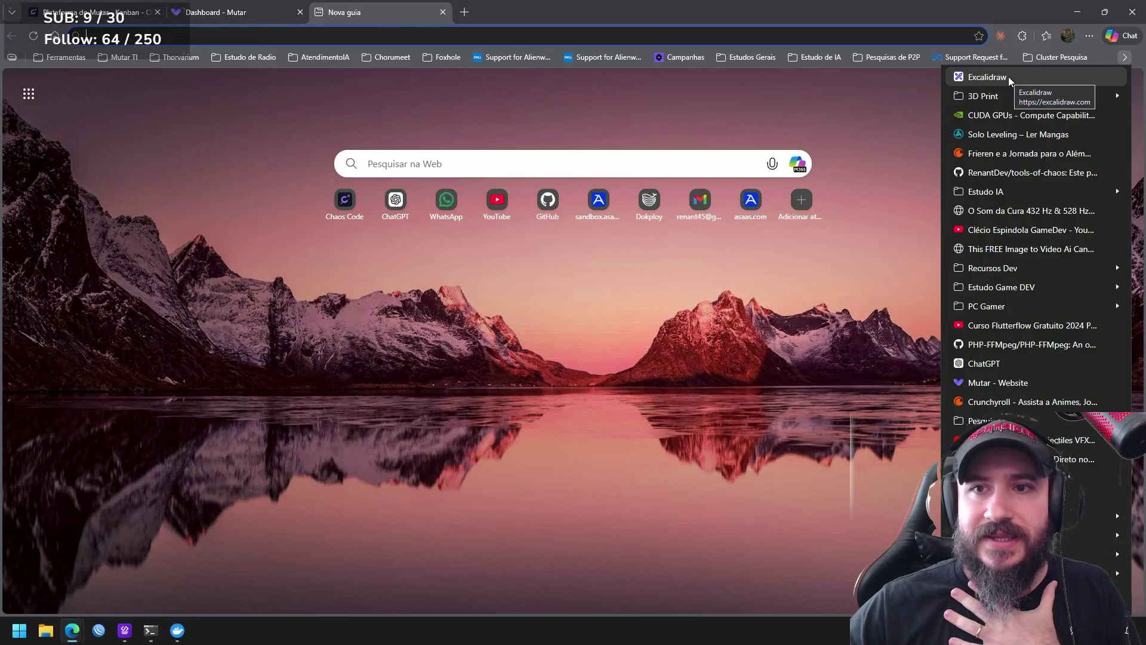
Open the Excalidraw whiteboard from the bookmarks and pan to empty canvas beside the stage diagrams
left_click(988, 77)
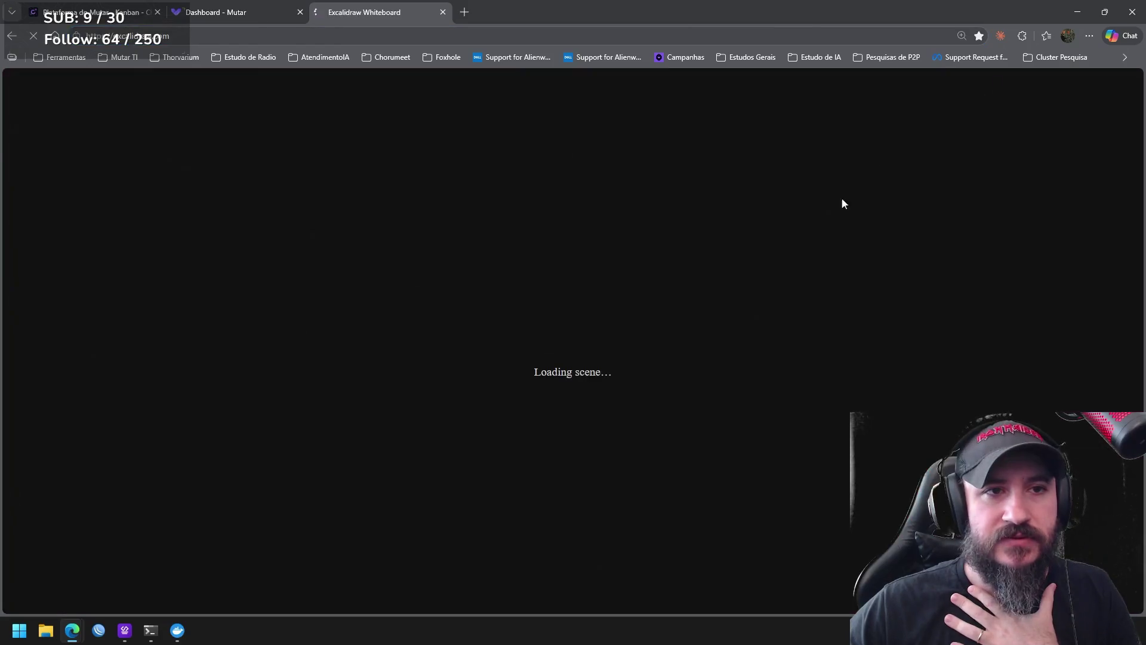
left_click_drag(1045, 292, 247, 181)
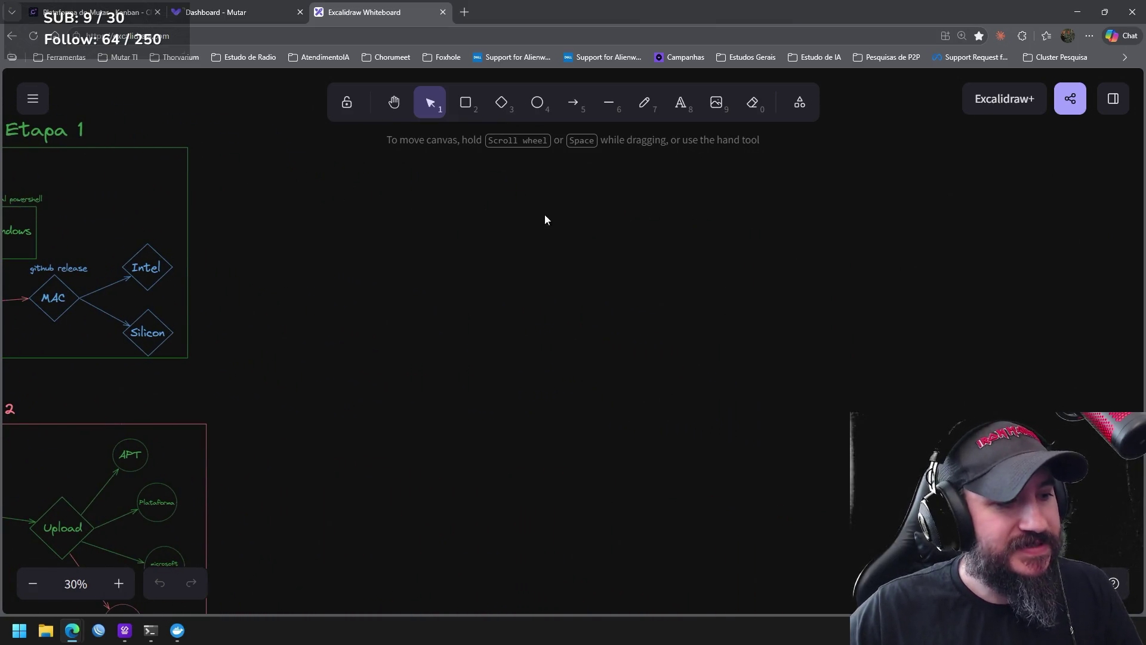
left_click_drag(724, 233, 565, 258)
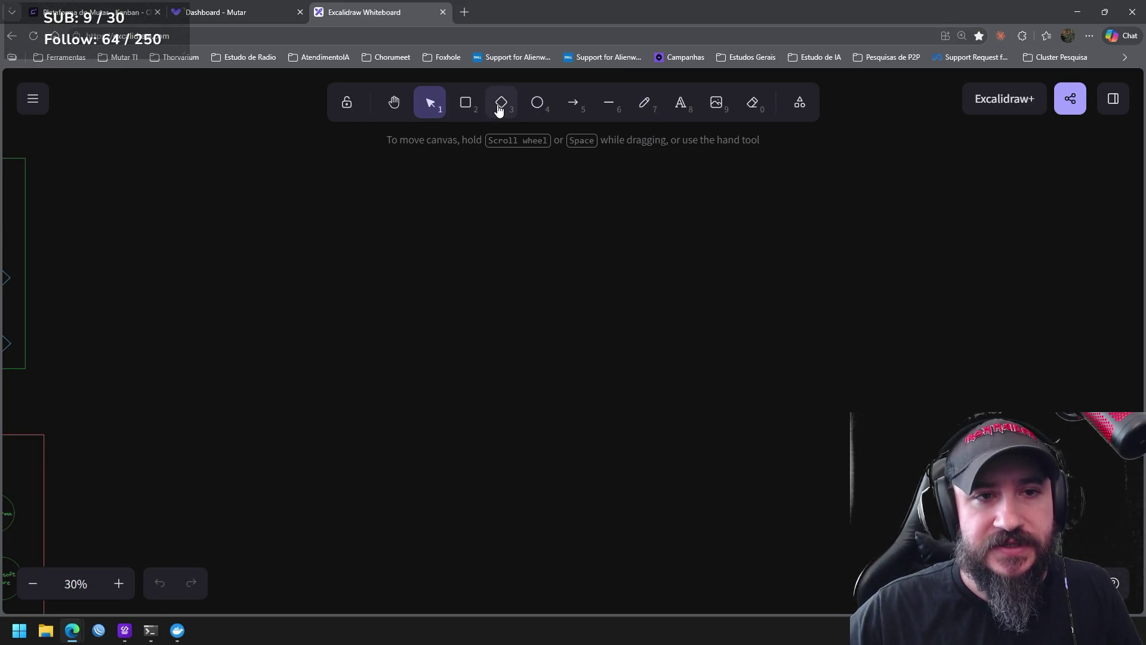
Draw a tall rectangle on the empty canvas with an enlarged 'Modelo' text label above it
left_click(465, 106)
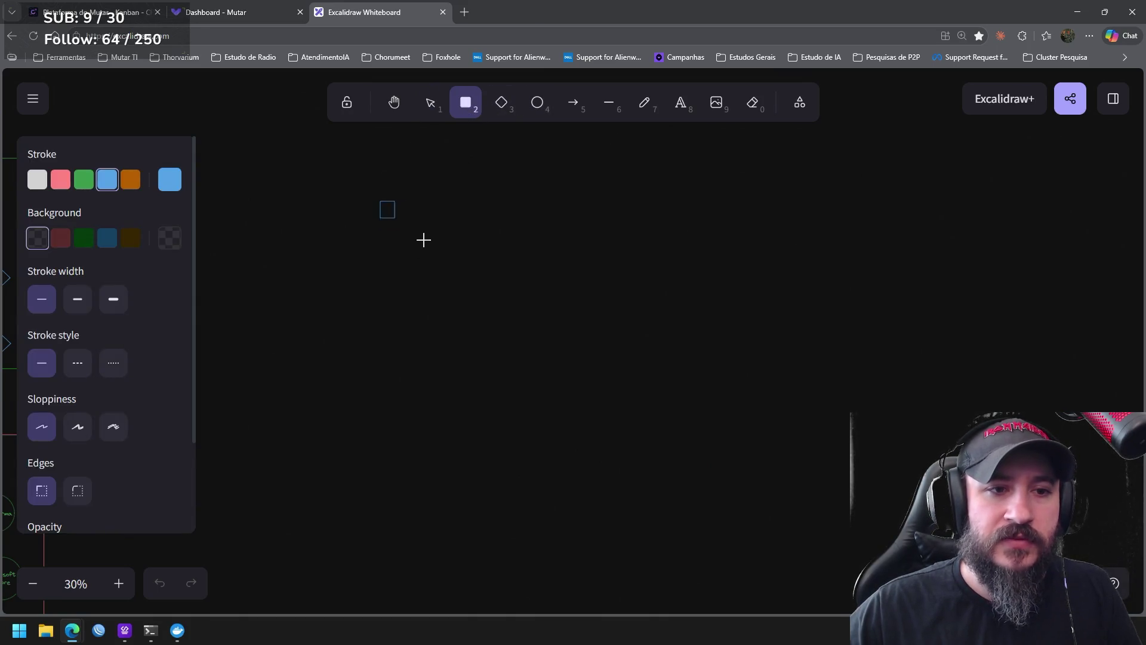
left_click_drag(423, 239, 466, 313)
left_click(686, 108)
left_click(403, 187)
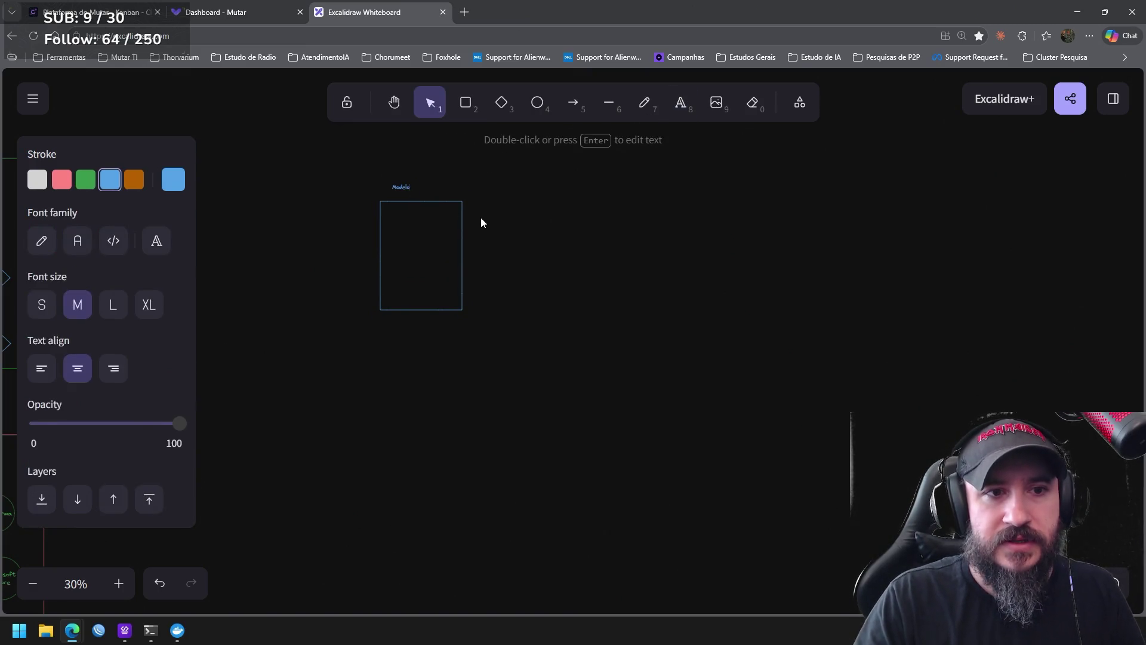
left_click(484, 217)
left_click(403, 188)
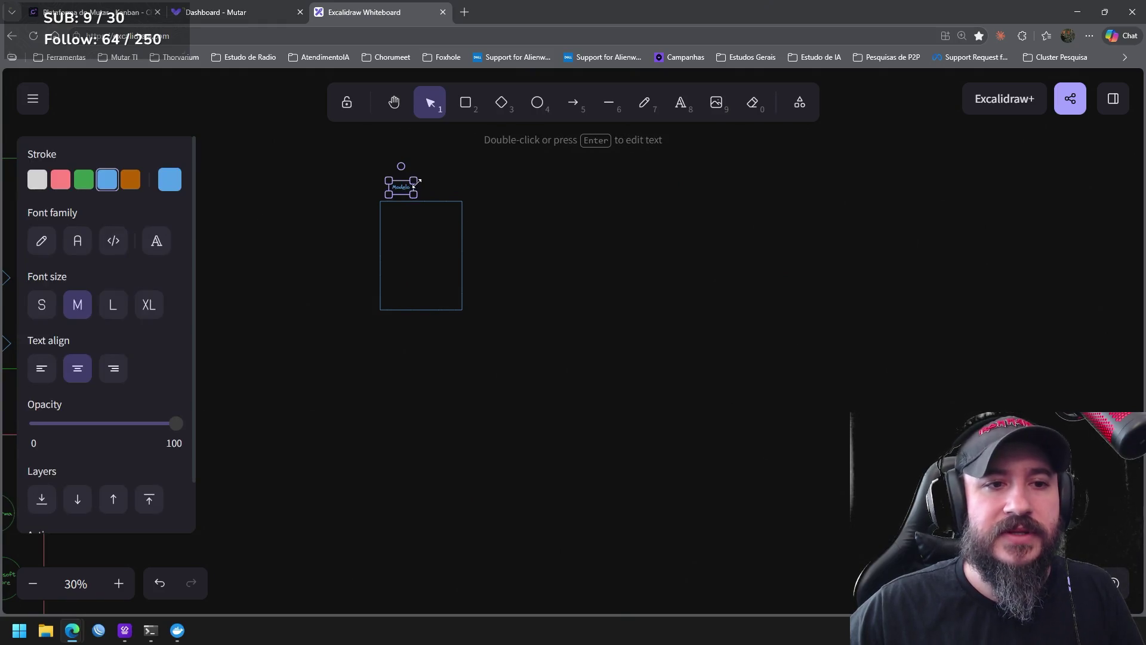
left_click(407, 187)
mouse_move(420, 180)
left_mouse_down()
mouse_move(455, 166)
mouse_move(428, 183)
left_mouse_up()
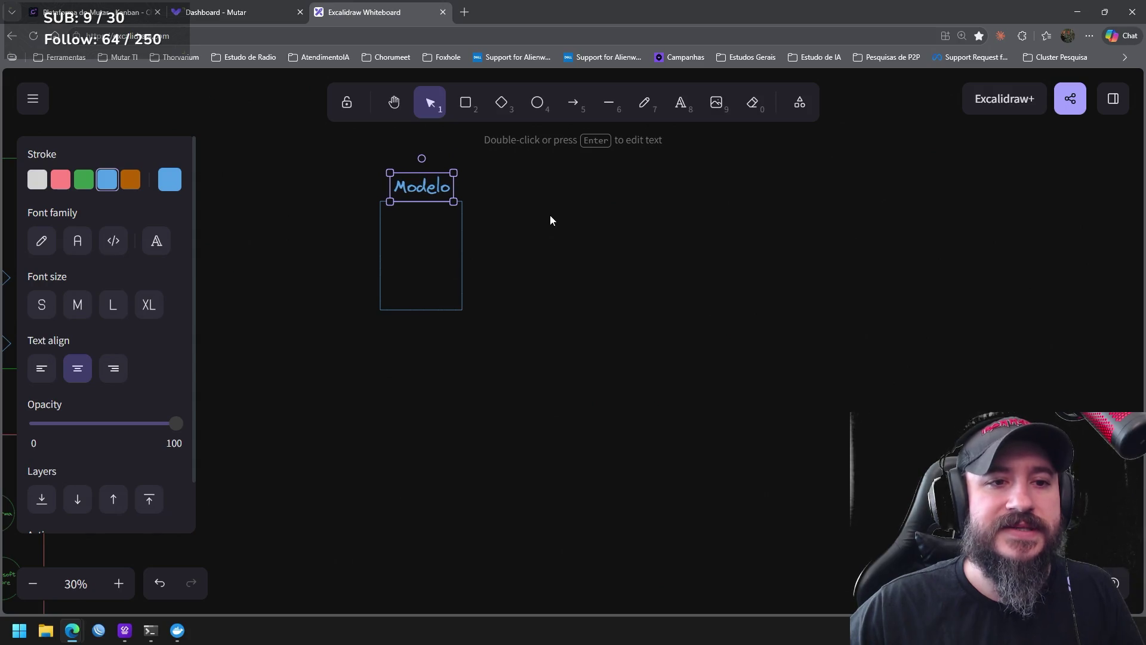
left_click(550, 218)
Move the Modelo box and its label together down-left and recentre the view on them
left_click_drag(546, 401, 310, 146)
left_click_drag(412, 240, 379, 263)
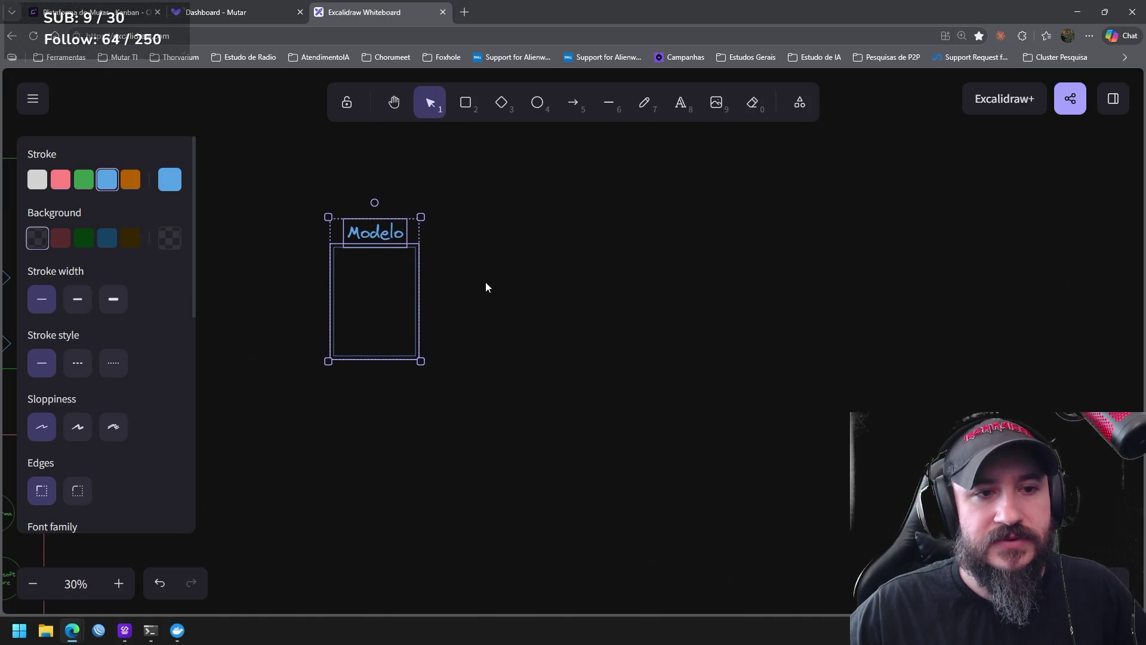
left_click(464, 289)
mouse_move(645, 241)
left_mouse_down()
mouse_move(583, 202)
mouse_move(583, 186)
left_mouse_up()
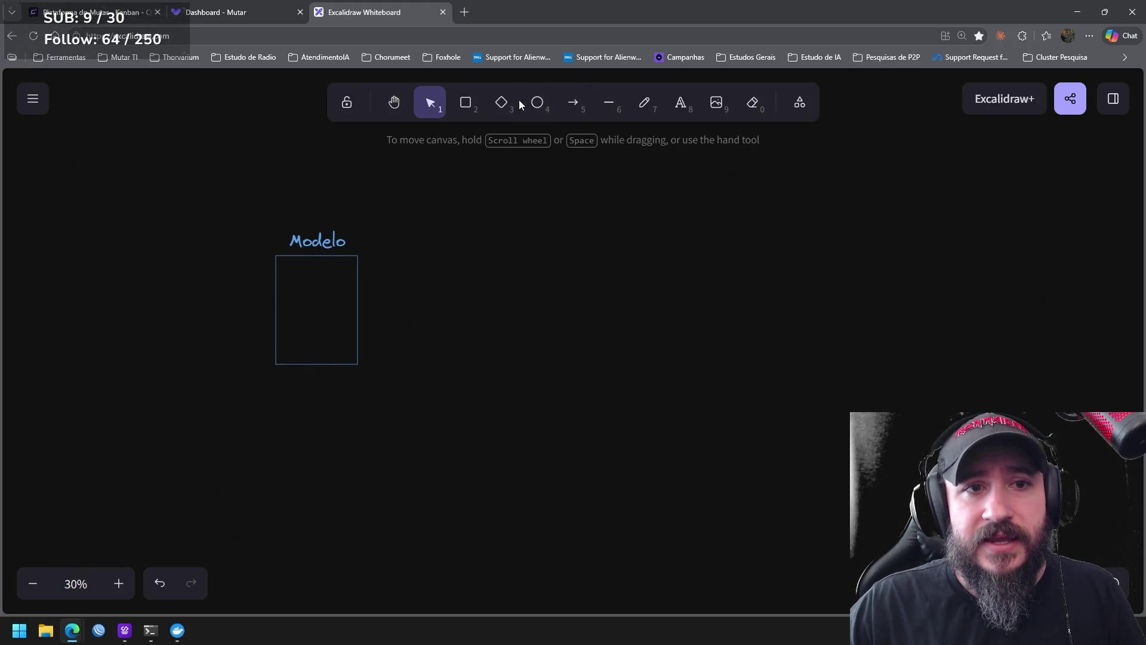
left_click(502, 104)
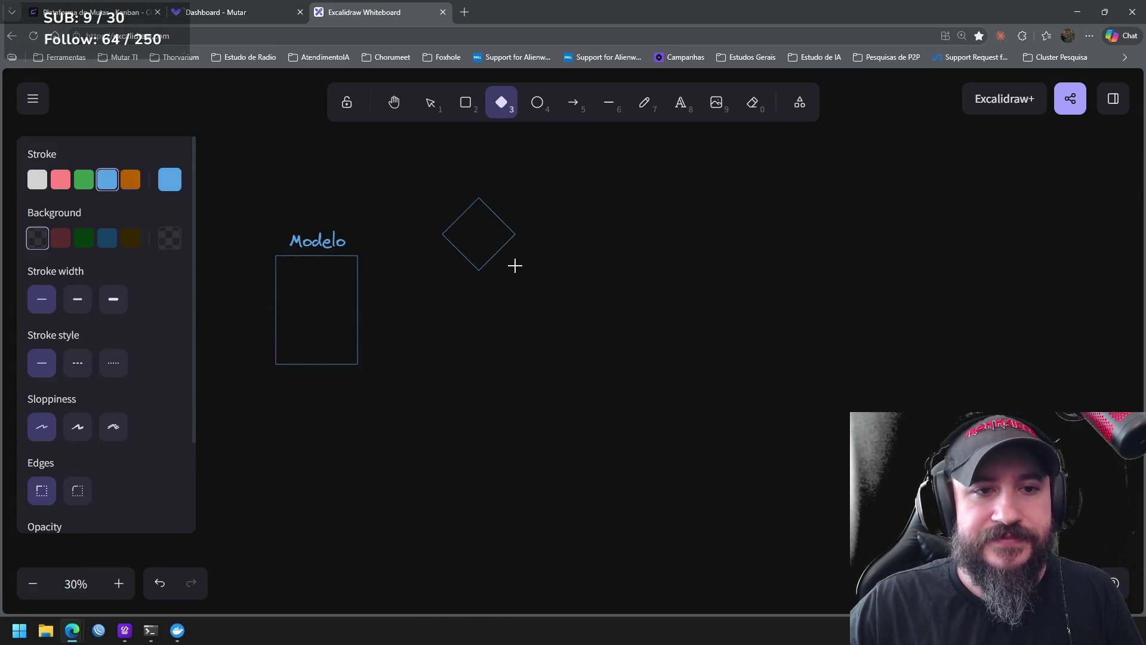
Draw a diamond to the right of Modelo and start a text element beside it
left_click_drag(521, 270, 496, 226)
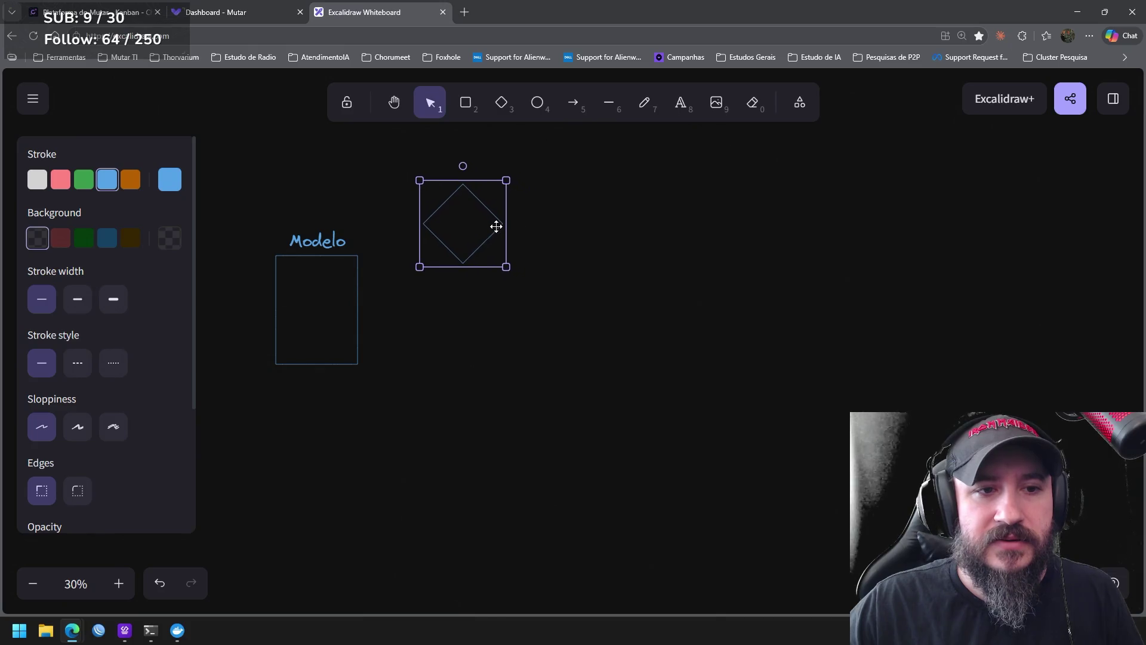
key("Escape")
left_click(680, 102)
left_click(538, 250)
type("nas")
key("Escape")
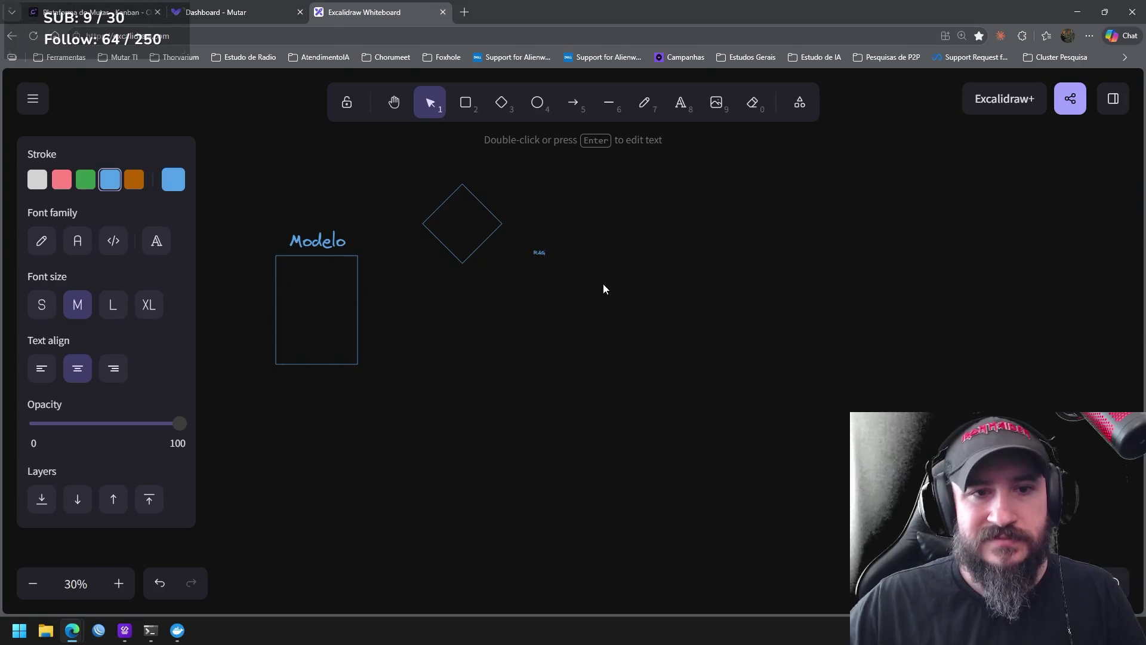
Enlarge the 'RAG' label so it fills the diamond and shift the view of the diagram
left_click(540, 252)
mouse_move(548, 247)
left_mouse_down()
mouse_move(588, 226)
mouse_move(471, 229)
left_mouse_up()
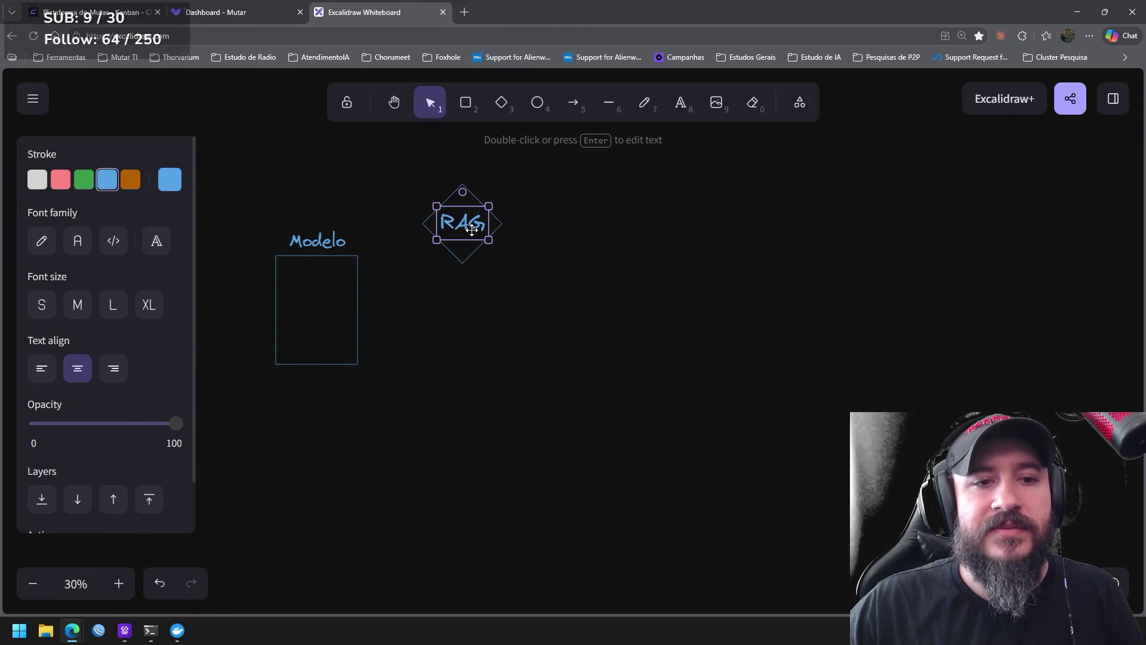
left_click(554, 291)
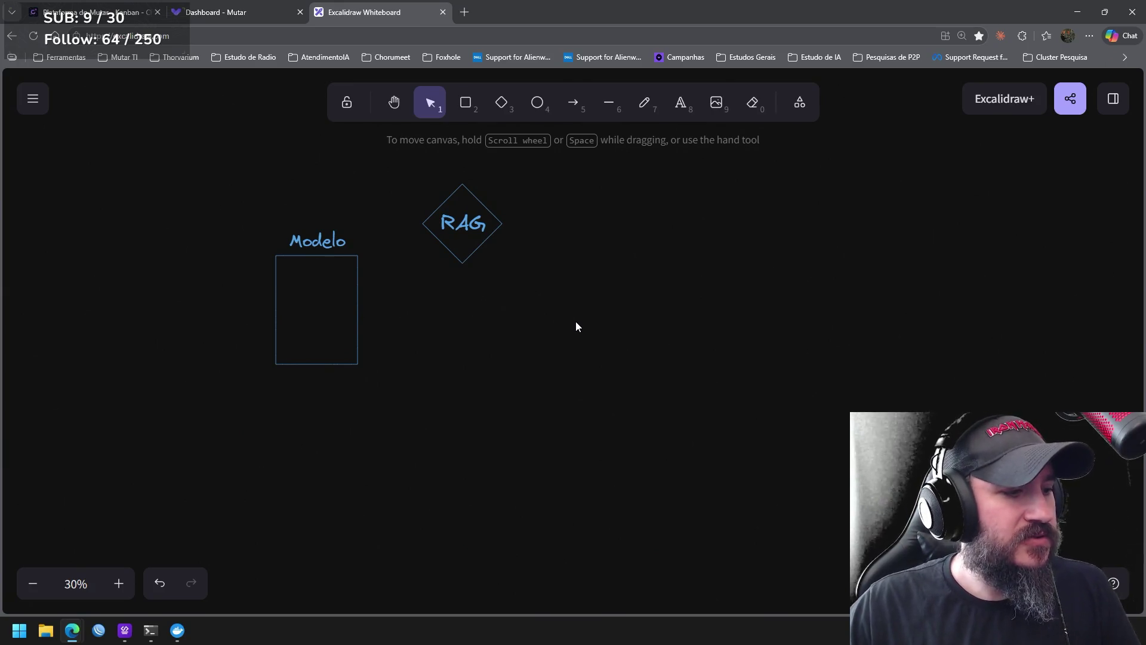
mouse_move(496, 314)
left_mouse_down()
mouse_move(546, 317)
mouse_move(576, 348)
mouse_move(453, 183)
left_mouse_up()
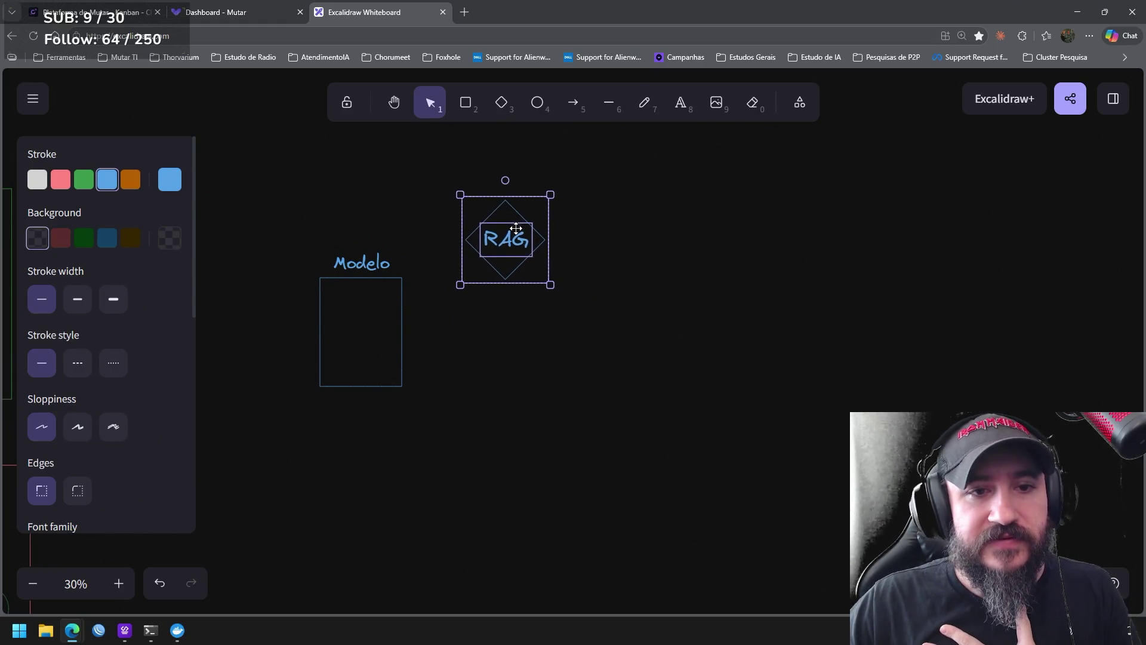
left_click(644, 259)
scroll(581, 229, "up", 1)
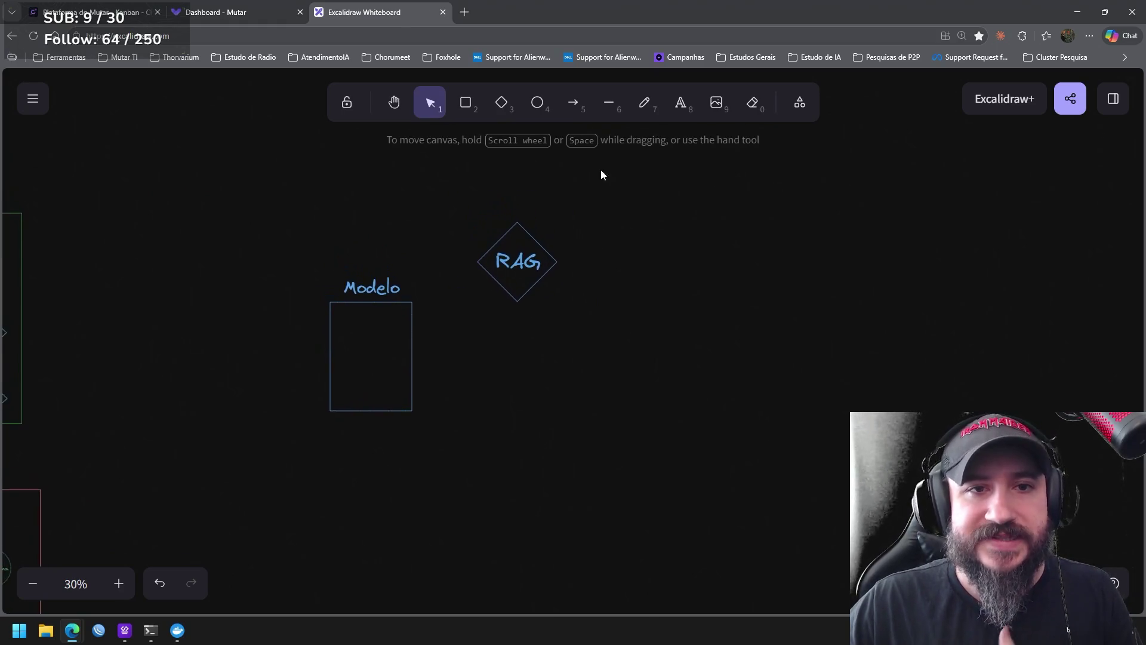
left_click(573, 103)
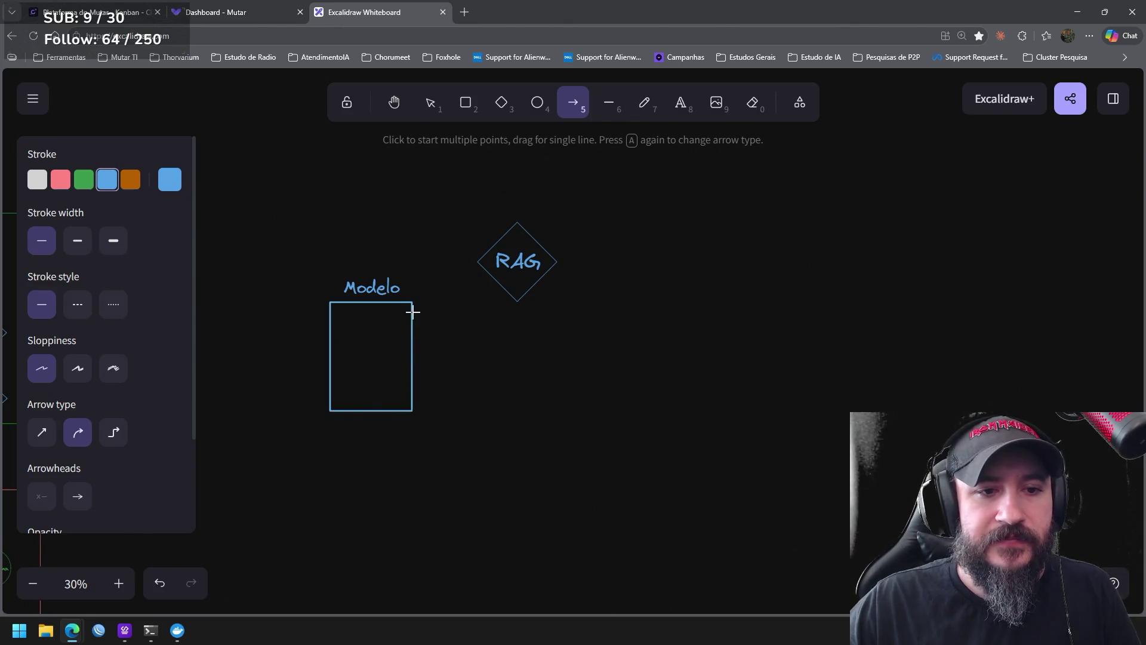
scroll(493, 314, "right", 3)
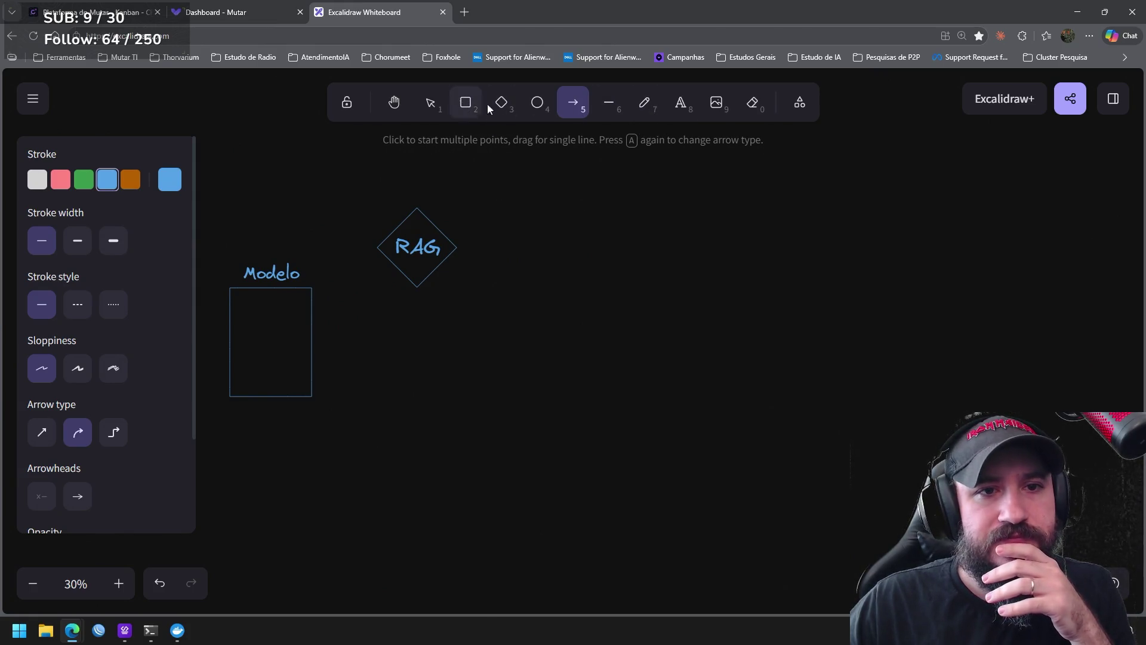
Draw a second rectangle on the right with a short freehand line sketched near its top
left_click(467, 104)
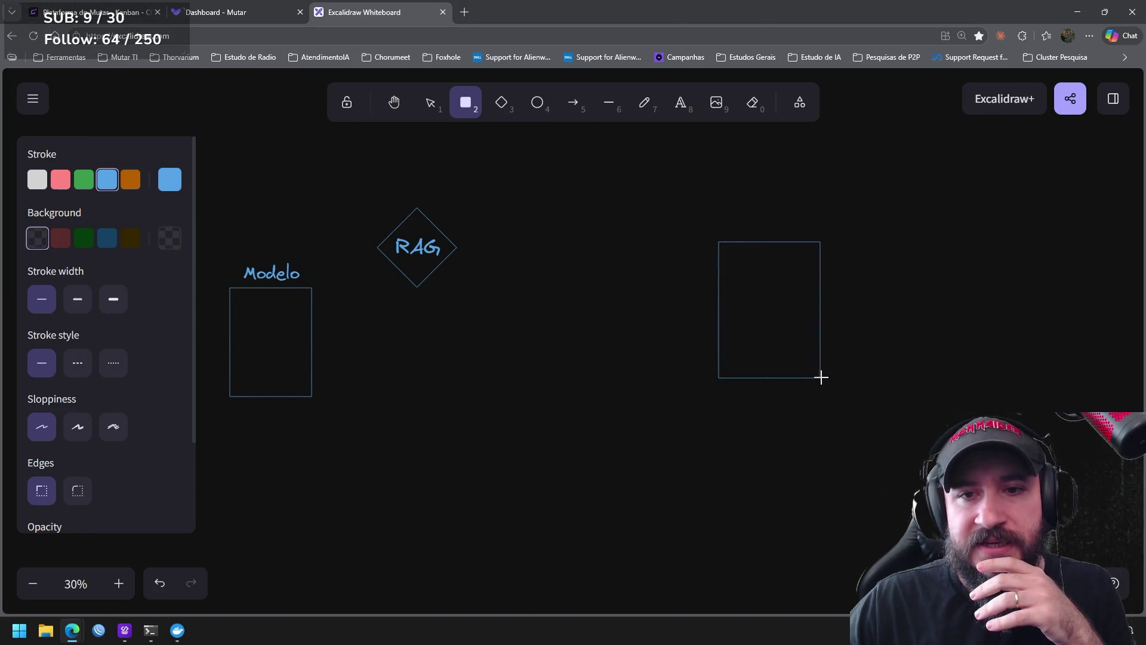
left_click_drag(777, 322, 829, 376)
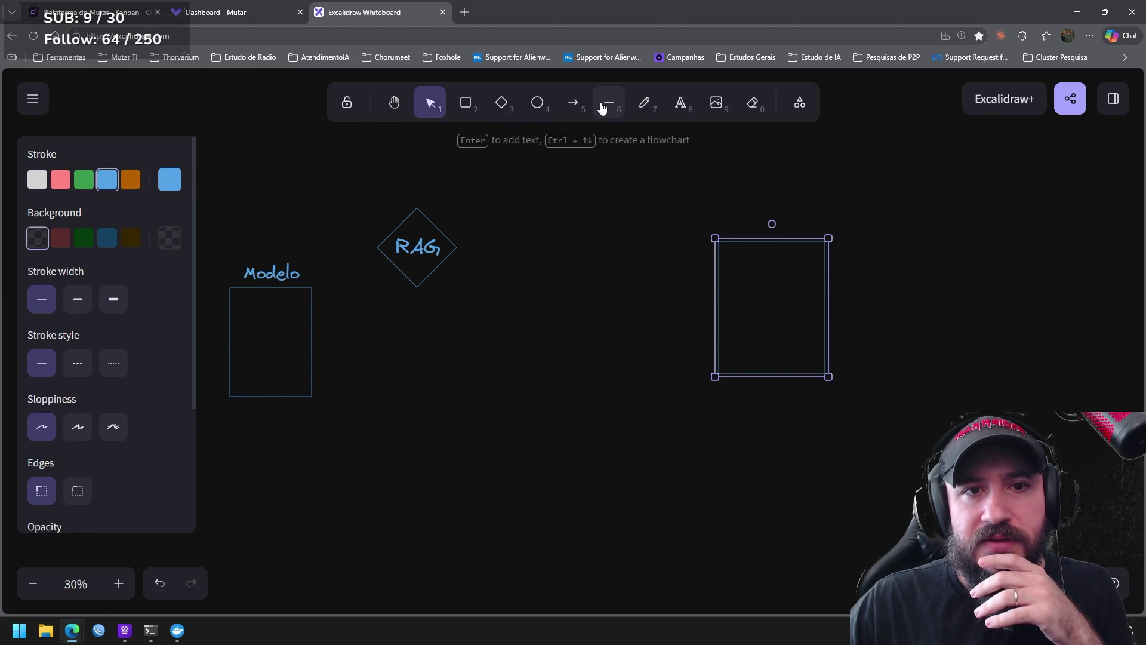
left_click(646, 104)
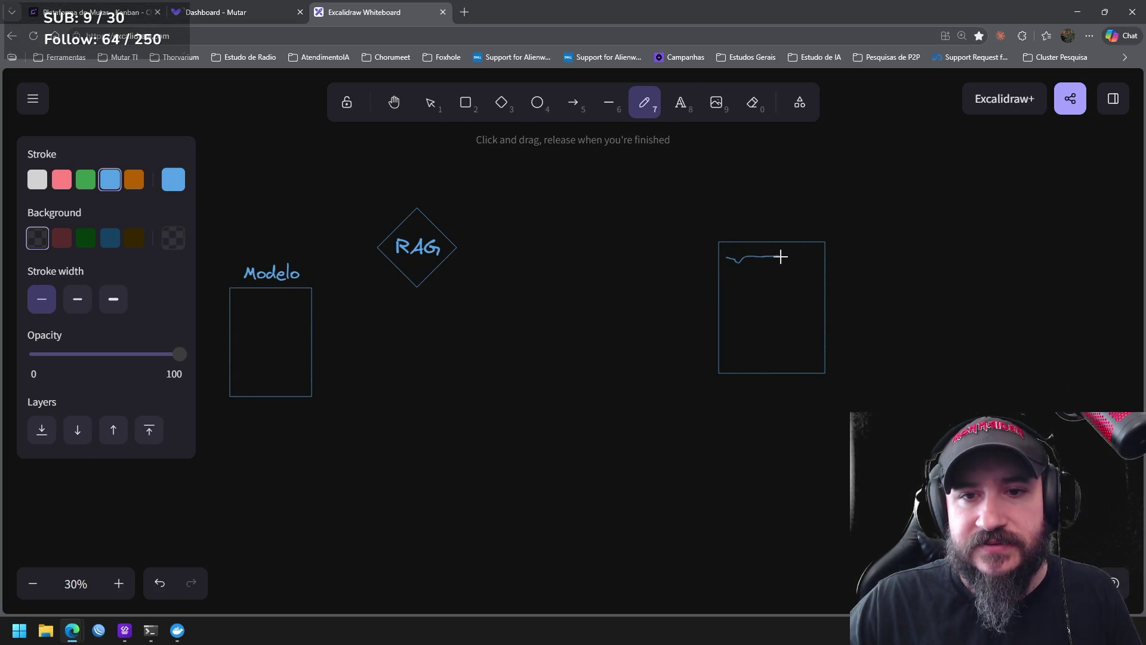
left_click(573, 103)
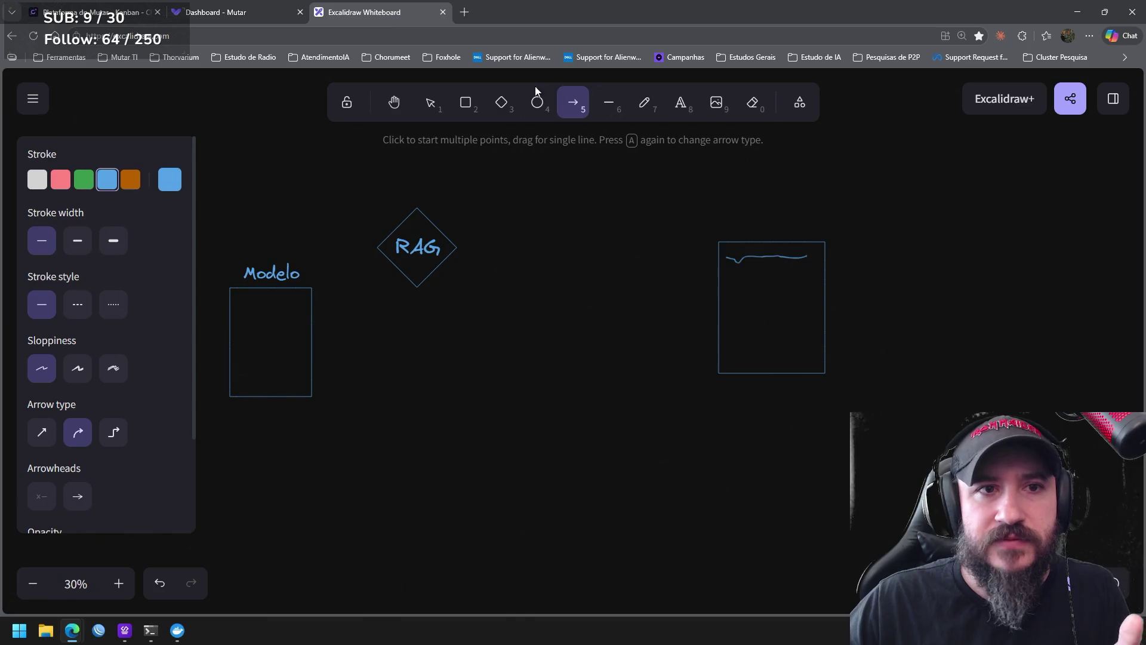
Move the right rectangle with its line down-left, closer to Modelo
left_click(439, 102)
left_click_drag(837, 376, 640, 187)
mouse_move(801, 309)
left_mouse_down()
mouse_move(760, 386)
mouse_move(762, 416)
left_mouse_up()
scroll(652, 289, "down", 1)
scroll(652, 289, "left", 1)
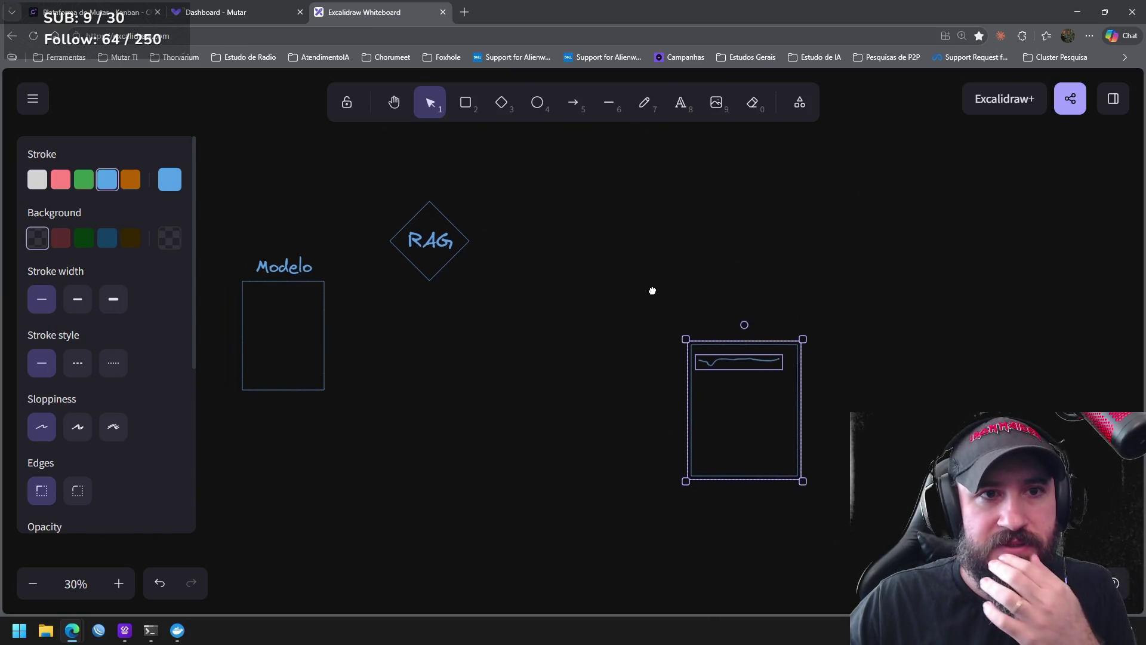
Draw blue arrows from the right rectangle into Modelo and from Modelo up to the RAG diamond
left_click(578, 104)
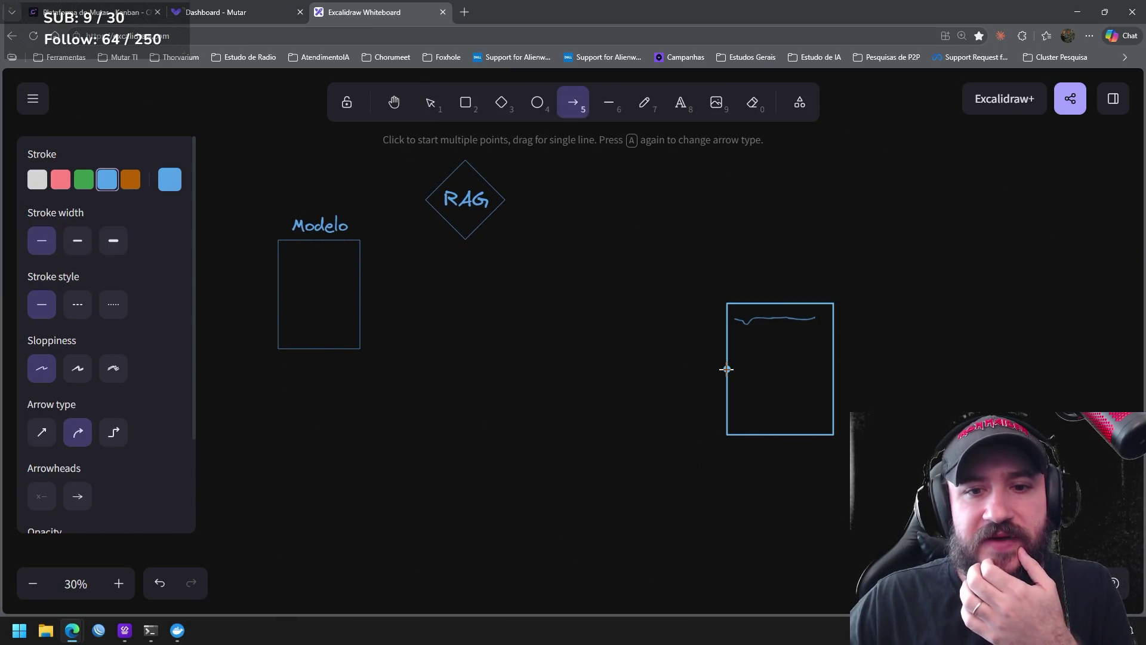
left_click_drag(725, 368, 364, 293)
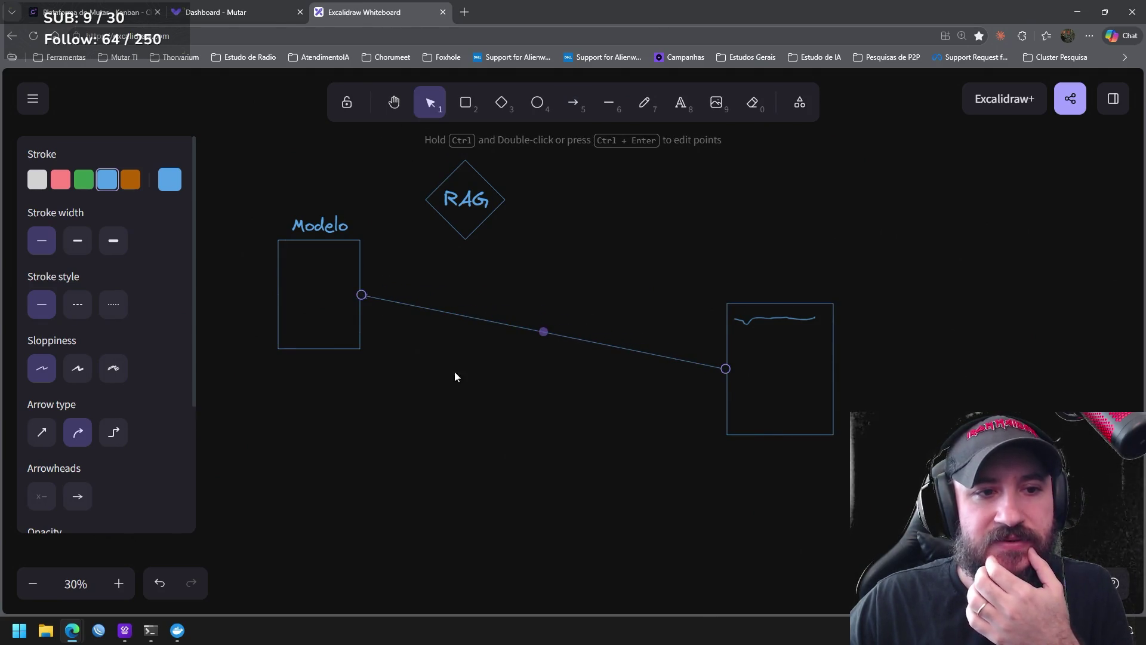
left_click(511, 400)
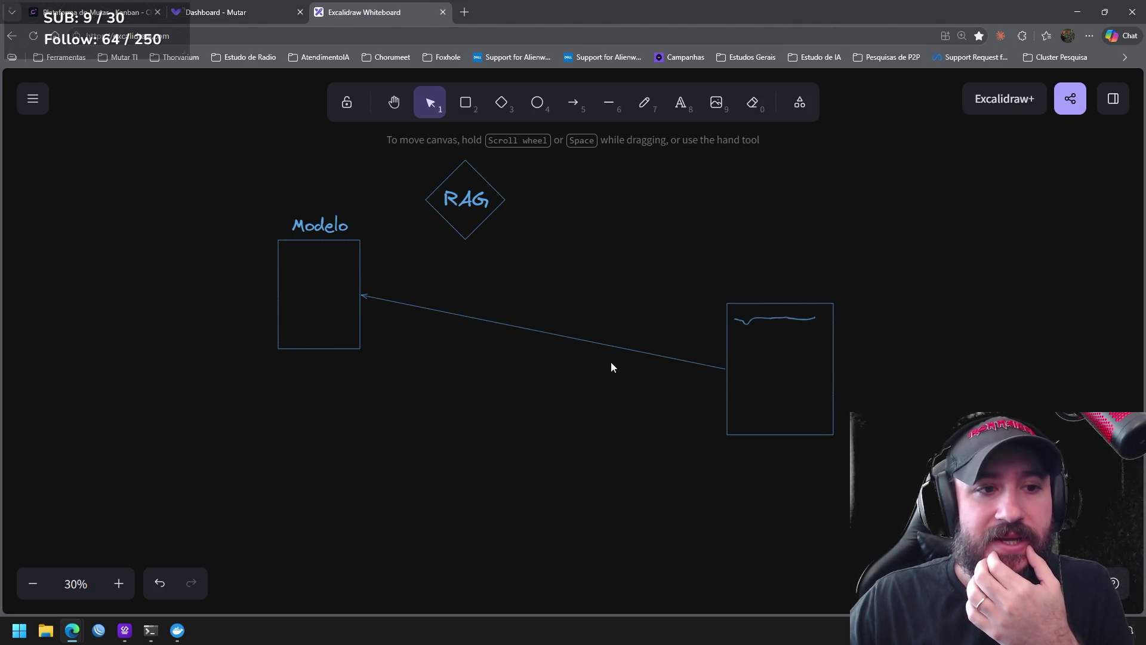
left_click(566, 109)
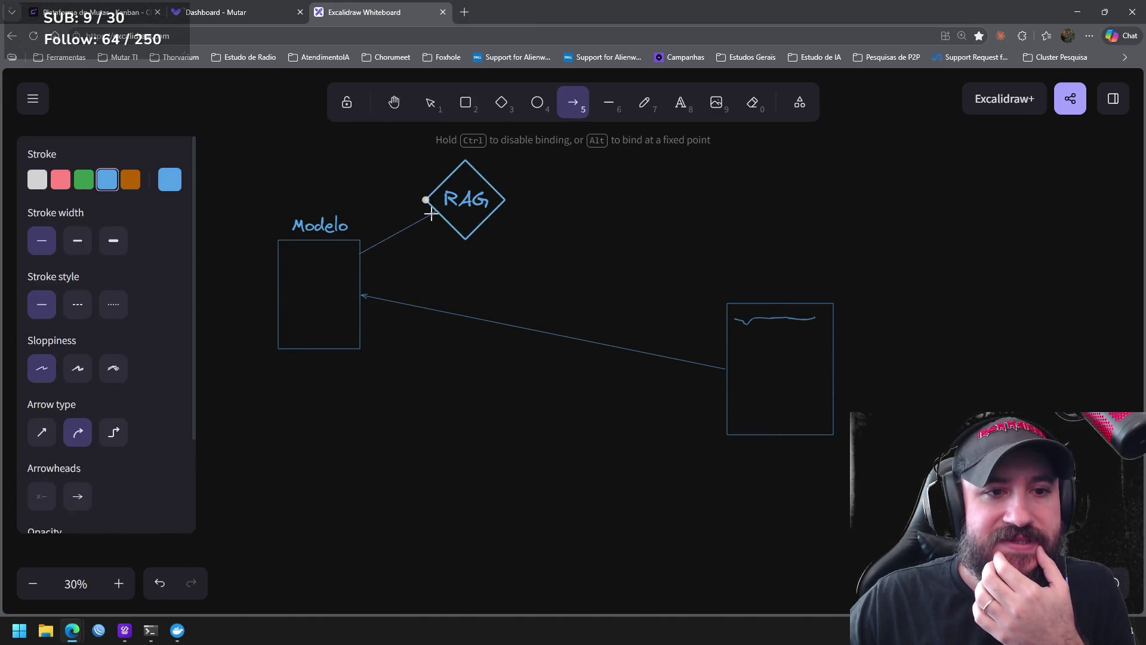
left_click_drag(360, 254, 435, 212)
Draw a return arrow from RAG back to Modelo and colour it red
left_click(573, 105)
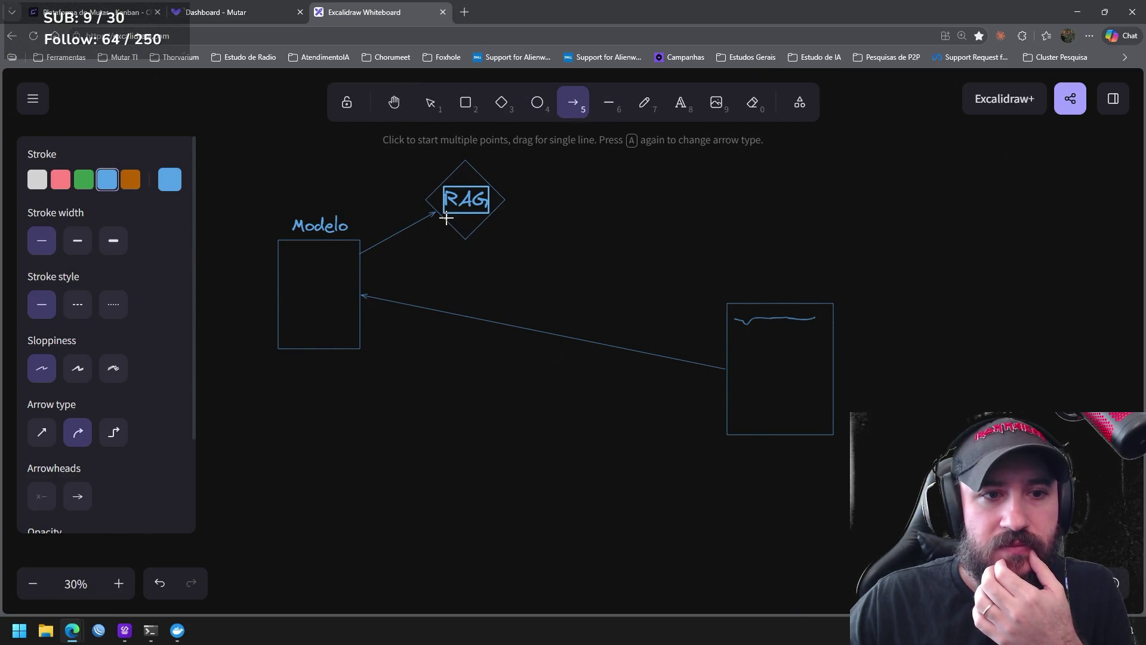
left_click_drag(443, 219, 361, 267)
left_click(573, 104)
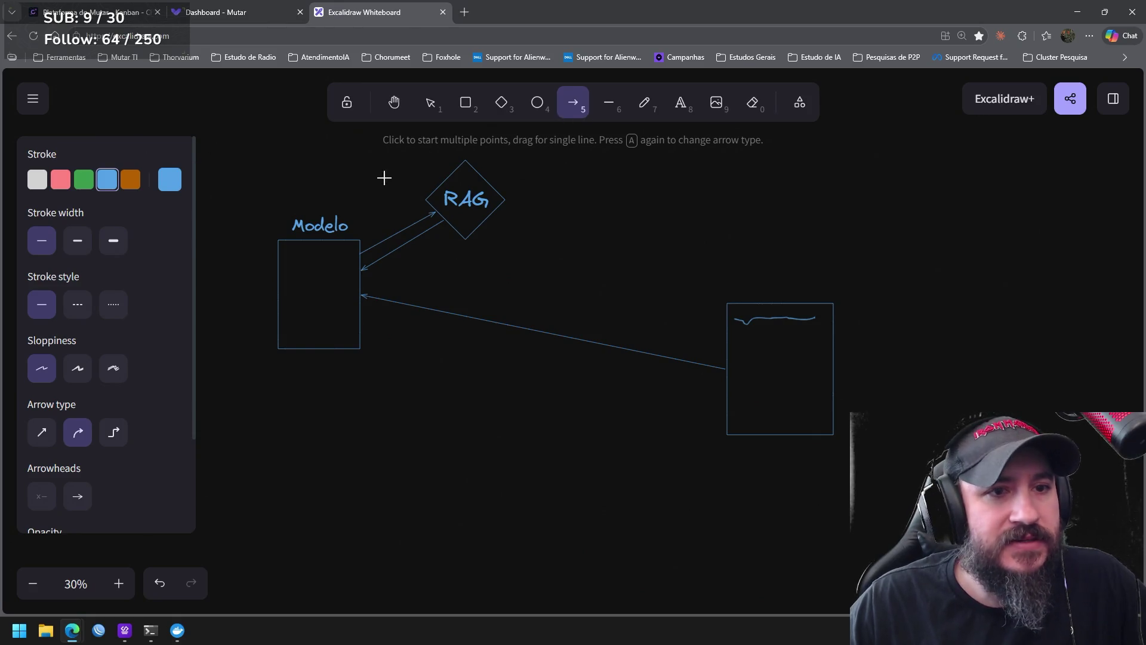
left_click(443, 103)
left_click(424, 234)
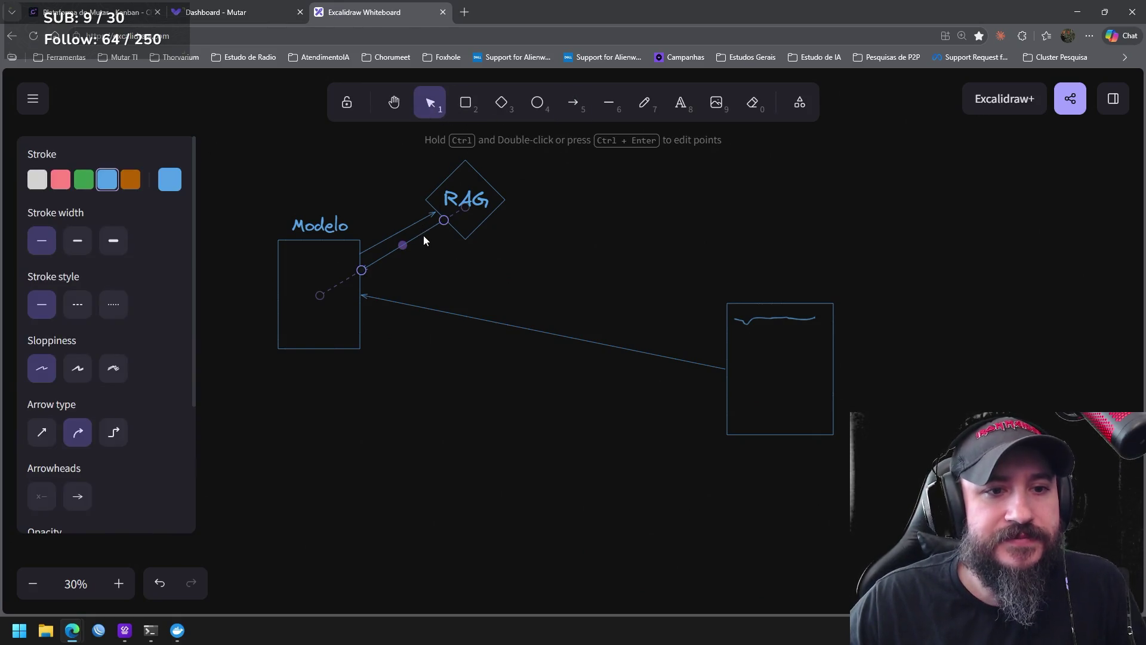
left_click(59, 180)
Draw a red arrow from Modelo out to the right-hand block, then shift that block up-left
left_click(573, 102)
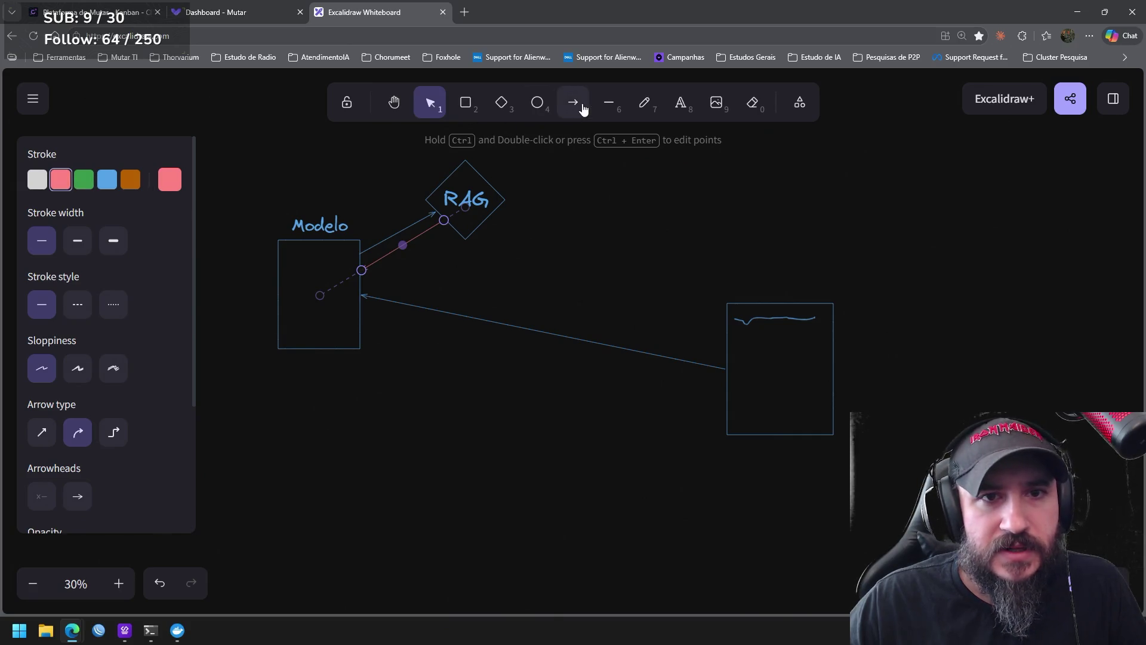
left_click_drag(362, 312, 724, 386)
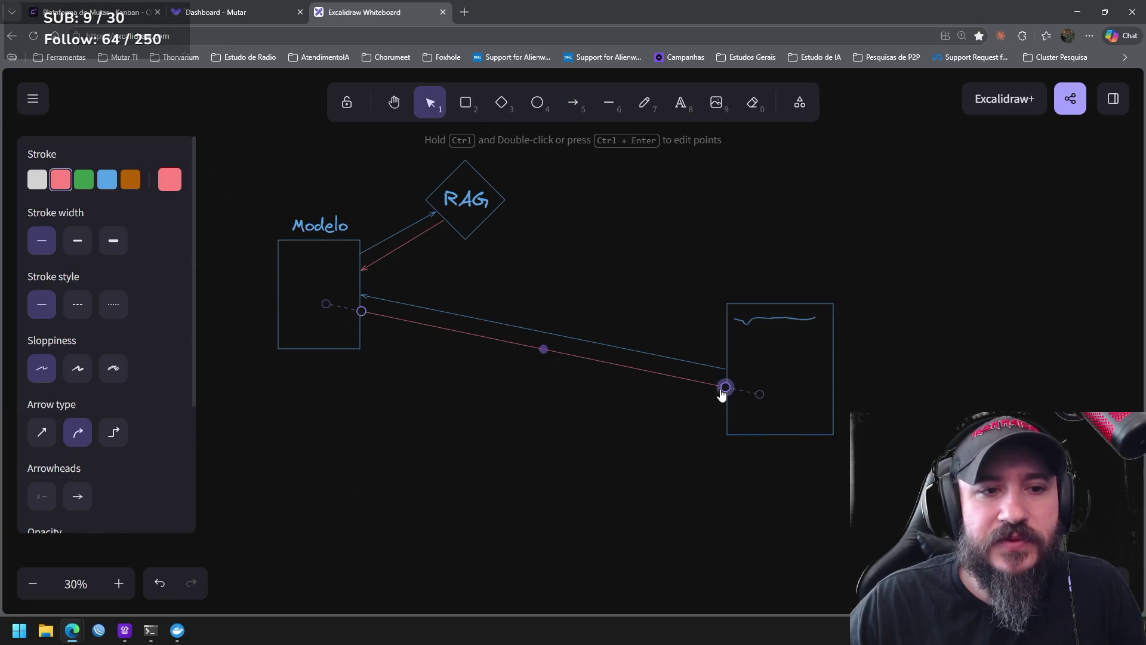
left_click(641, 448)
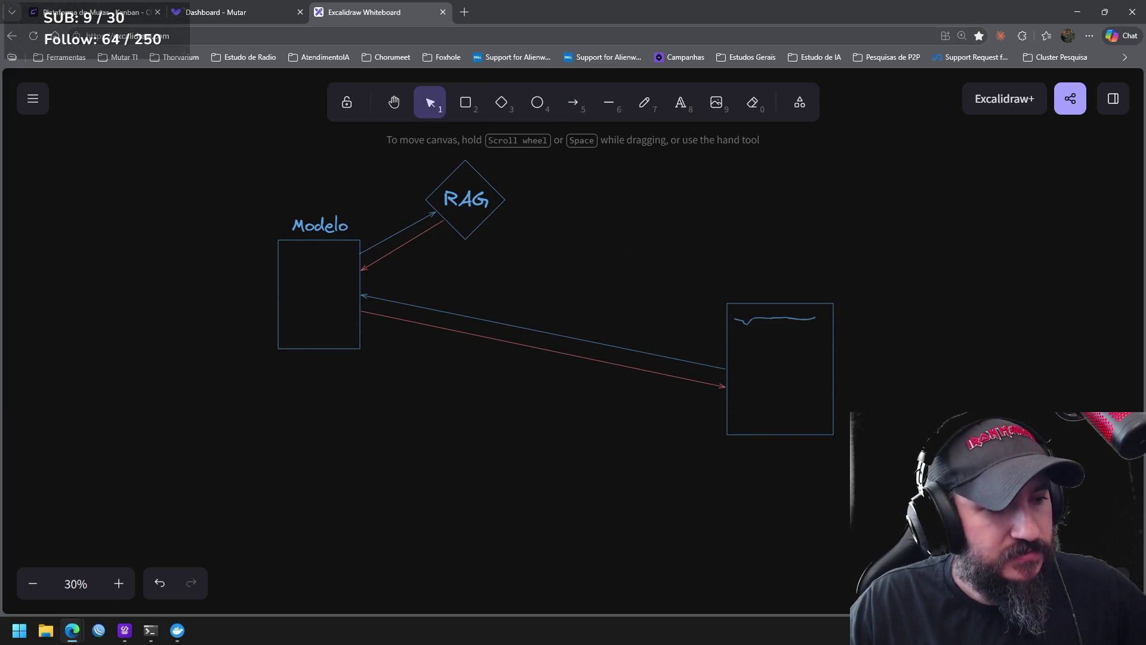
left_click_drag(921, 504, 724, 302)
left_click_drag(786, 381, 660, 325)
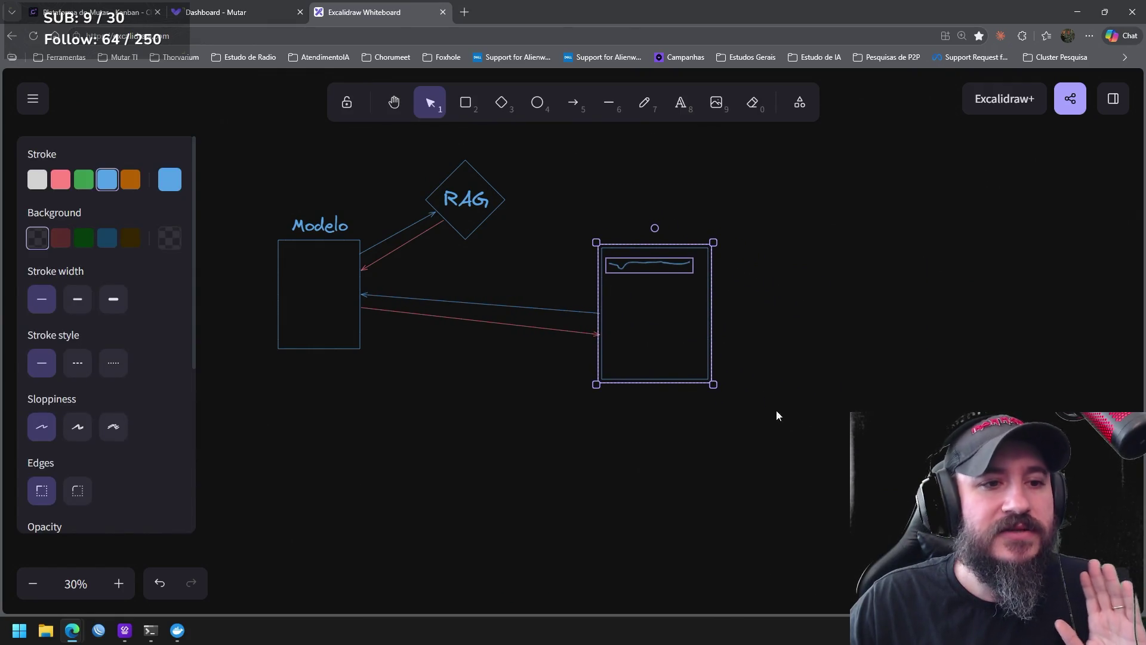
Nudge the right-hand block and its line right and down, panning the view to follow
left_click(705, 367)
left_click_drag(706, 367, 709, 427)
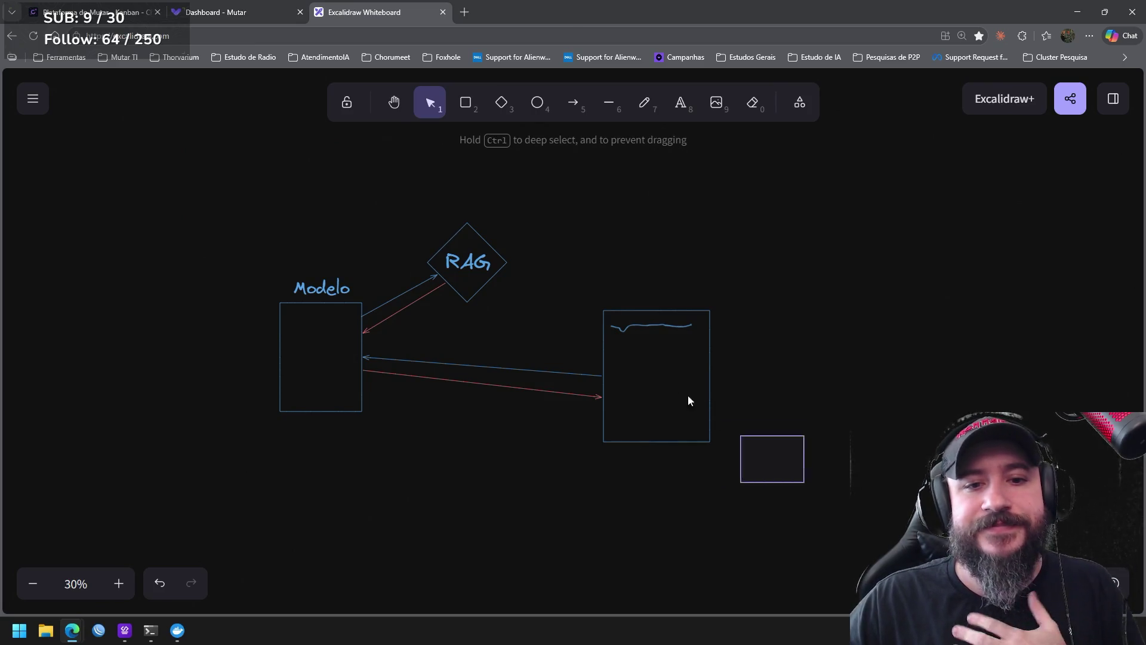
left_click_drag(764, 451, 572, 274)
mouse_move(707, 392)
left_mouse_down()
mouse_move(748, 412)
mouse_move(781, 409)
left_mouse_up()
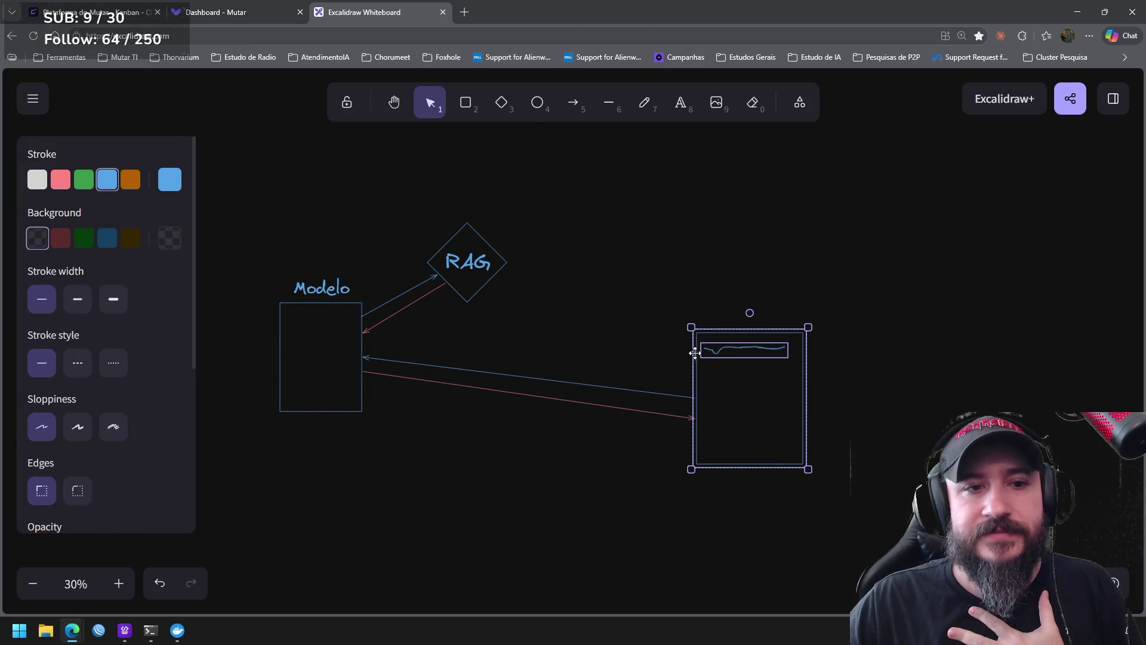
left_click_drag(609, 327, 575, 322)
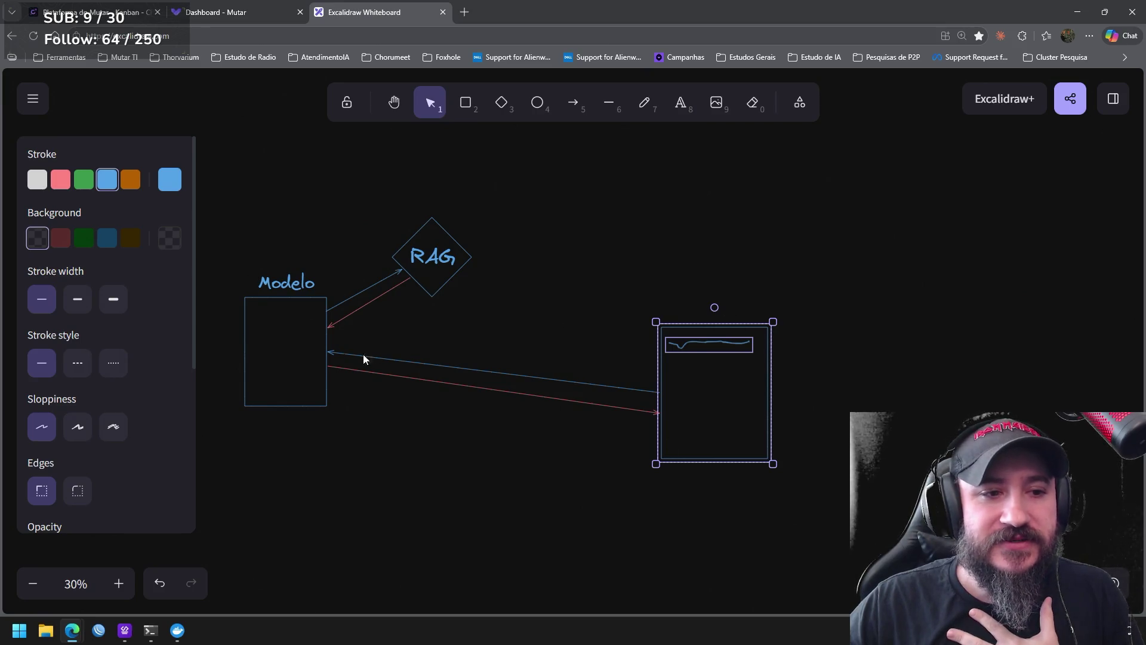
Move the right-hand block further down below the level of Modelo, arrows still attached
left_click_drag(360, 425, 238, 263)
left_click(627, 484)
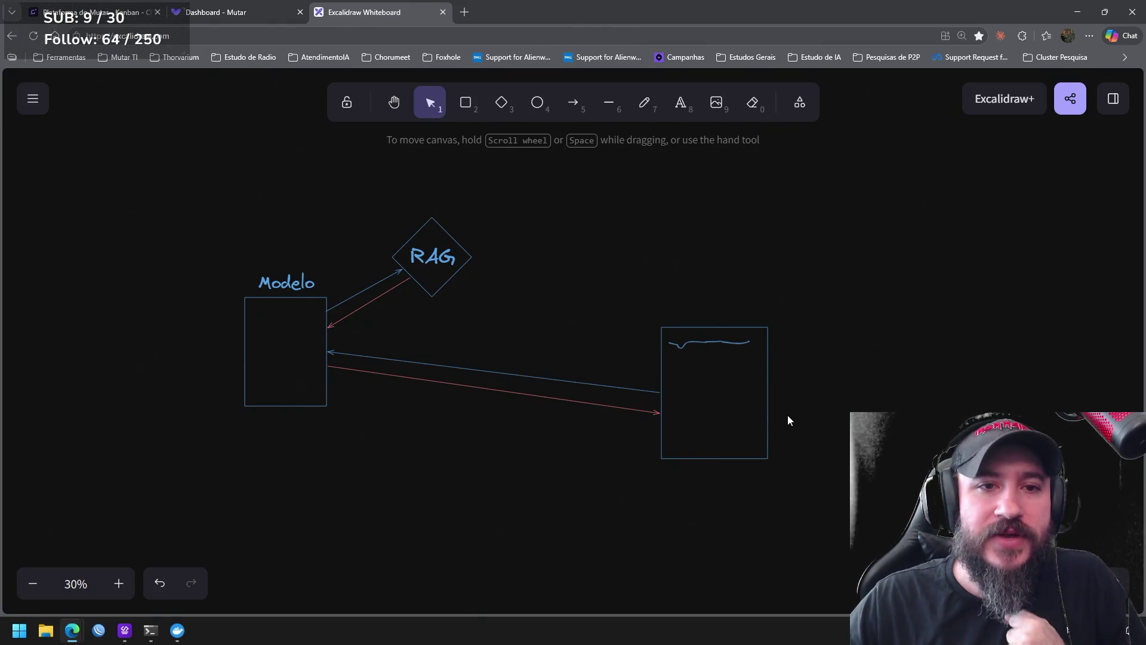
scroll(808, 409, "down", 1)
left_click_drag(851, 480, 641, 237)
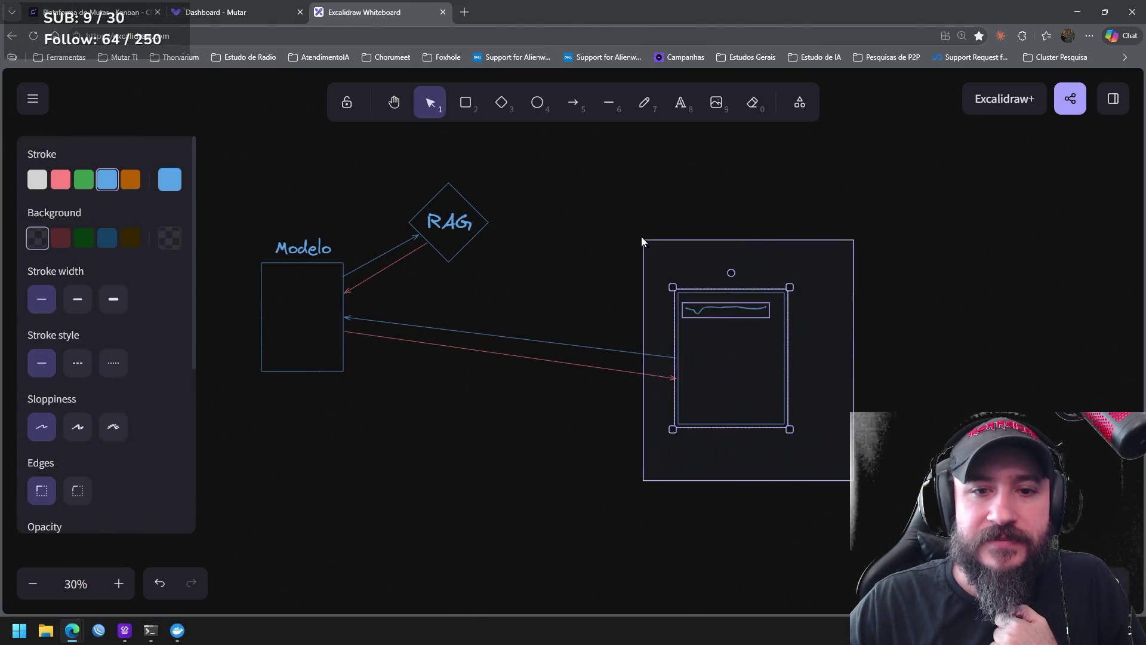
mouse_move(742, 375)
left_mouse_down()
mouse_move(729, 487)
mouse_move(690, 528)
left_mouse_up()
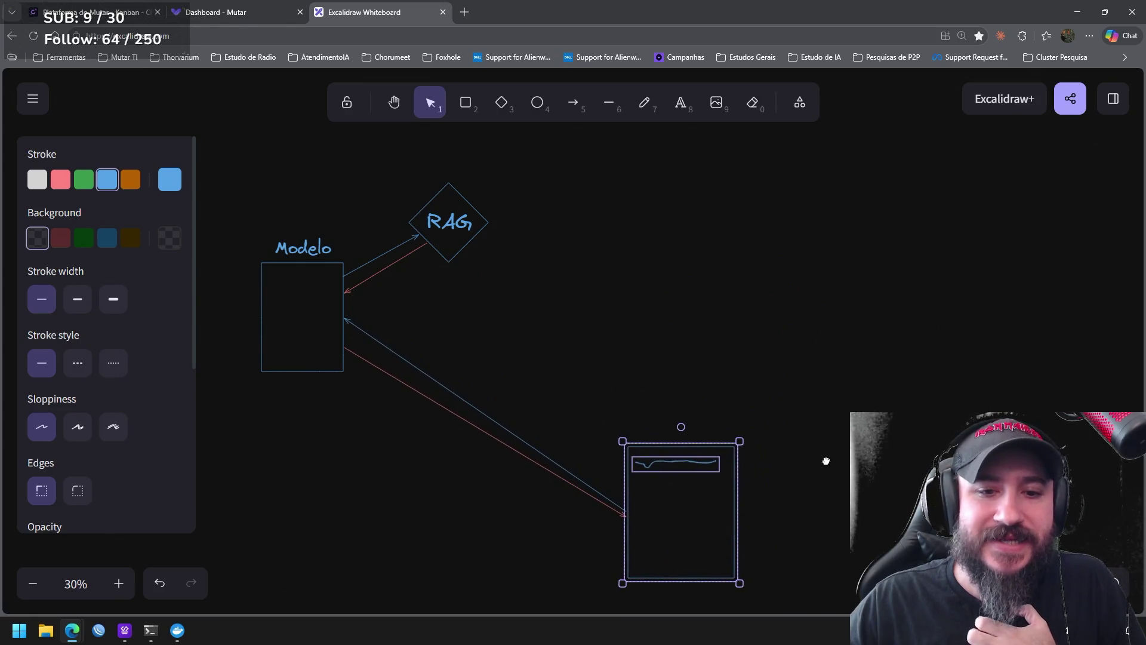
scroll(735, 426, "down", 4)
Re-anchor the red arrow lower on the block and the blue arrow's end on Modelo so they run parallel
left_click_drag(735, 427, 741, 447)
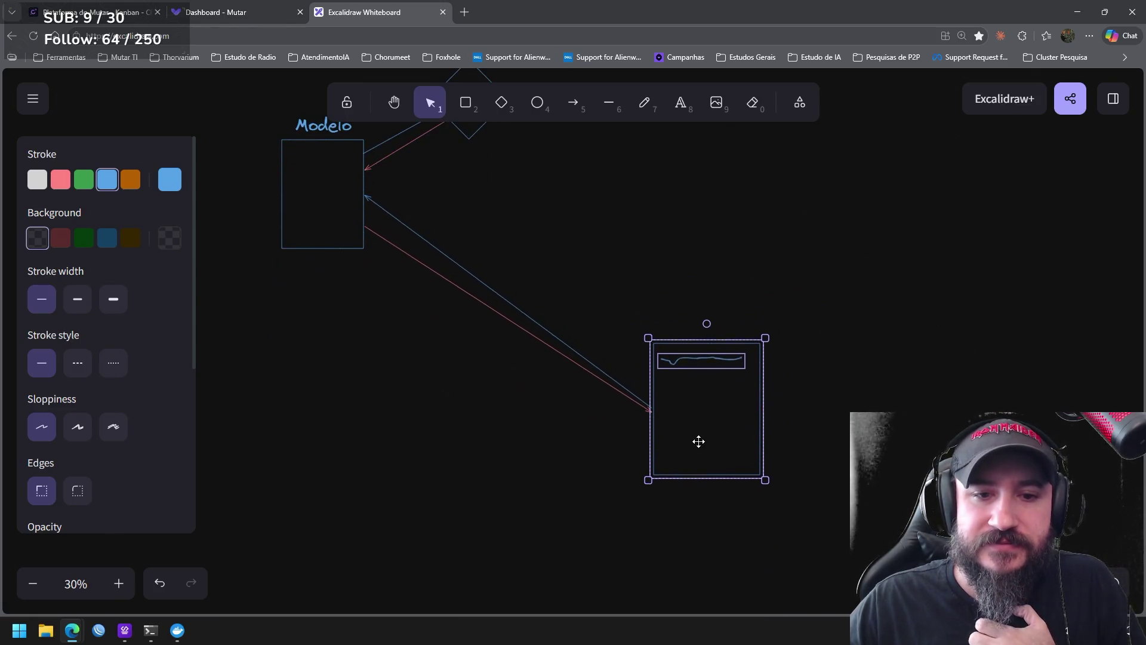
left_click(476, 304)
left_click_drag(655, 422, 653, 445)
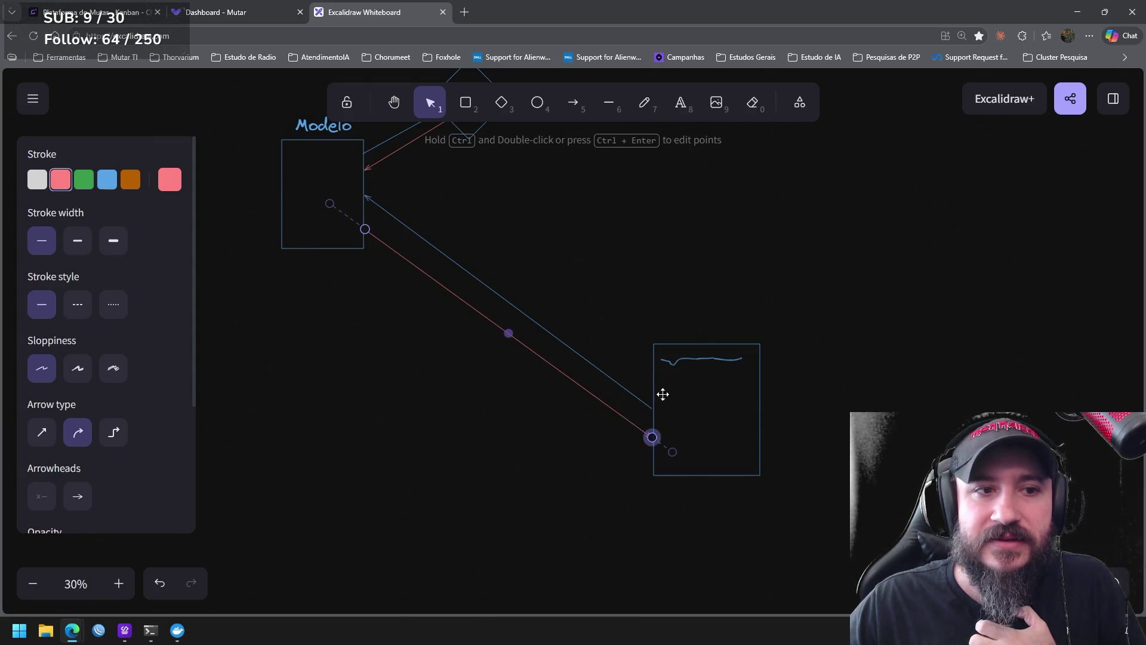
left_click(374, 200)
left_click_drag(365, 205, 365, 205)
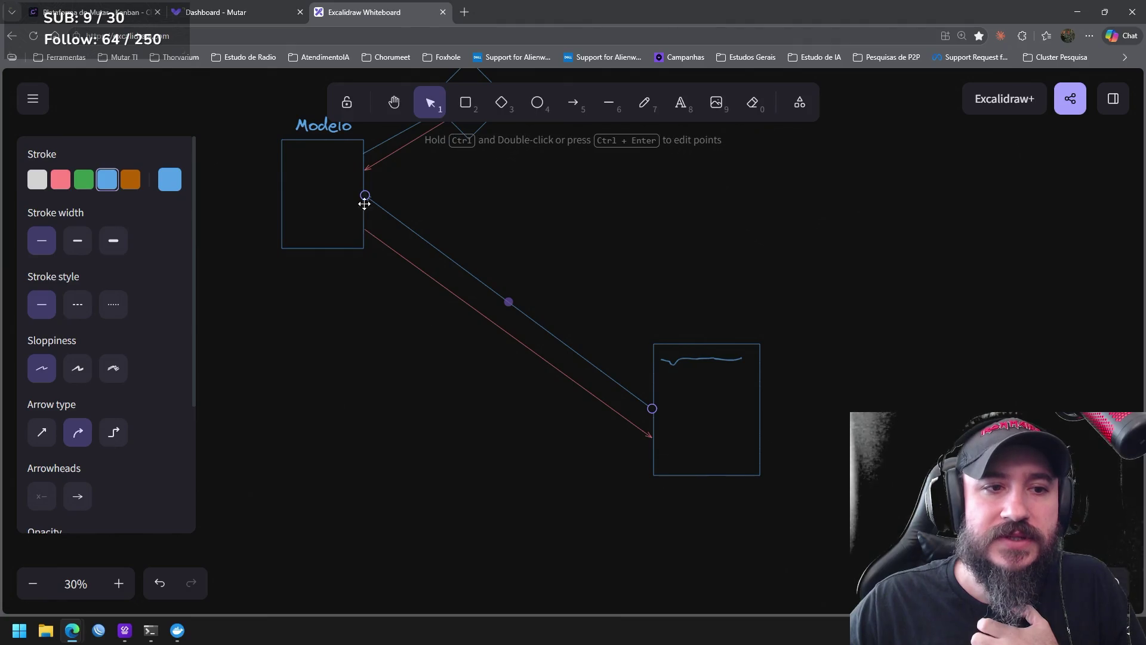
left_click(583, 219)
scroll(645, 277, "up", 3)
left_click_drag(617, 289, 428, 171)
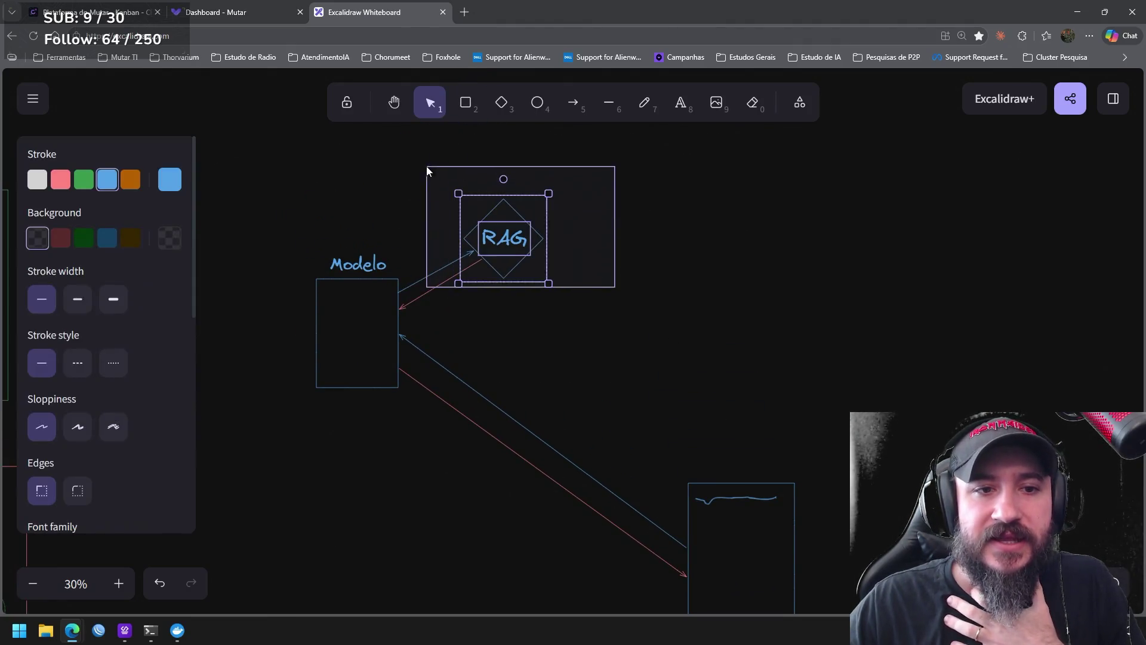
Copy the RAG diamond, place the copy below-right and relabel it 'RAG Regional'
left_click_drag(514, 220, 506, 199)
left_click(612, 254)
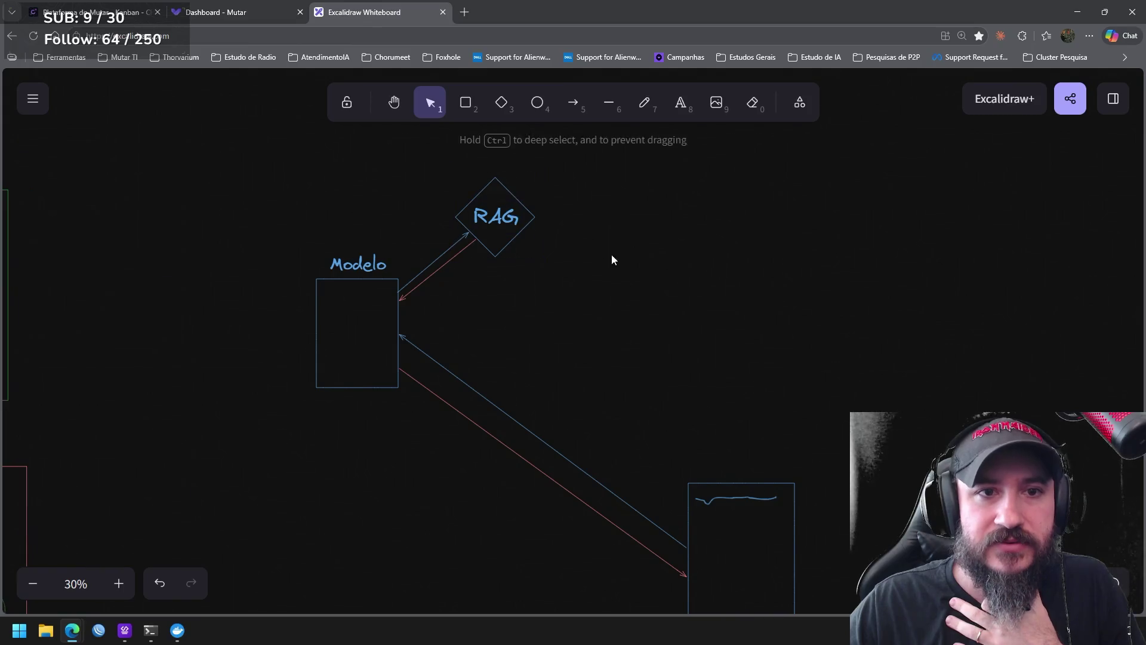
left_click_drag(617, 285, 442, 154)
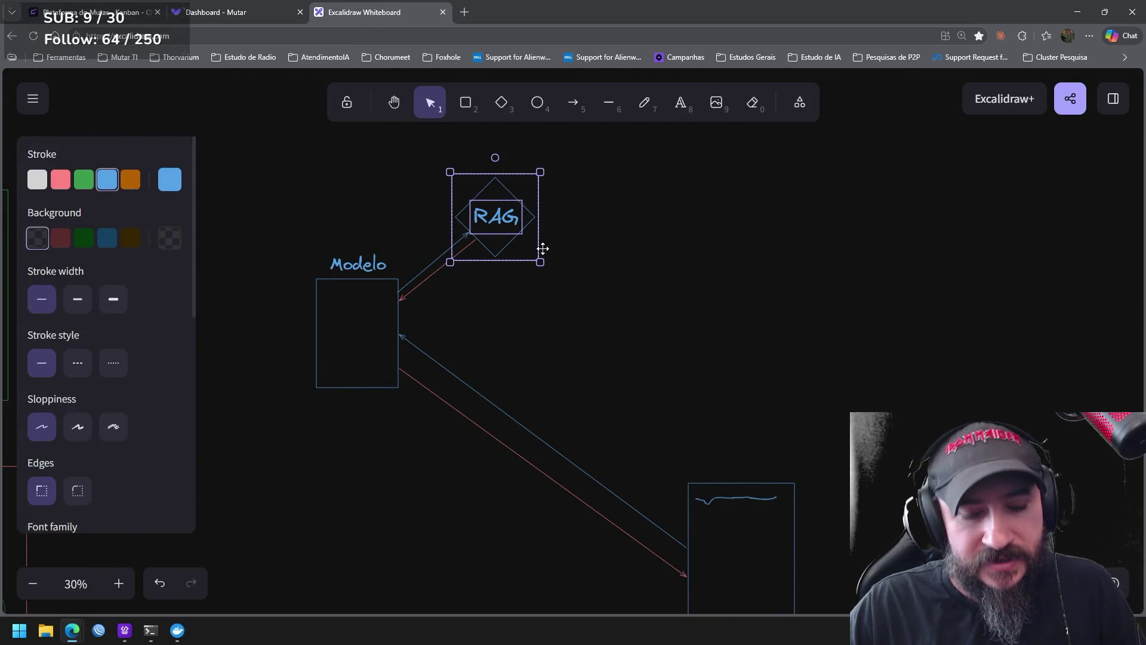
key("ctrl+c")
key("ctrl+v")
left_click_drag(670, 285, 668, 327)
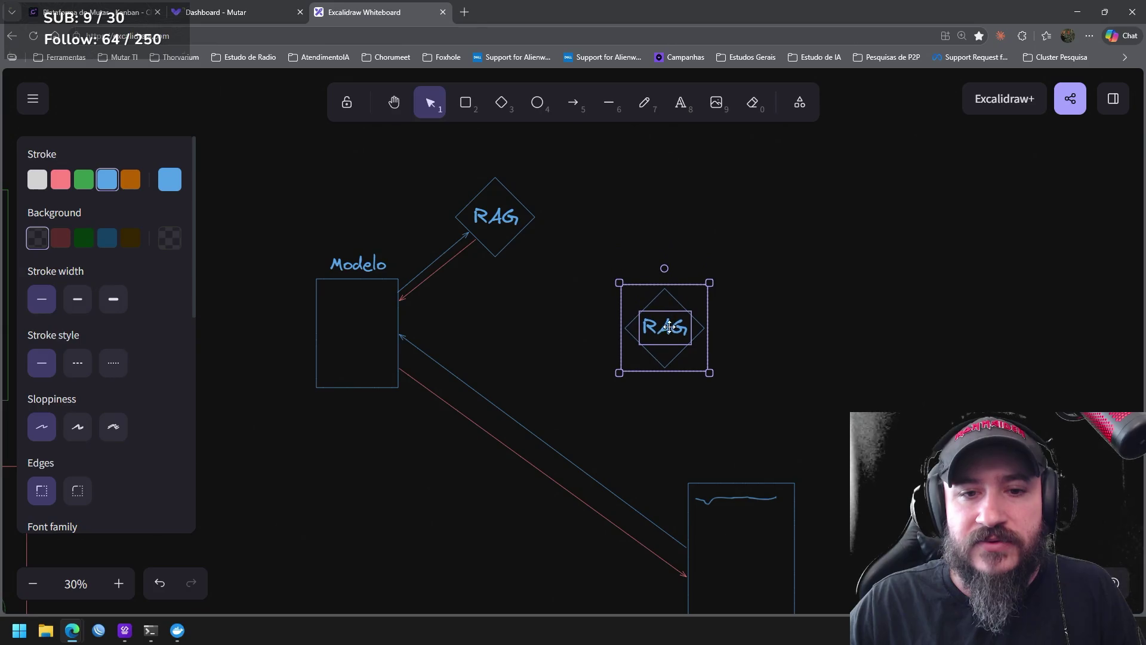
double_click(668, 332)
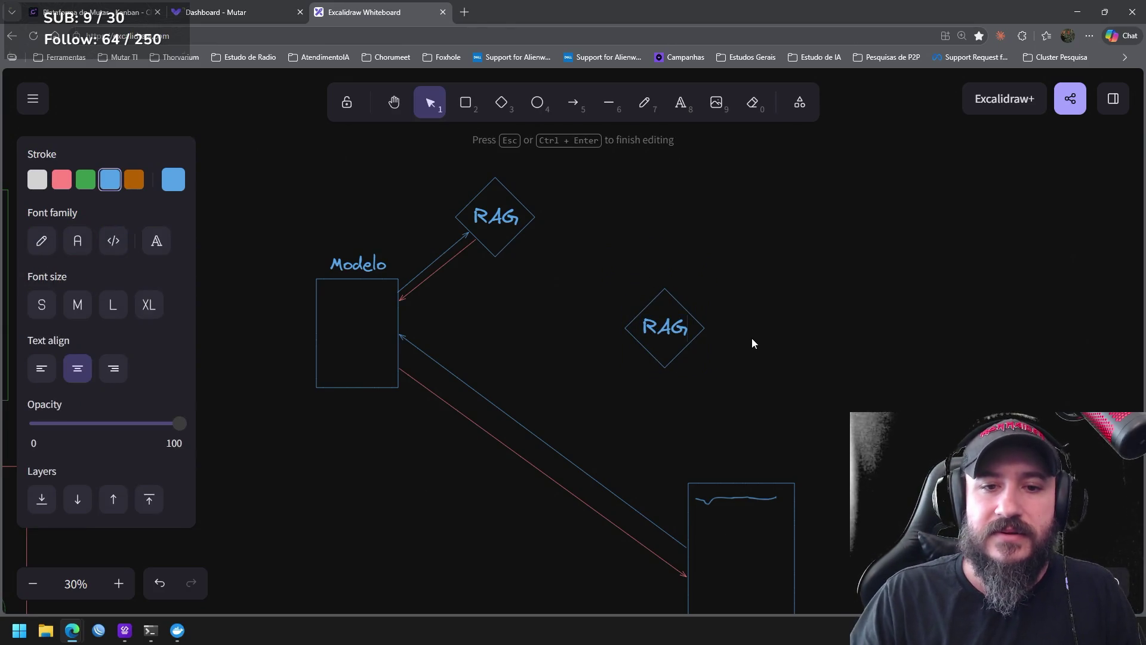
type("Regional")
left_click(744, 331)
Shrink the RAG Regional text, enlarge its diamond to fit, and nudge the diamond down slightly
left_click(704, 358)
left_click_drag(708, 371, 700, 353)
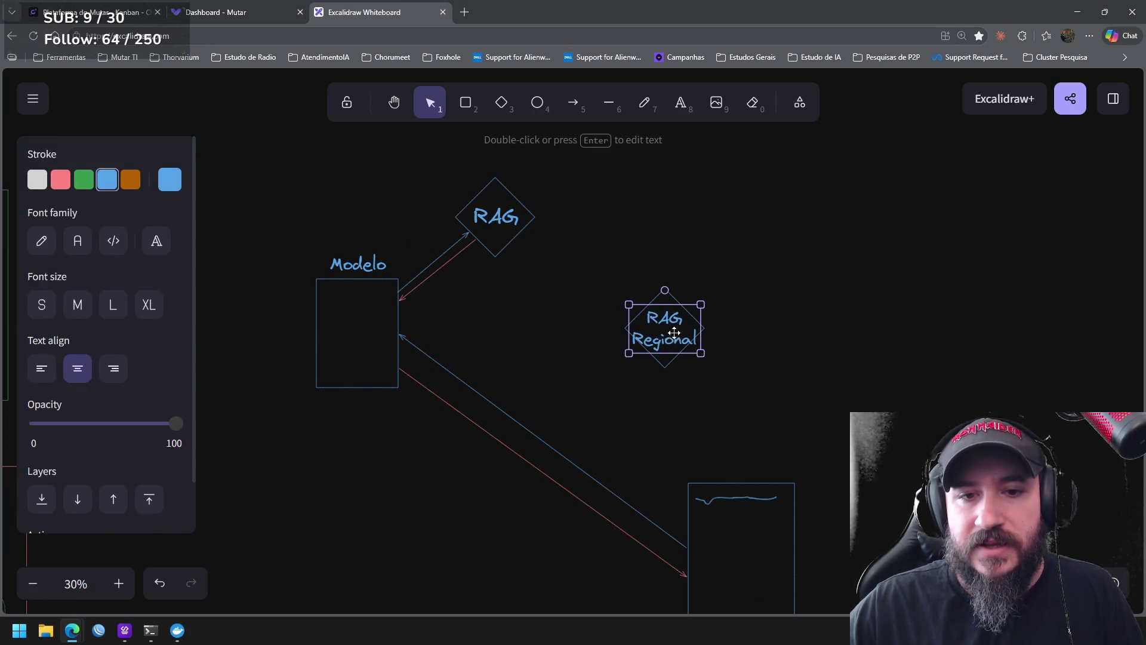
left_click(665, 368)
mouse_move(622, 371)
left_mouse_down()
mouse_move(591, 400)
mouse_move(657, 367)
left_mouse_up()
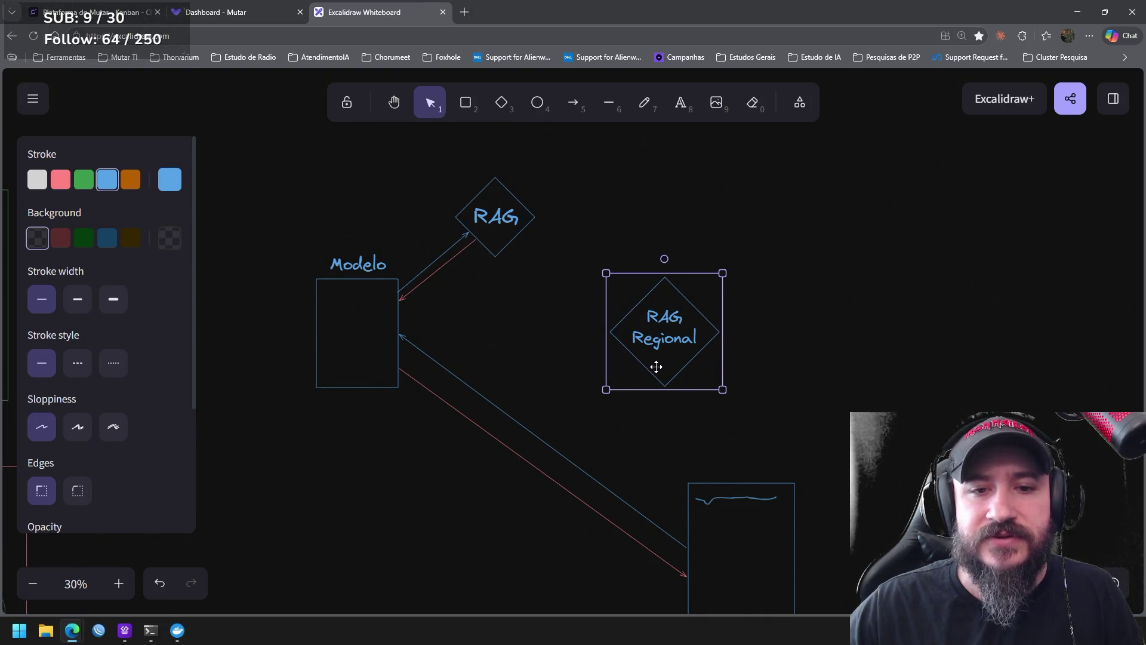
left_click(793, 433)
left_click_drag(754, 426, 595, 264)
left_click_drag(668, 316, 661, 333)
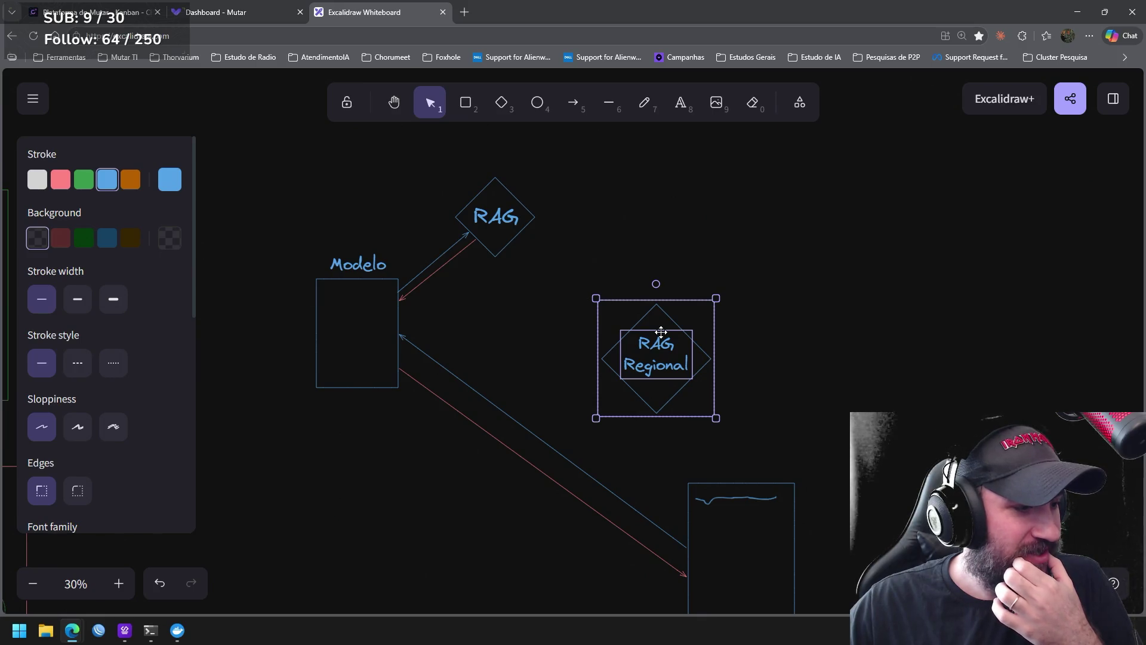
scroll(800, 371, "down", 1)
left_click(806, 338)
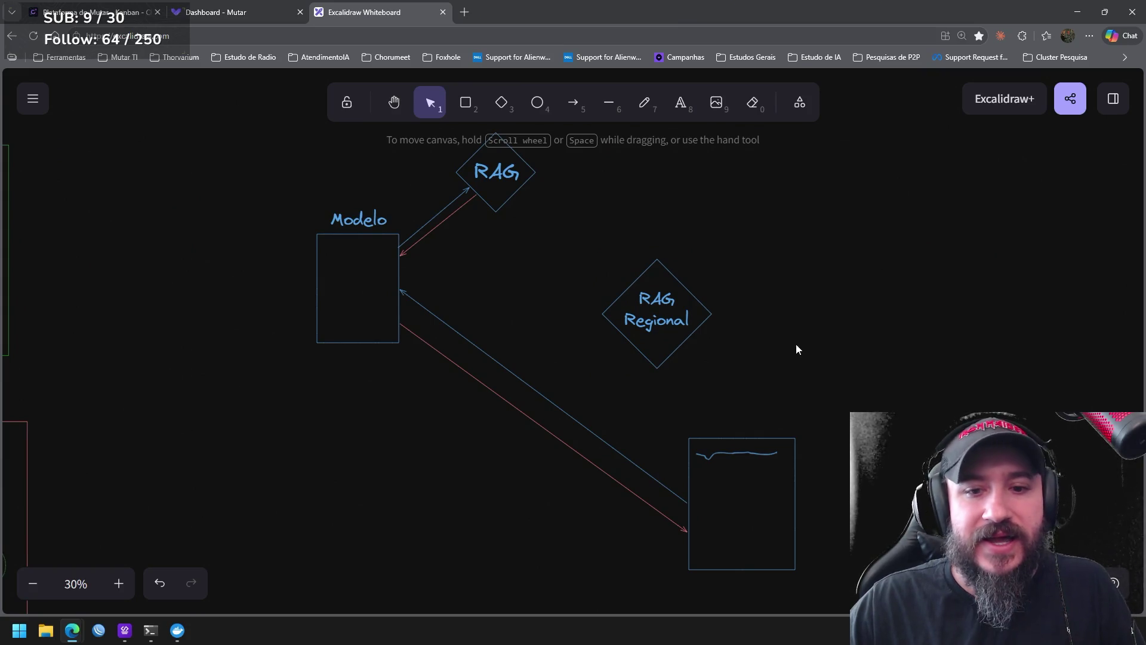
scroll(800, 306, "down", 1)
scroll(611, 396, "up", 1)
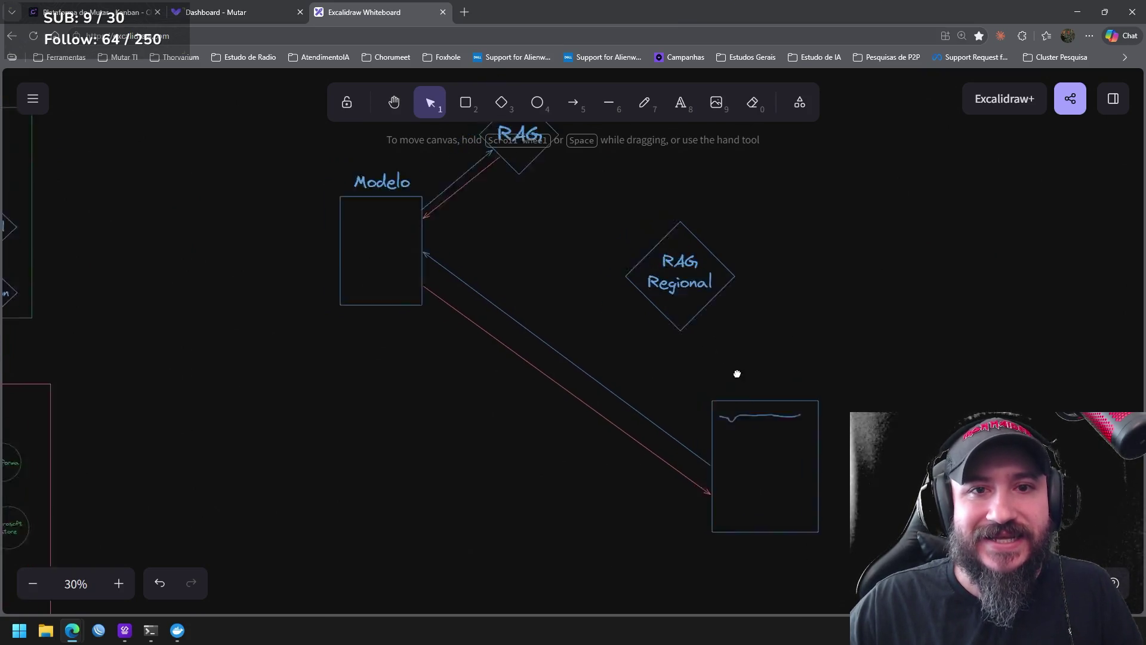
scroll(737, 371, "up", 2)
Edit the original RAG label into the two-line text 'RAG Geral'
left_click(570, 104)
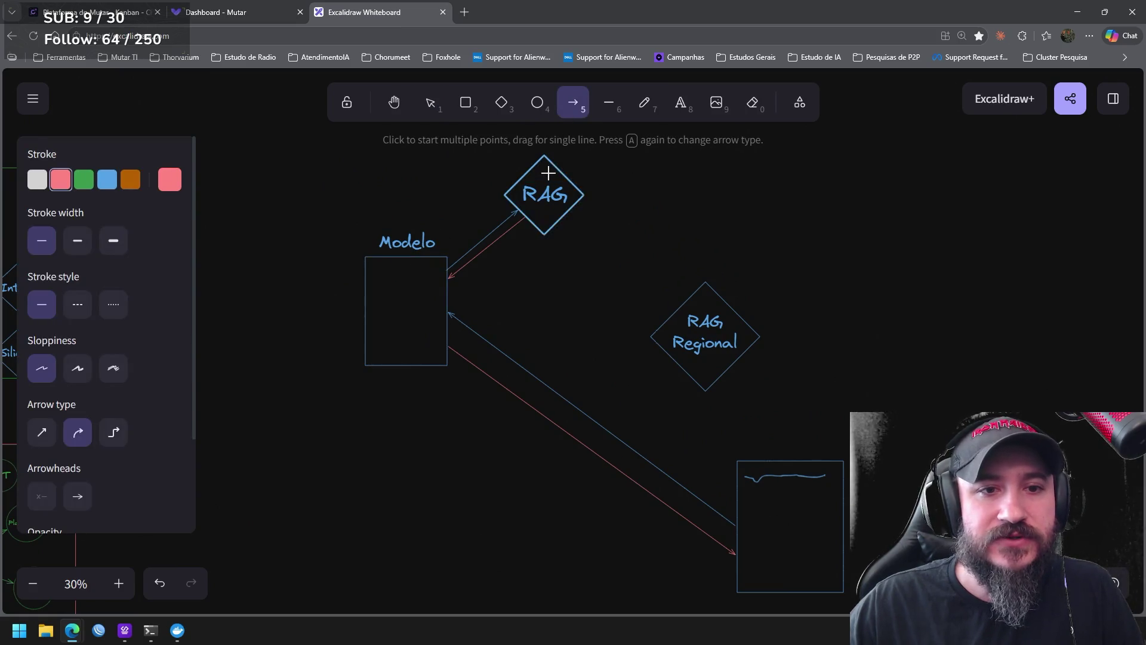
left_click(674, 107)
left_click(560, 199)
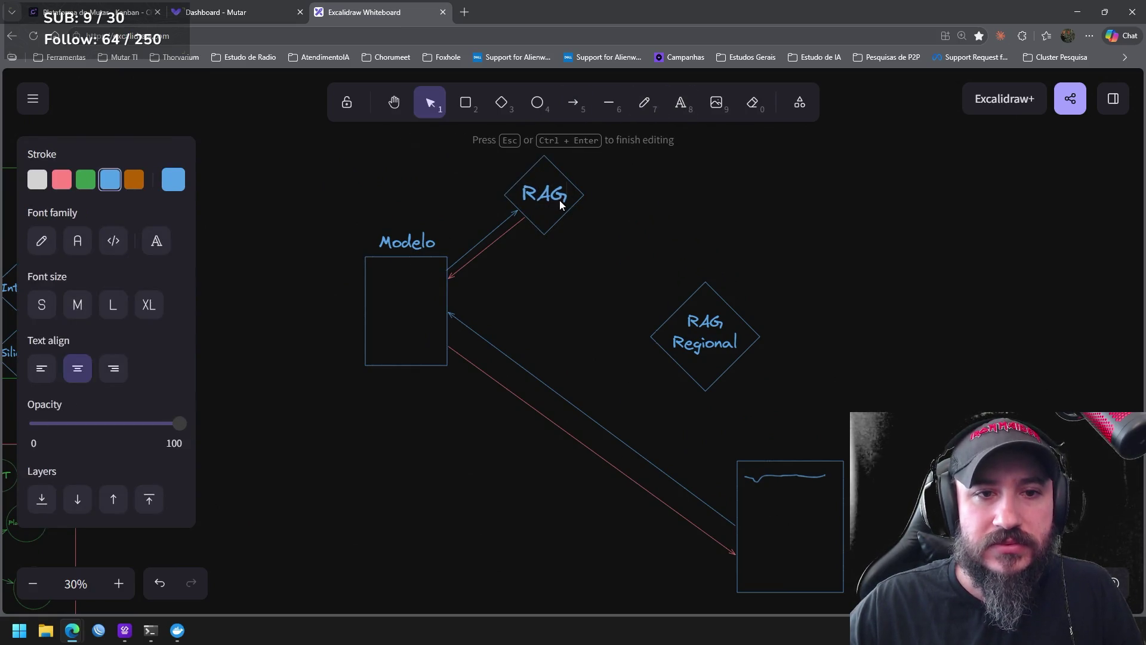
key("Right")
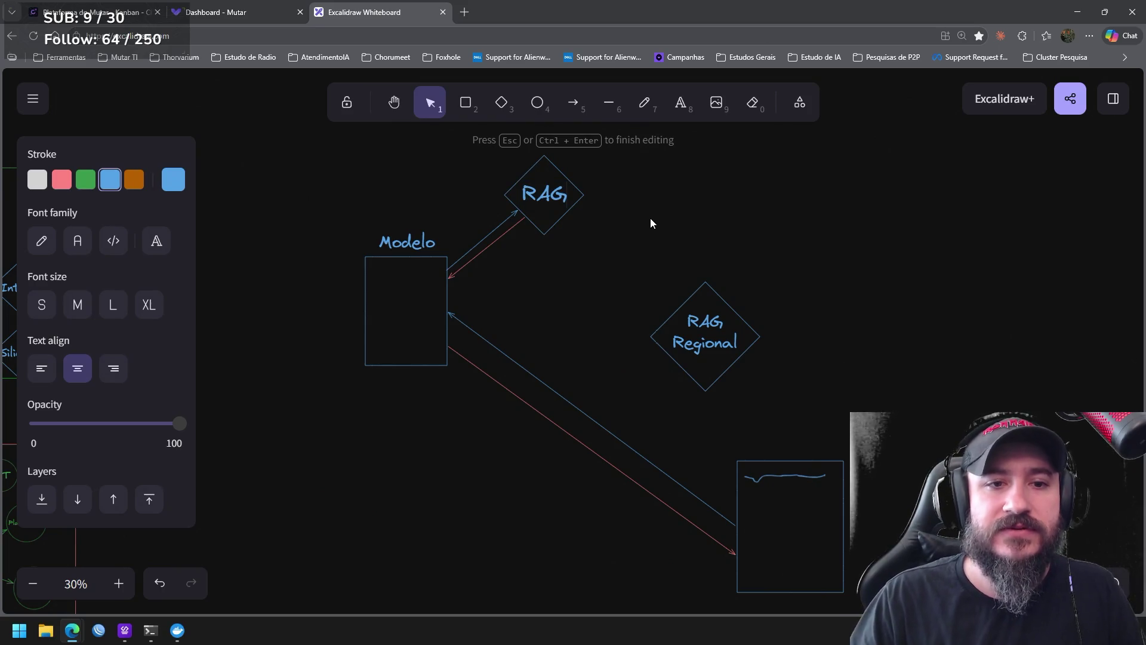
key("Return")
type("Geral")
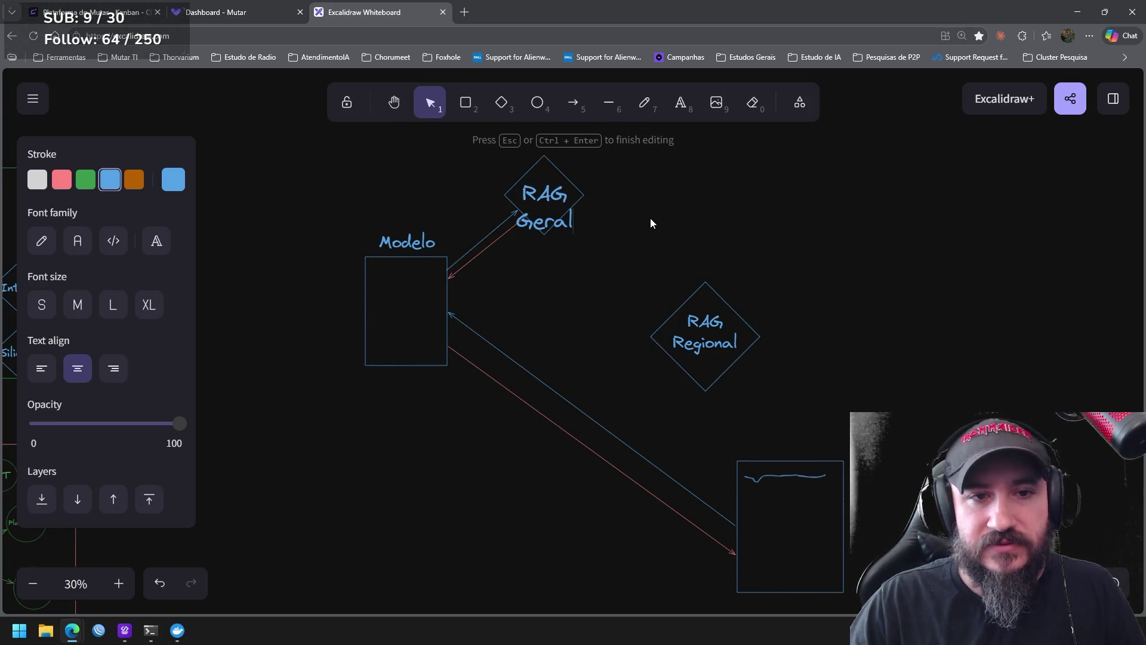
left_click(589, 244)
Enlarge the RAG Geral diamond so the two-line label fits
left_click(571, 218)
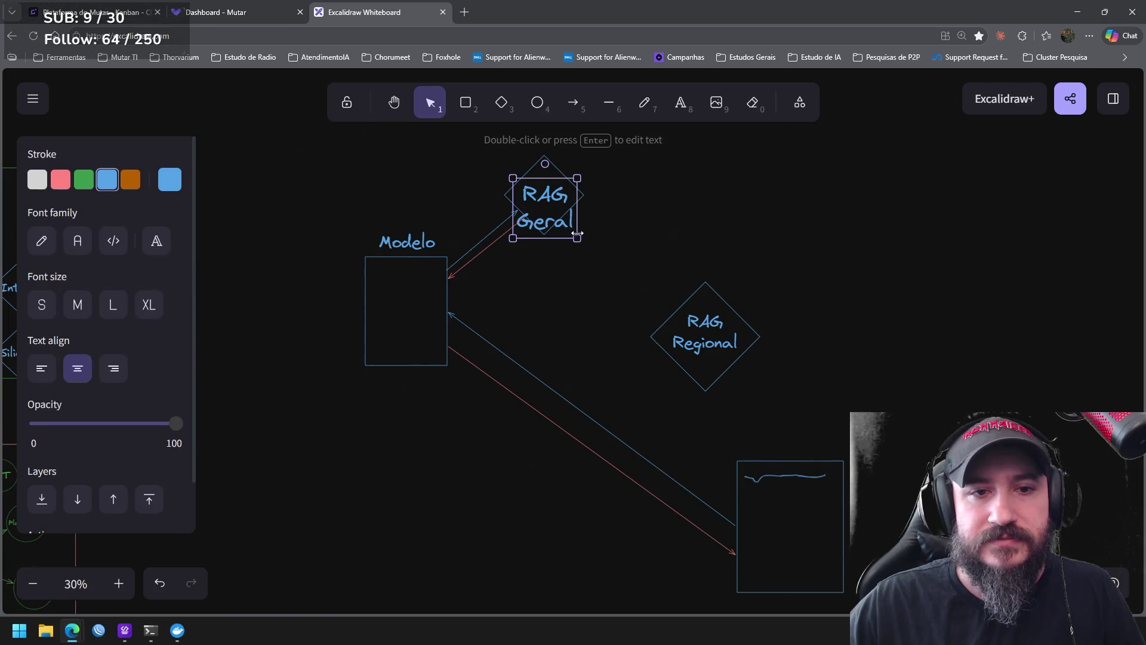
left_click(588, 201)
mouse_move(588, 238)
left_mouse_down()
mouse_move(609, 260)
mouse_move(575, 237)
left_mouse_up()
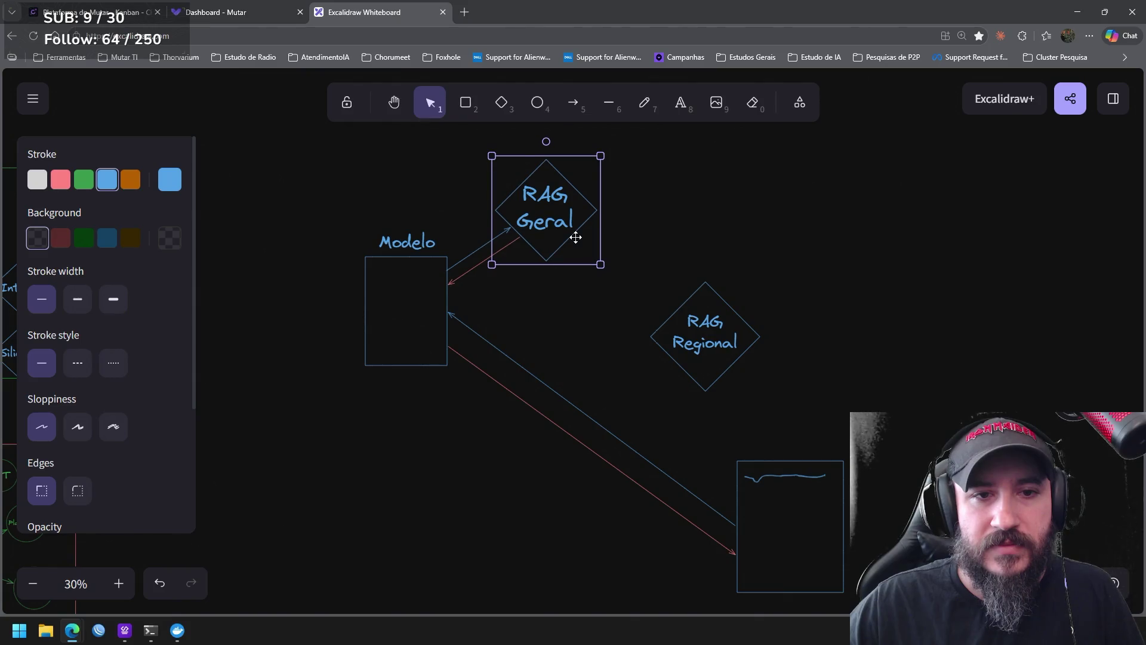
left_click(664, 267)
Draw an arrow from Modelo to RAG Regional and a red-stroke return arrow from RAG Regional back to Modelo
left_click(573, 103)
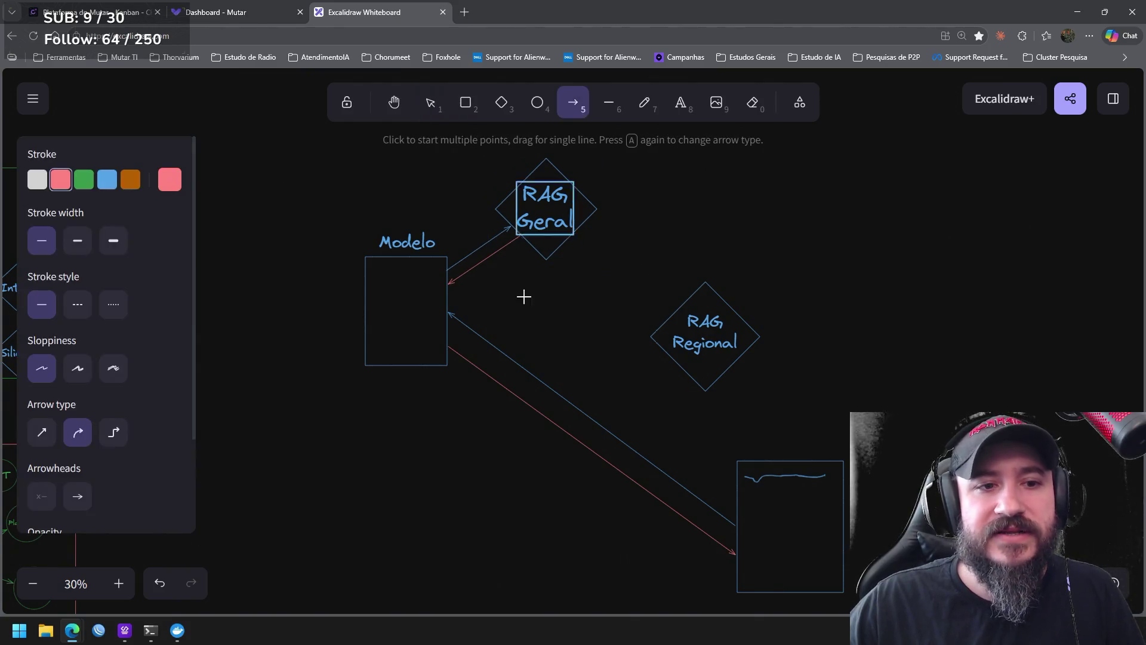
left_click_drag(449, 290, 588, 301)
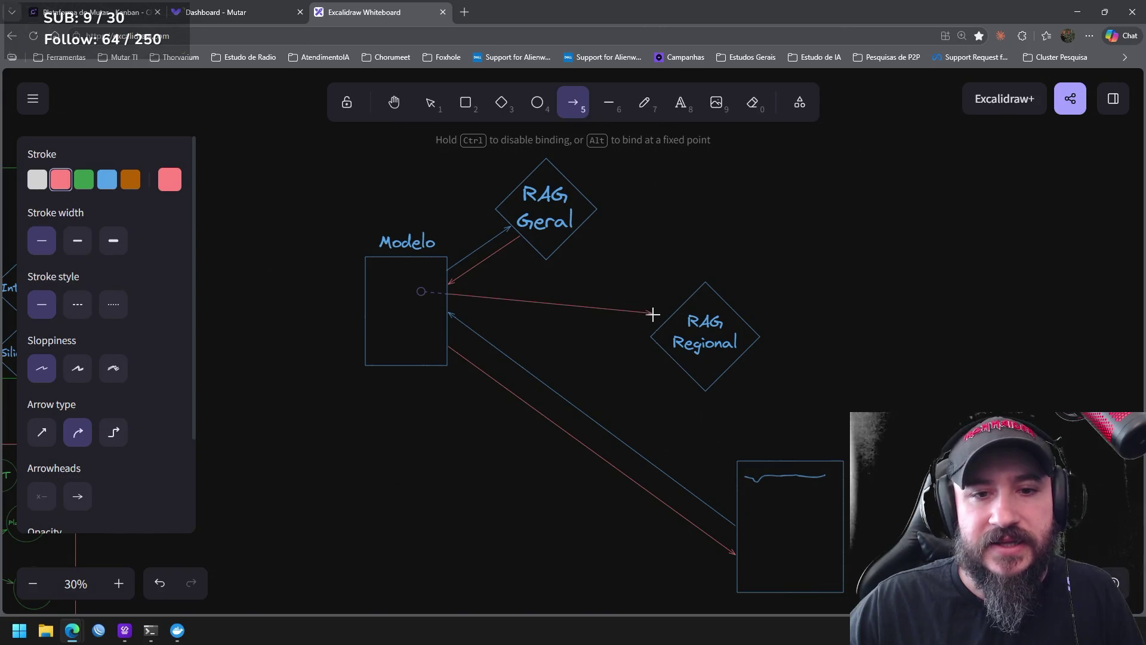
left_click_drag(657, 317, 659, 319)
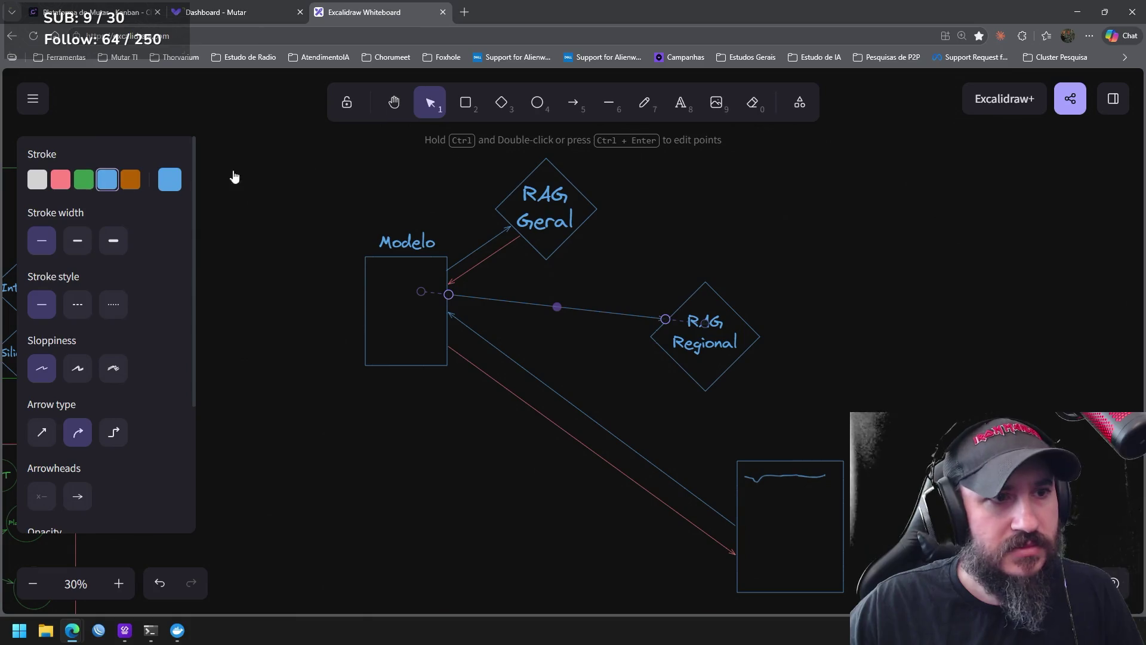
left_click(574, 104)
left_click(60, 179)
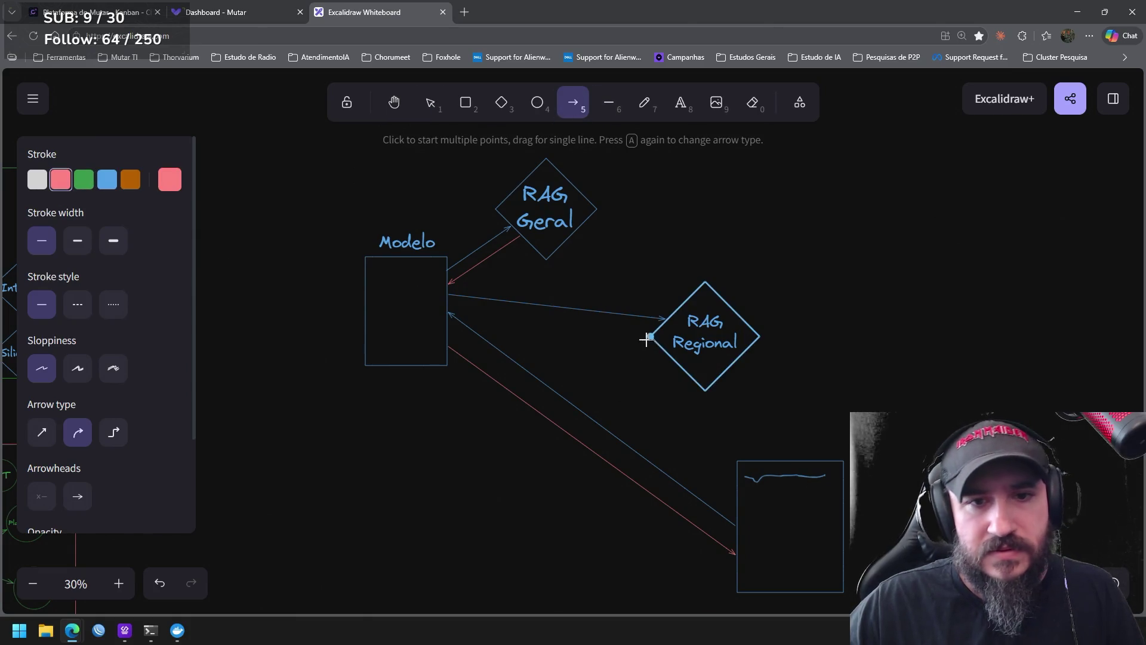
mouse_move(659, 345)
left_mouse_down()
mouse_move(449, 308)
mouse_move(448, 327)
left_mouse_up()
left_click(575, 385)
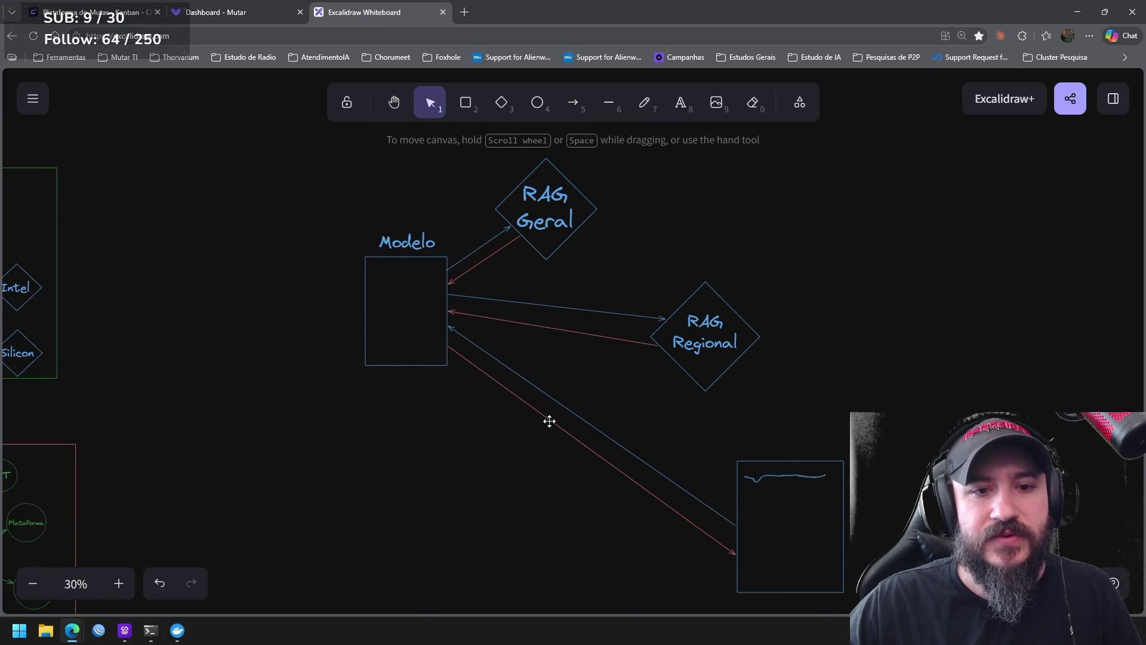
Colour the Modelo-to-RAG Regional arrow red, its return arrow green, and Modelo's arrow to the bottom box green
left_click(547, 418)
left_click(646, 405)
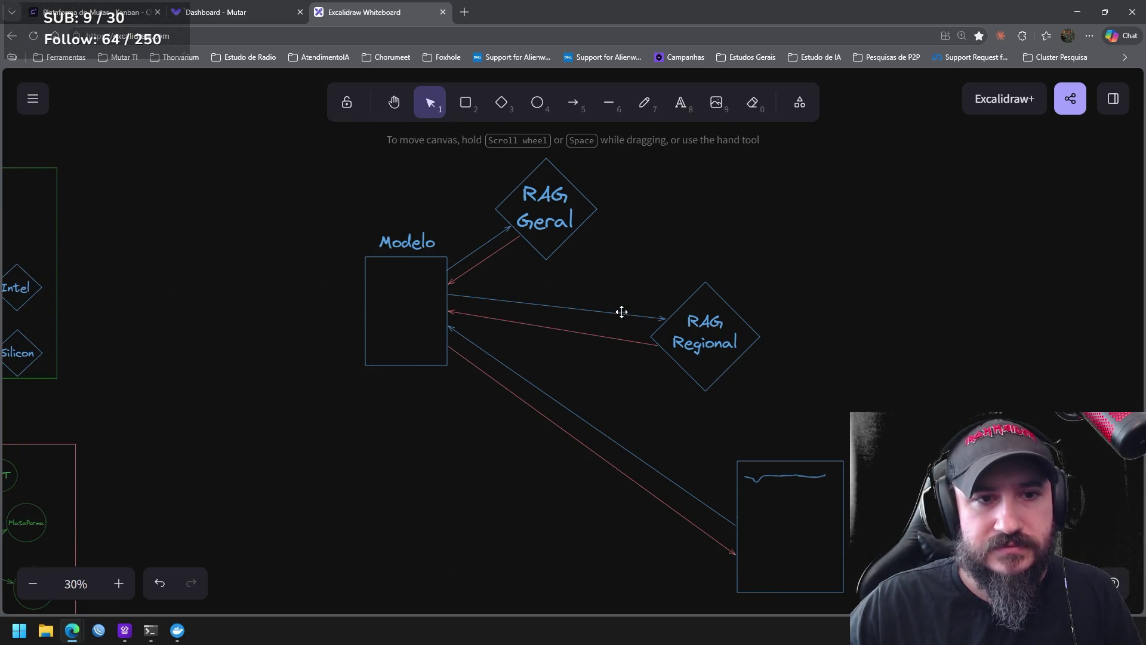
left_click(622, 311)
left_click(60, 179)
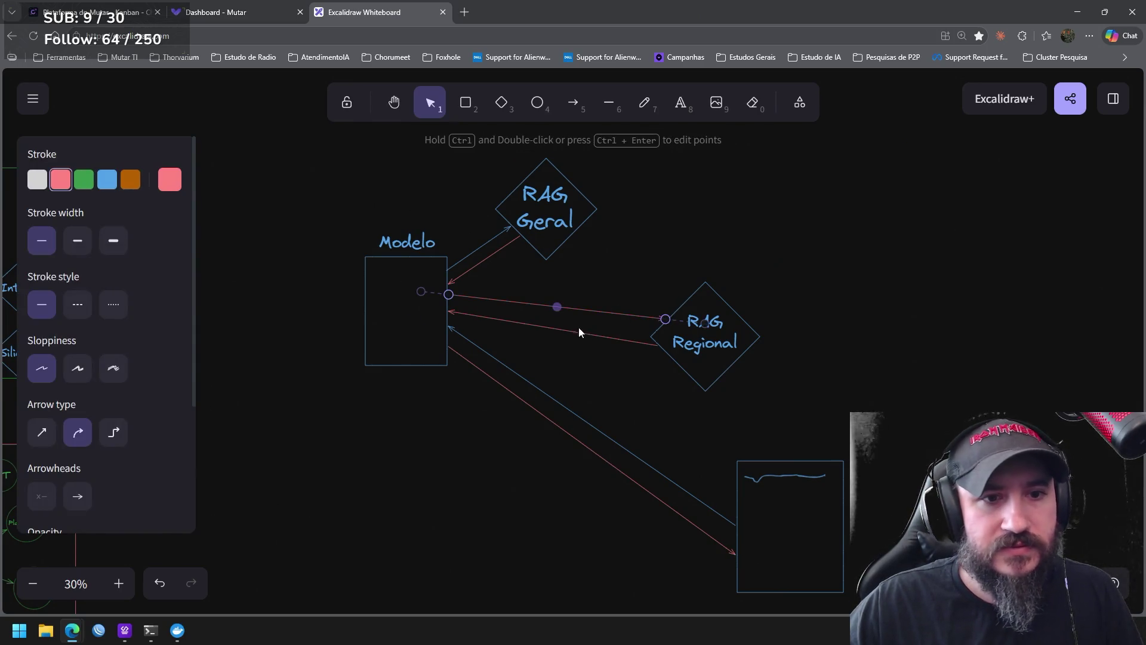
left_click(83, 179)
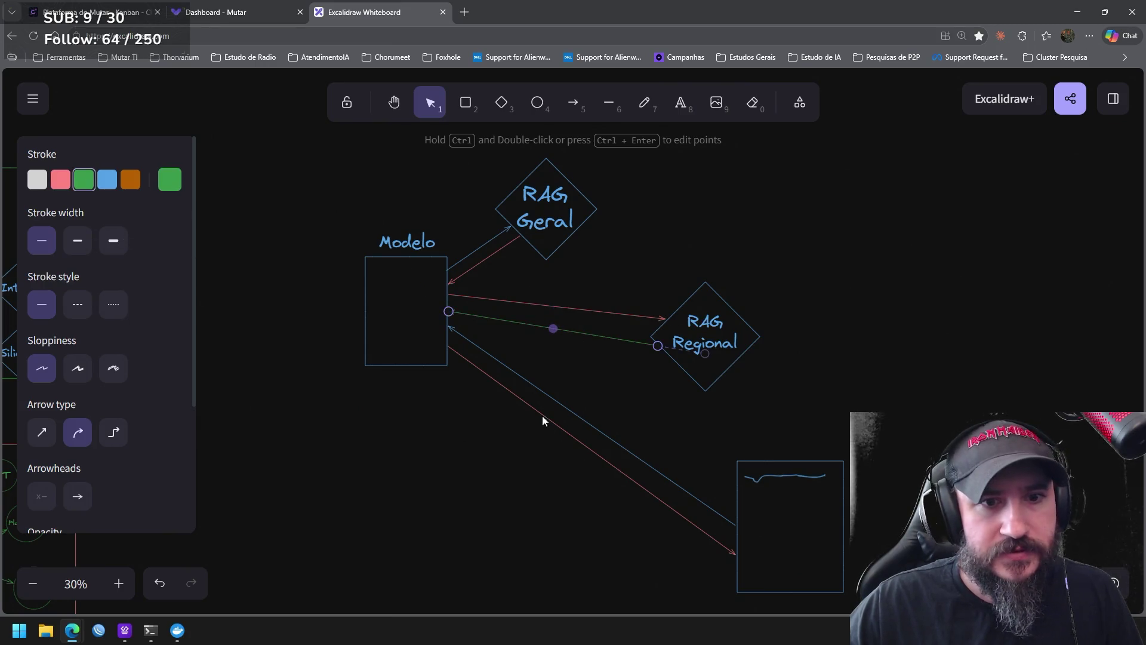
left_click(554, 422)
left_click(83, 180)
left_click(498, 354)
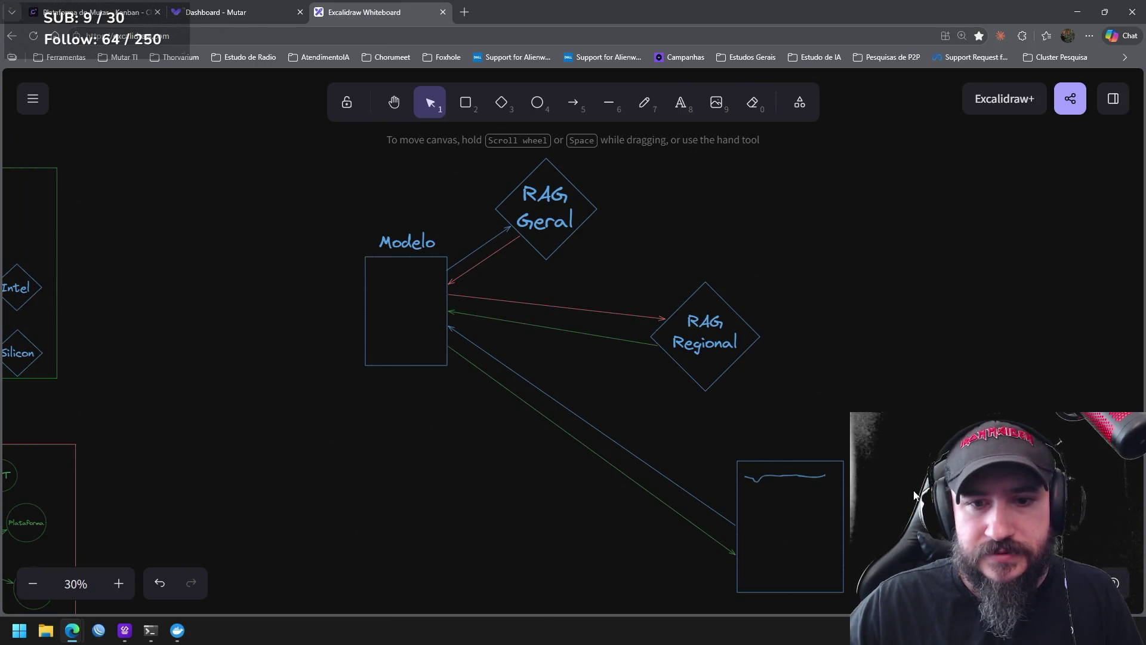
scroll(890, 419, "down", 2)
scroll(876, 370, "down", 1)
scroll(875, 423, "up", 1)
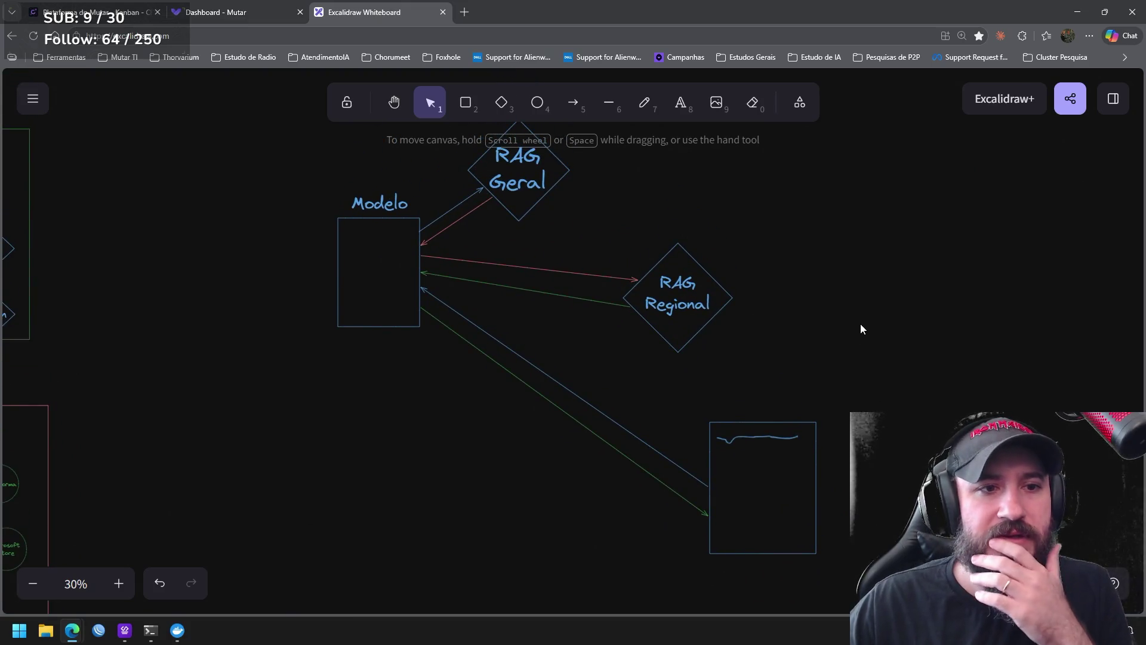
scroll(800, 363, "up", 1)
Shift the RAG Regional diamond and its label up-left toward Modelo so its arrows run nearly level
left_click_drag(774, 407, 607, 243)
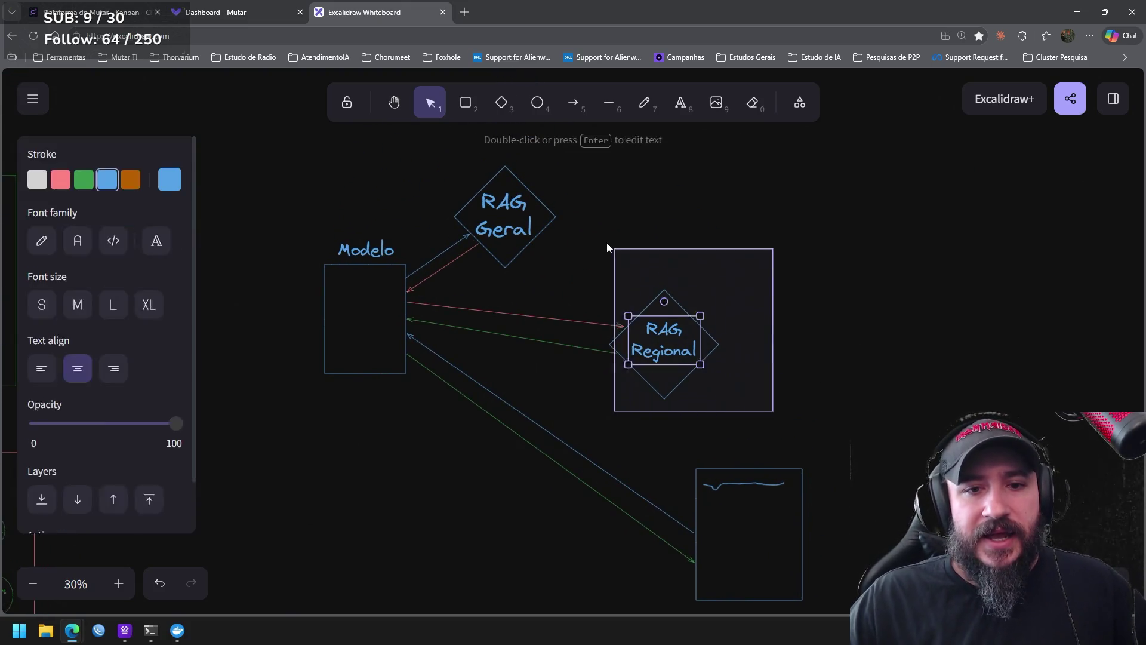
left_click(818, 313)
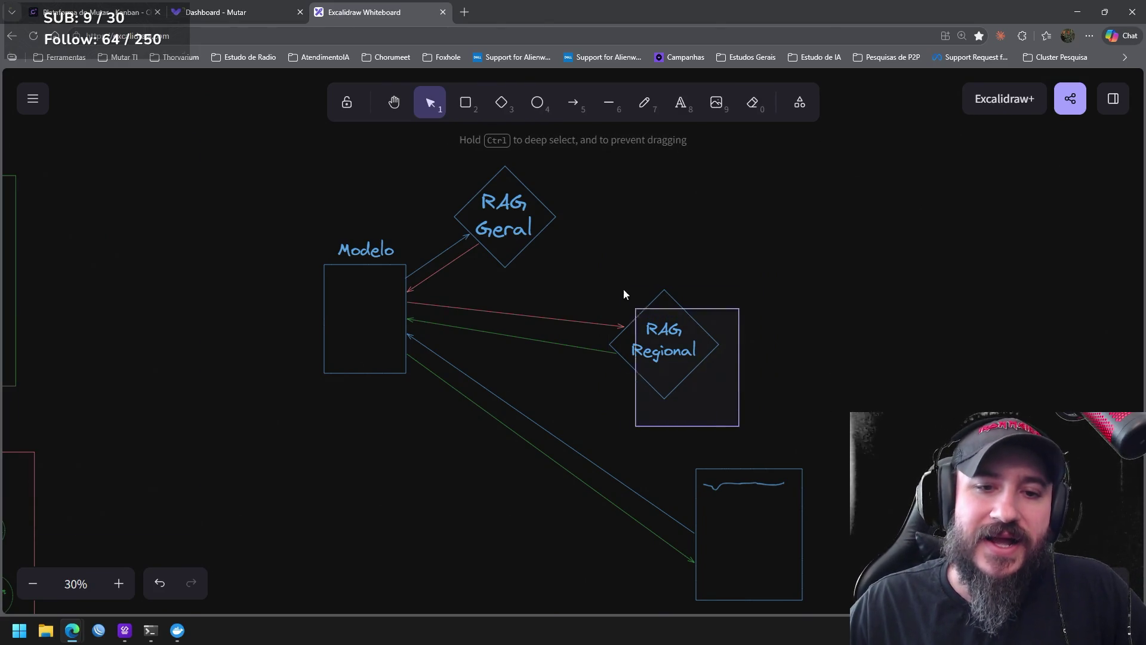
left_click(663, 304)
left_click_drag(663, 304, 627, 273)
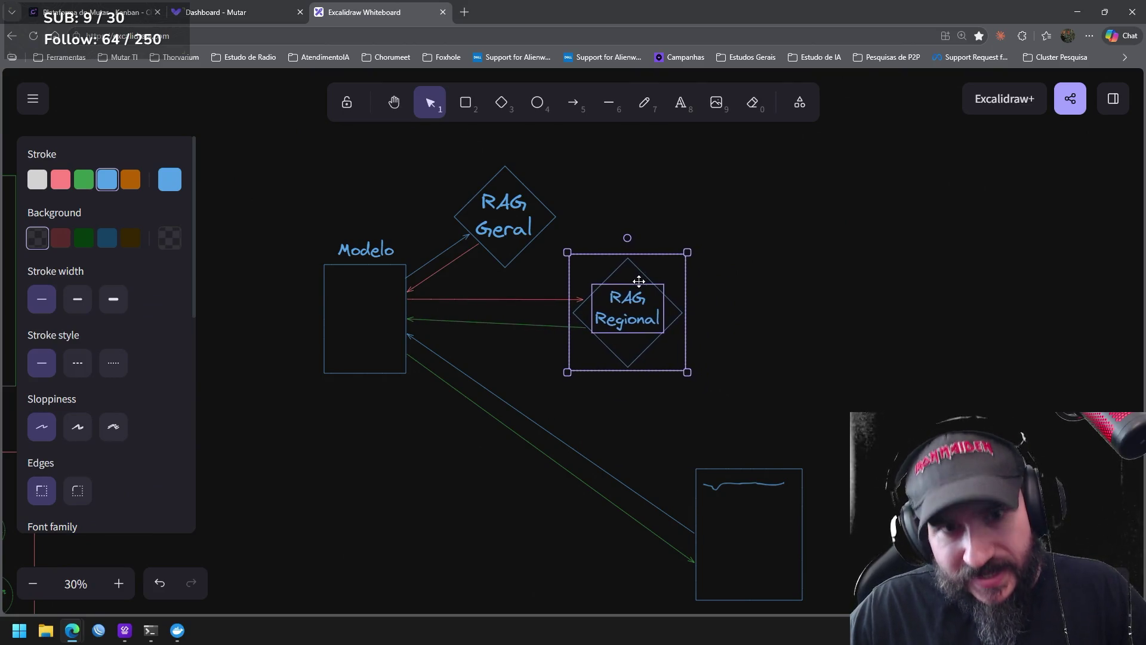
left_click(697, 308)
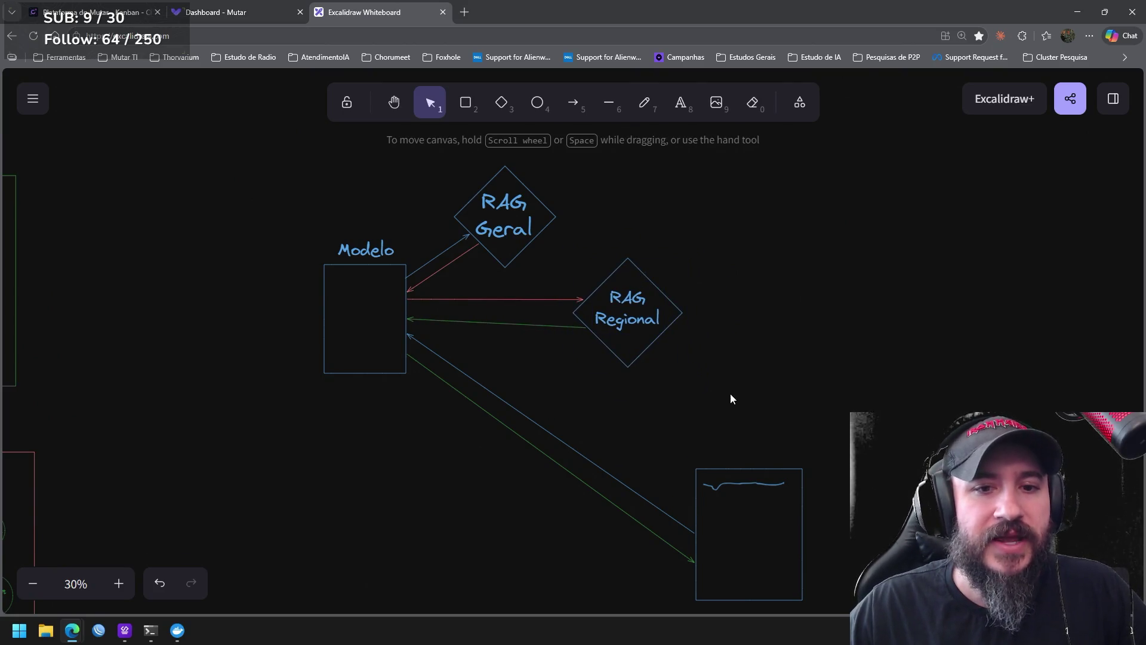
left_click_drag(730, 399, 559, 215)
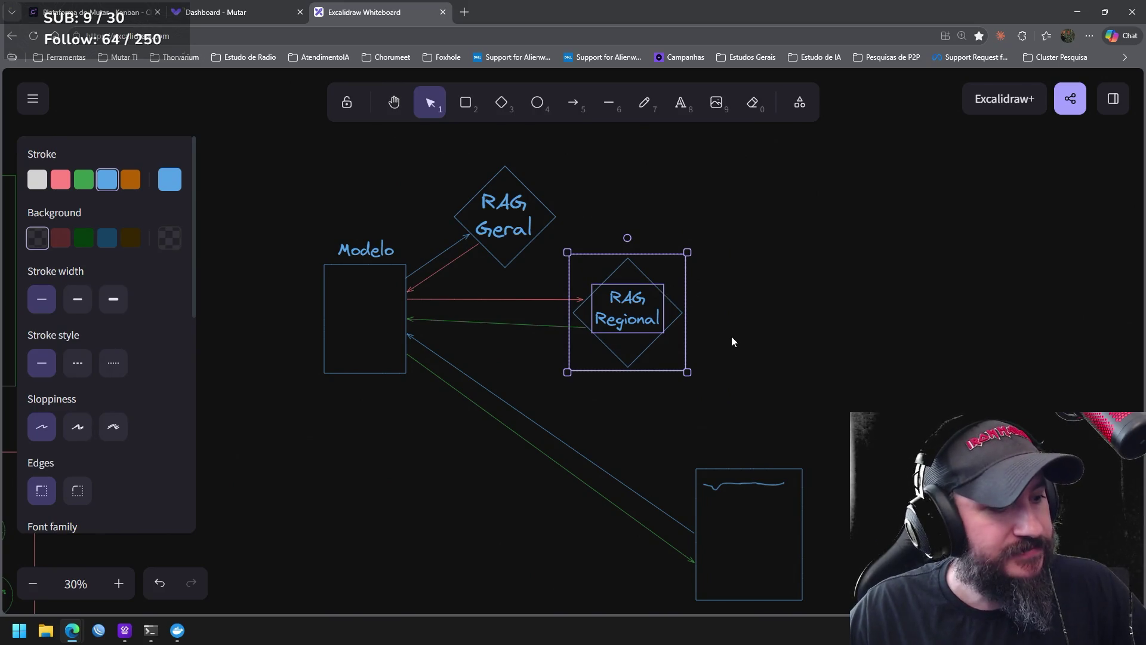
left_click(730, 341)
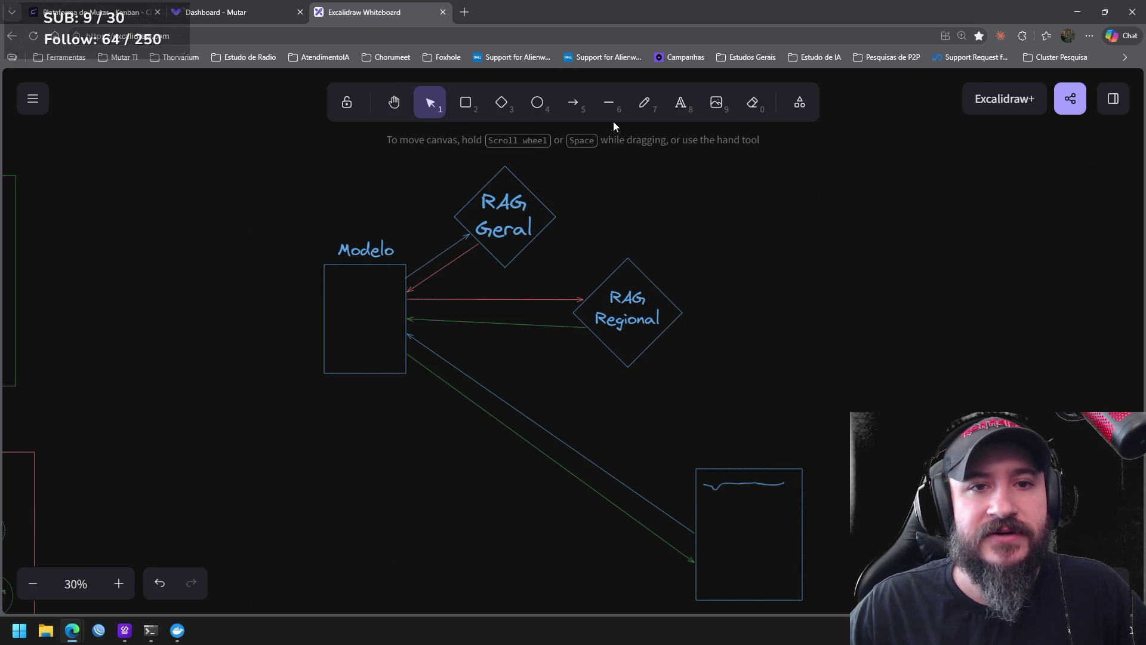
left_click(571, 104)
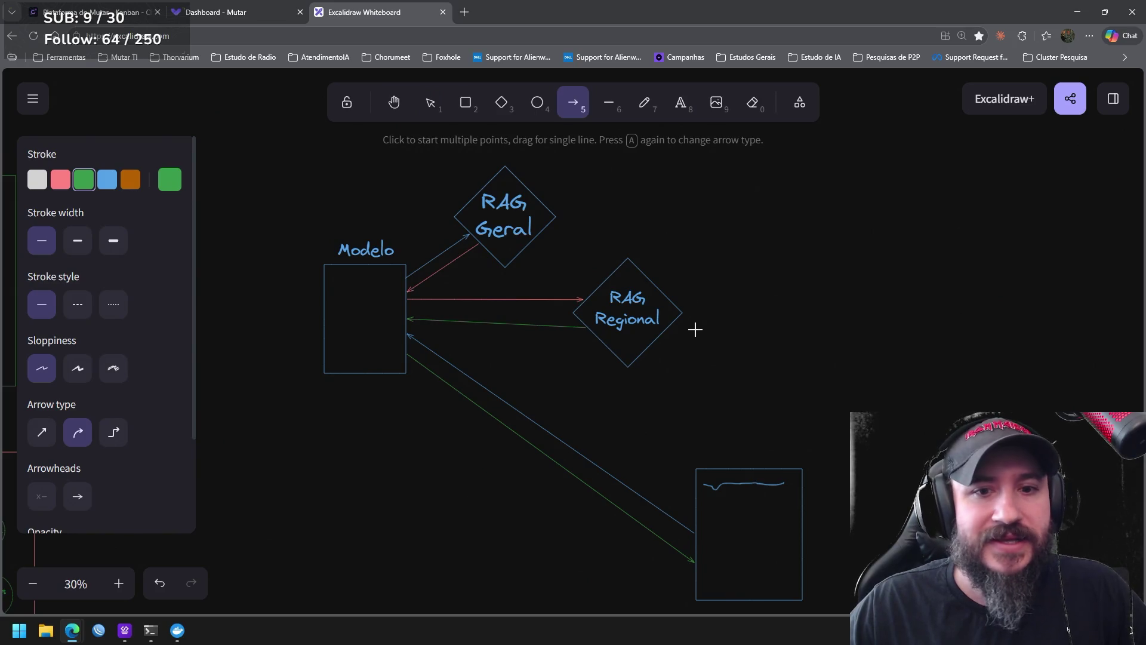
scroll(821, 373, "down", 2)
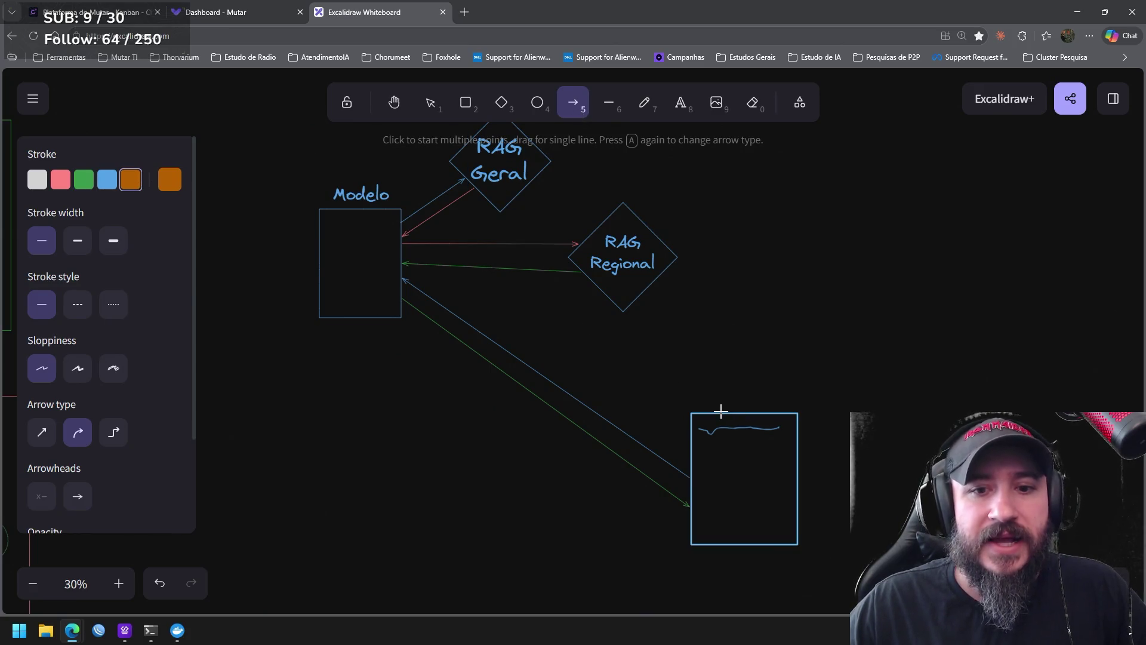
Draw an orange circle right of RAG Regional and write a two-line 'Código Projeto' label
left_click(536, 102)
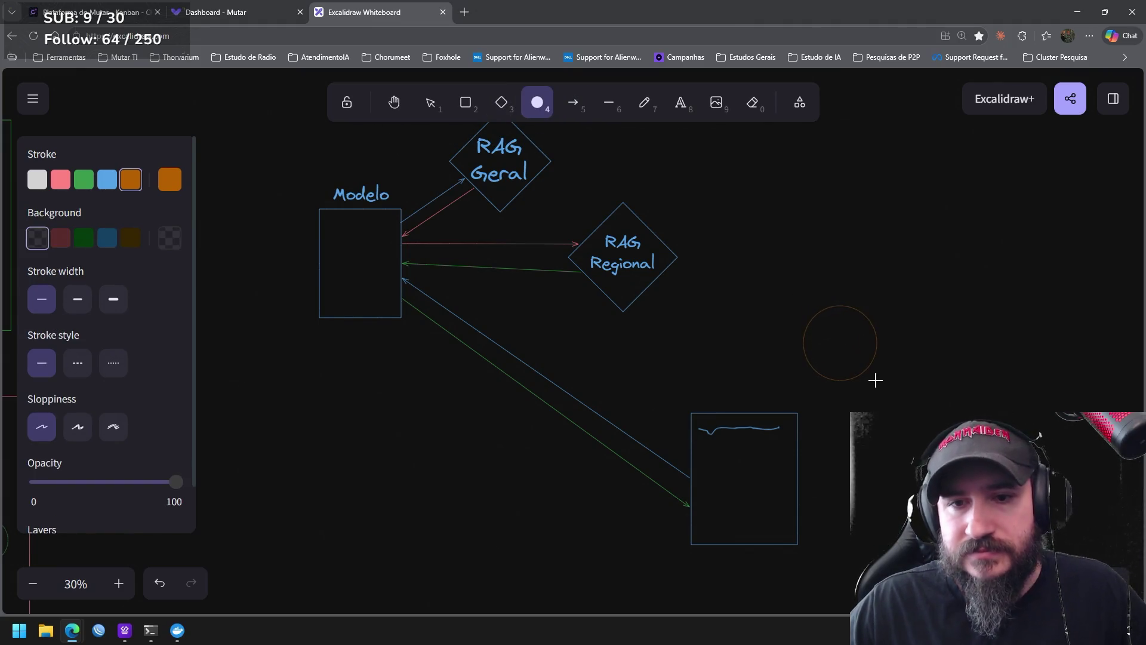
left_click_drag(883, 391, 883, 393)
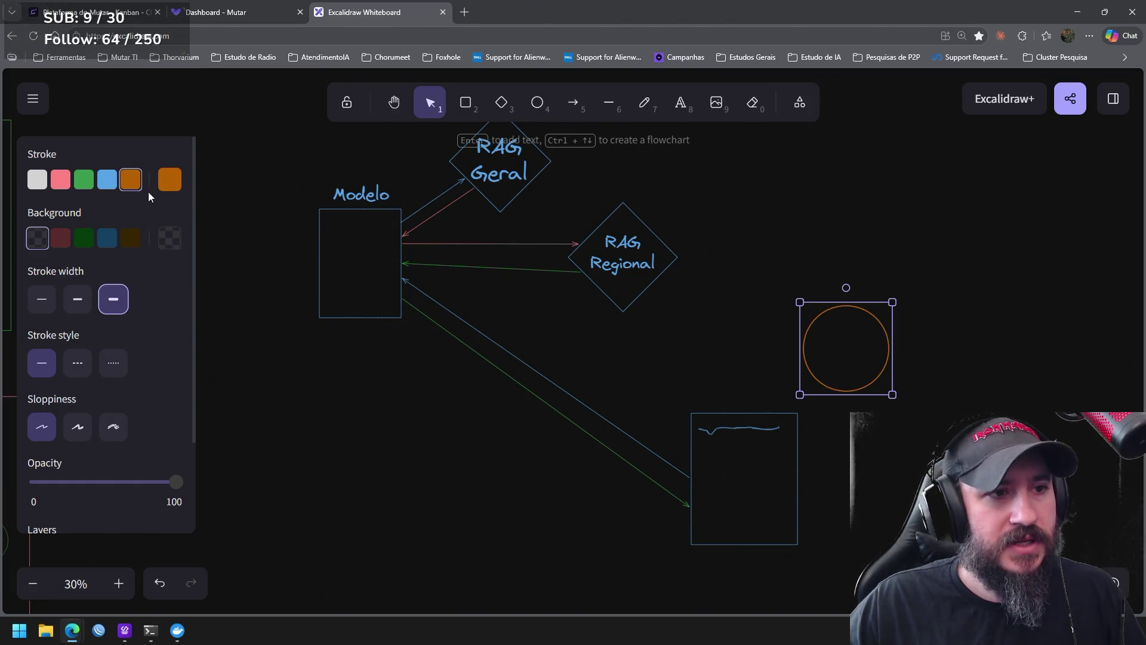
left_click(682, 105)
left_click(814, 287)
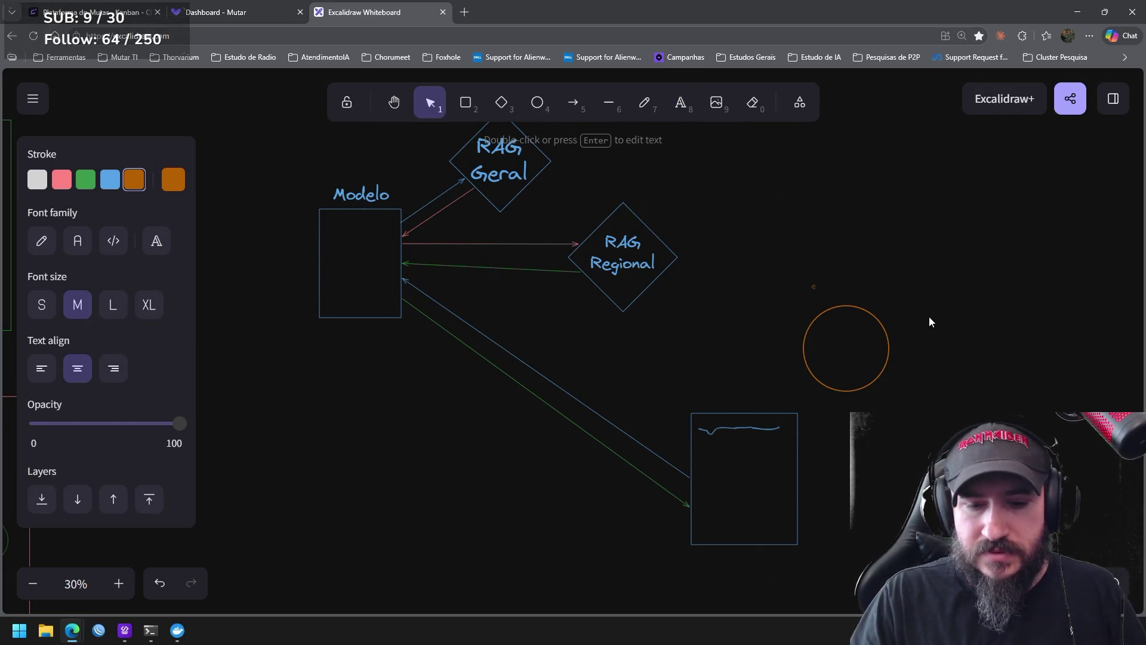
type("Cachgo")
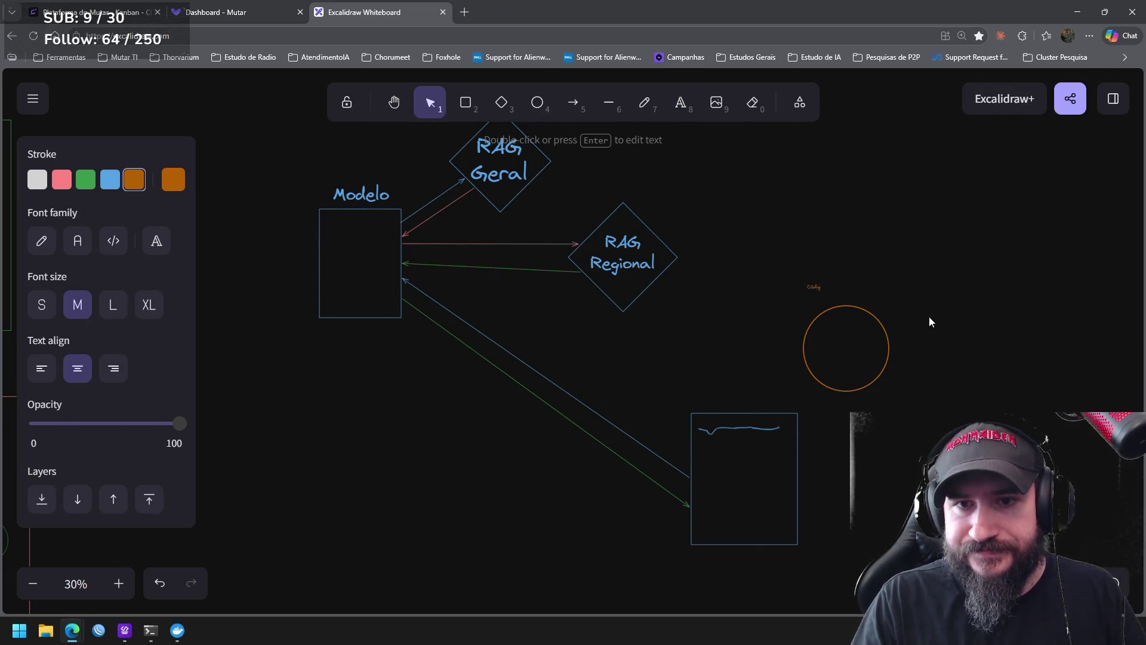
key("Return")
type("Projeto")
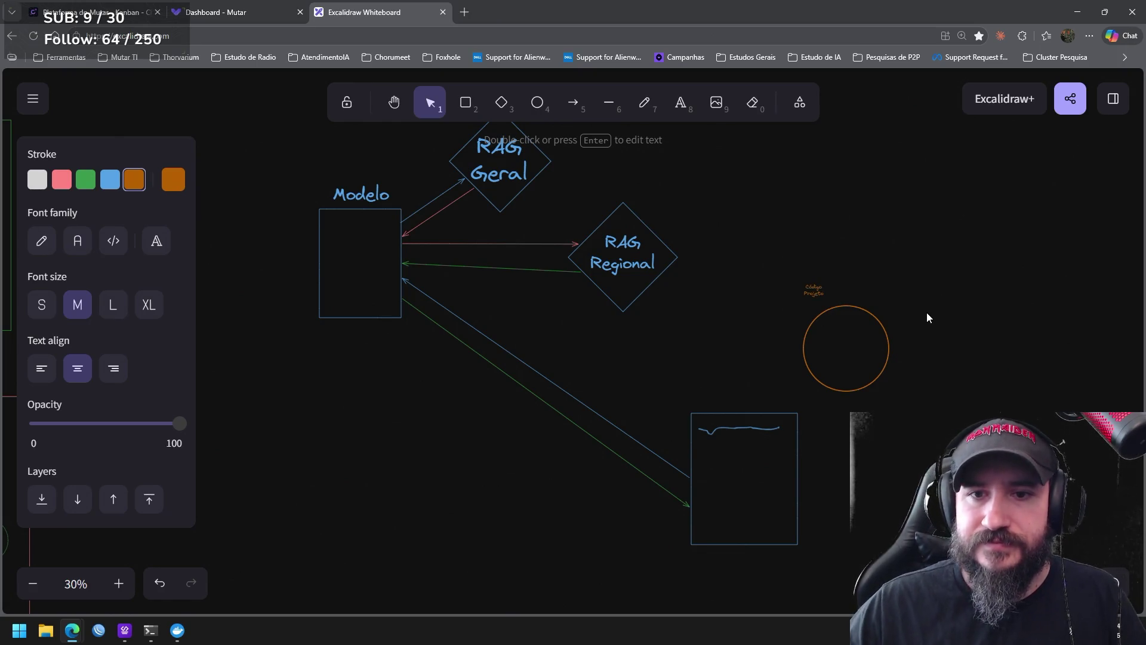
left_click(906, 286)
Enlarge the Código Projeto label, centre it inside the circle and nudge the circle upward
left_click(817, 286)
key("ctrl+shift+period")
key("ctrl+shift+period")
key("ctrl+shift+period")
left_click_drag(833, 267, 847, 349)
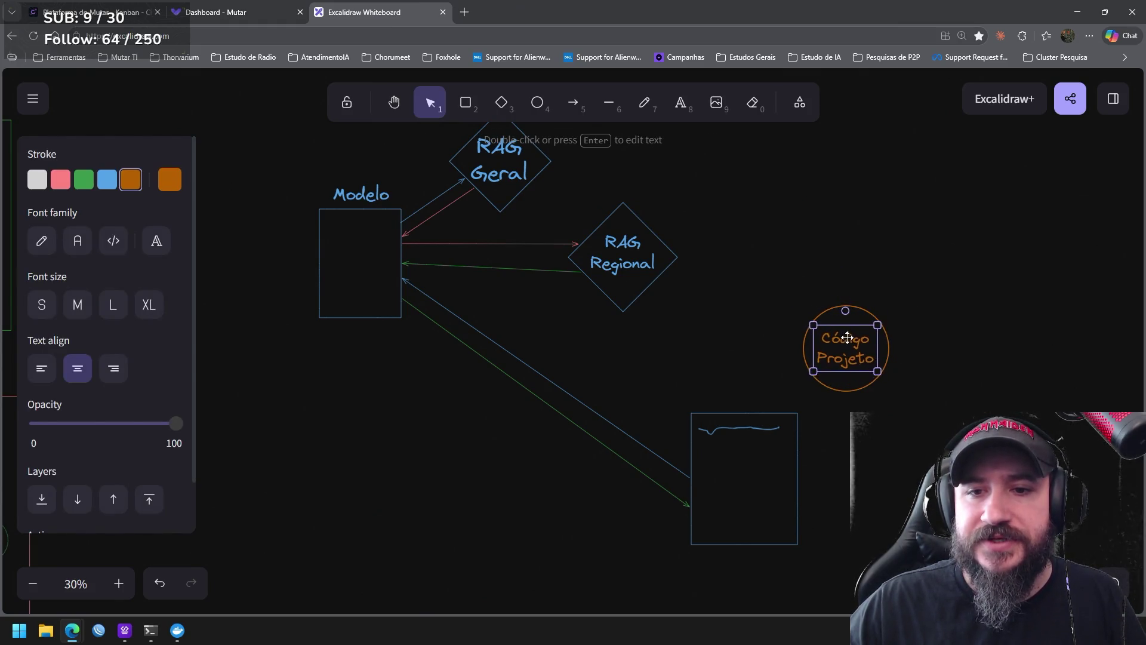
left_click_drag(938, 428, 768, 271)
left_click_drag(860, 350, 853, 307)
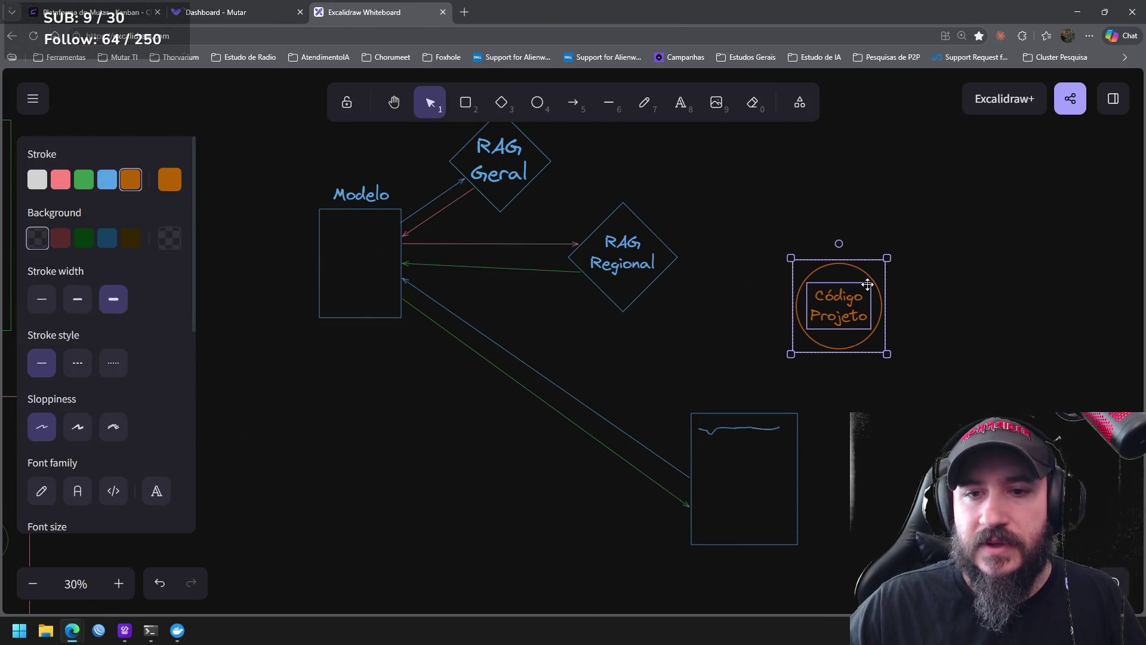
left_click(960, 341)
left_click(573, 102)
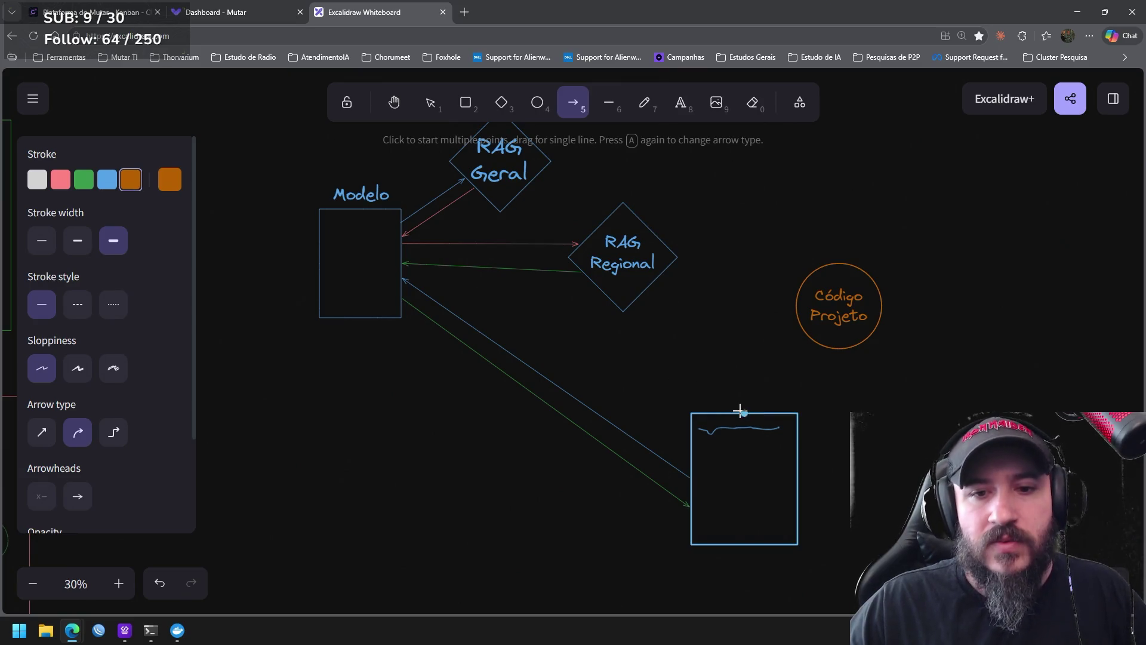
Draw two orange arrows, bottom box to Código Projeto and back, then check the circle group
left_click_drag(747, 413, 803, 333)
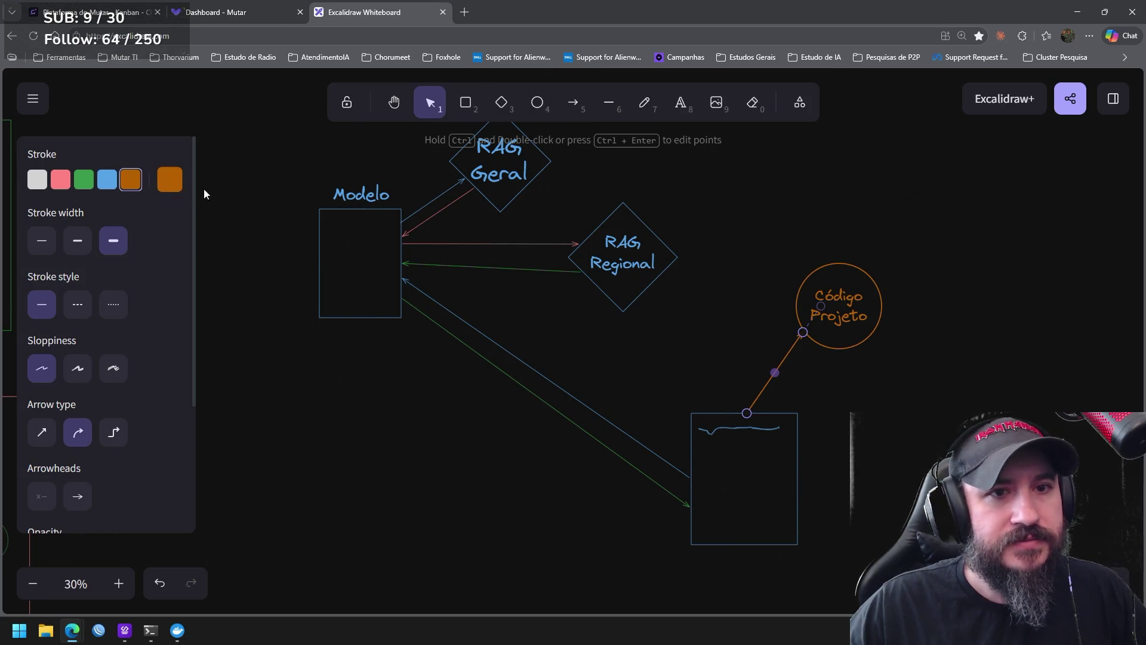
left_click(573, 104)
left_click_drag(810, 339, 770, 410)
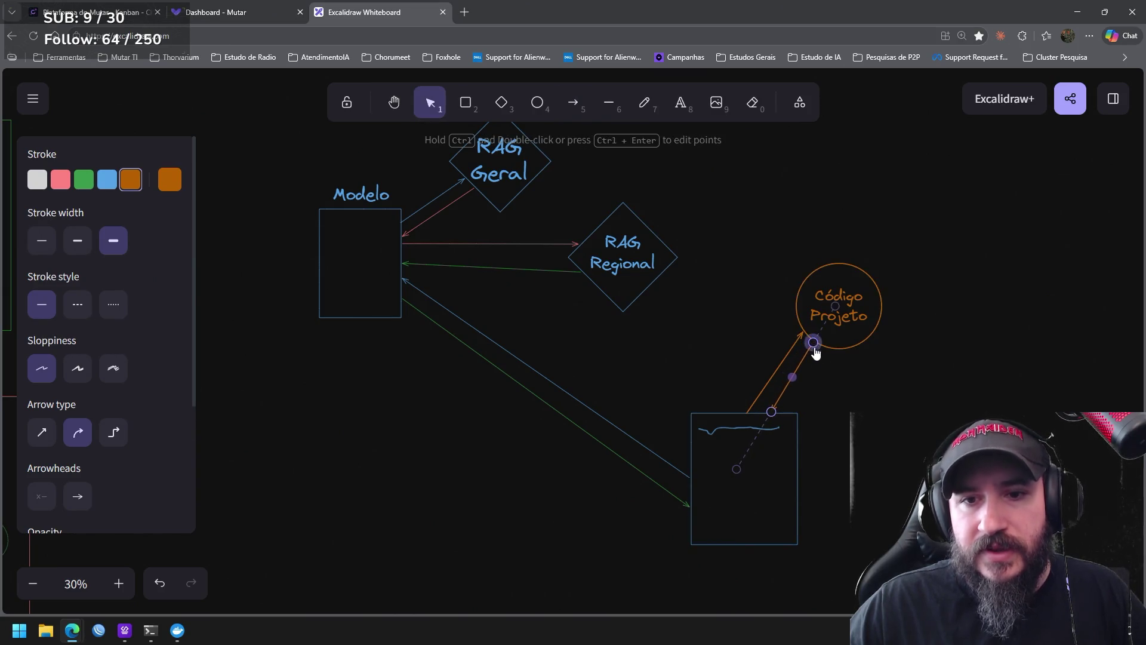
left_click(811, 434)
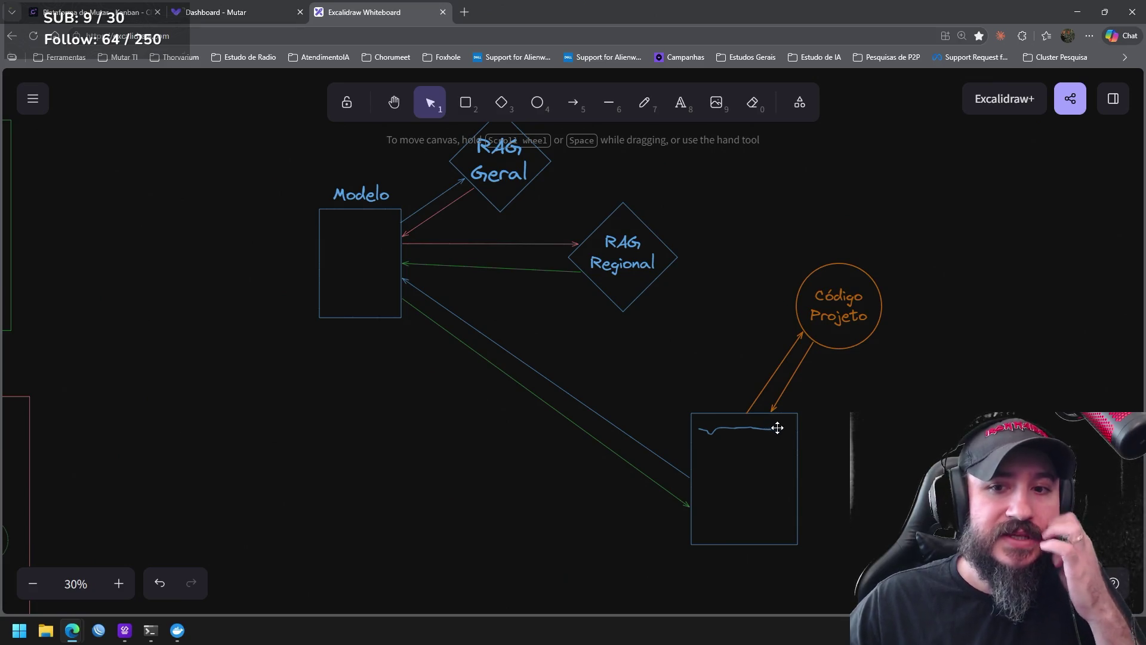
left_click_drag(922, 384, 788, 256)
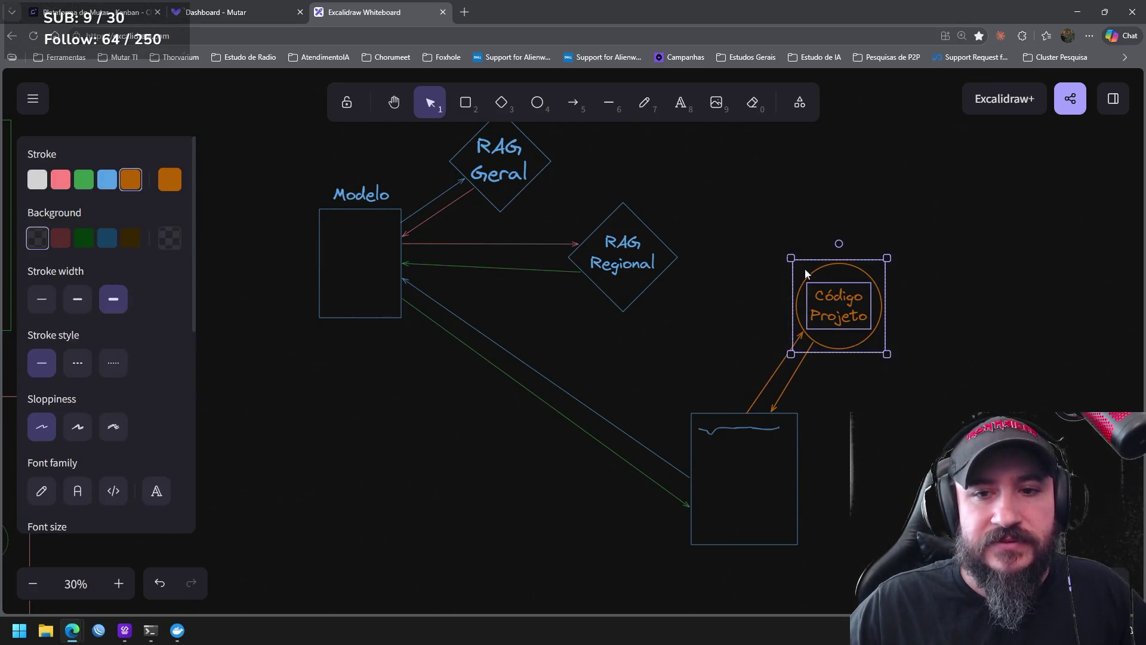
left_click(807, 372)
left_click_drag(923, 386, 811, 269)
left_click(668, 225)
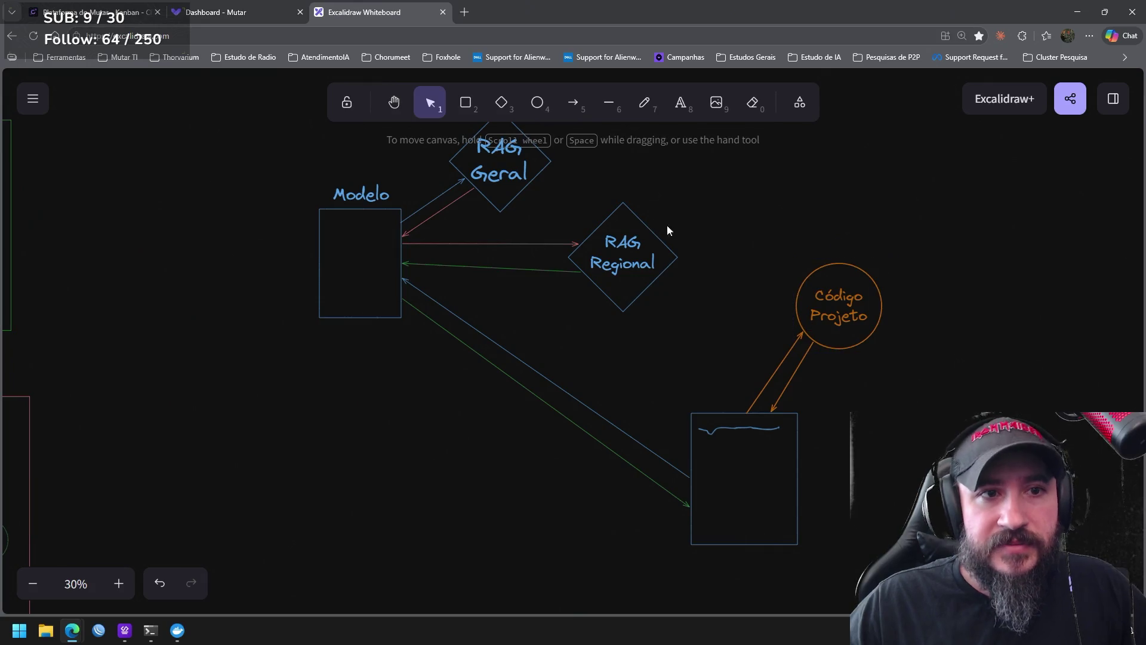
scroll(778, 301, "down", 2)
Draw a new orange rectangle right of the bottom box and add a 'System' text label
left_click(465, 104)
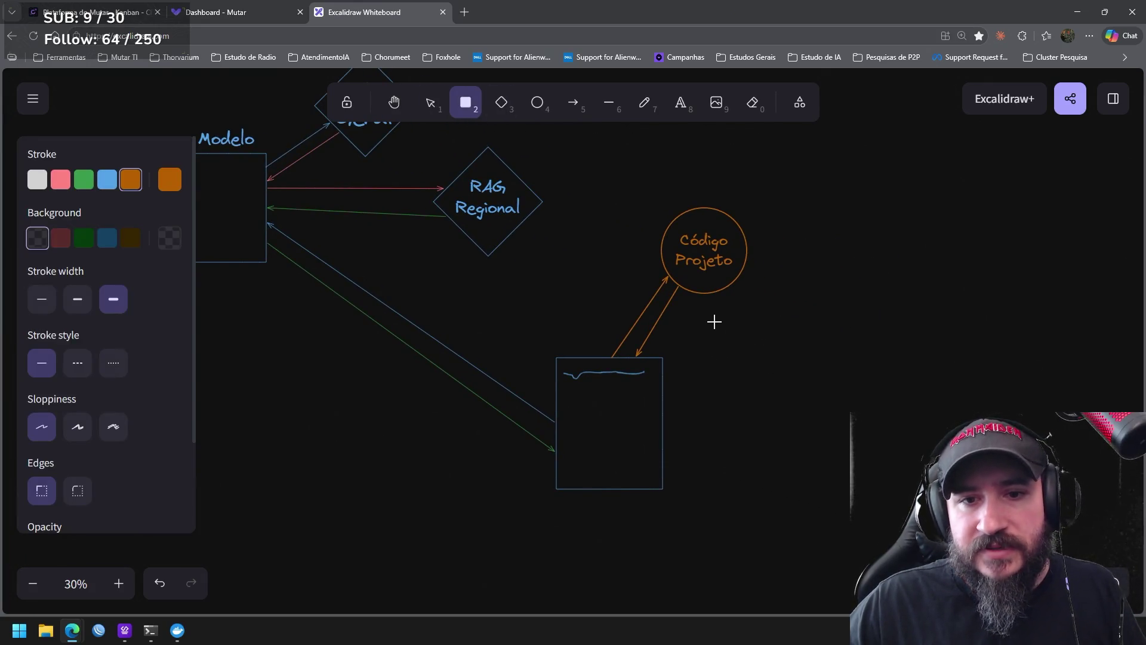
left_click_drag(788, 404, 791, 408)
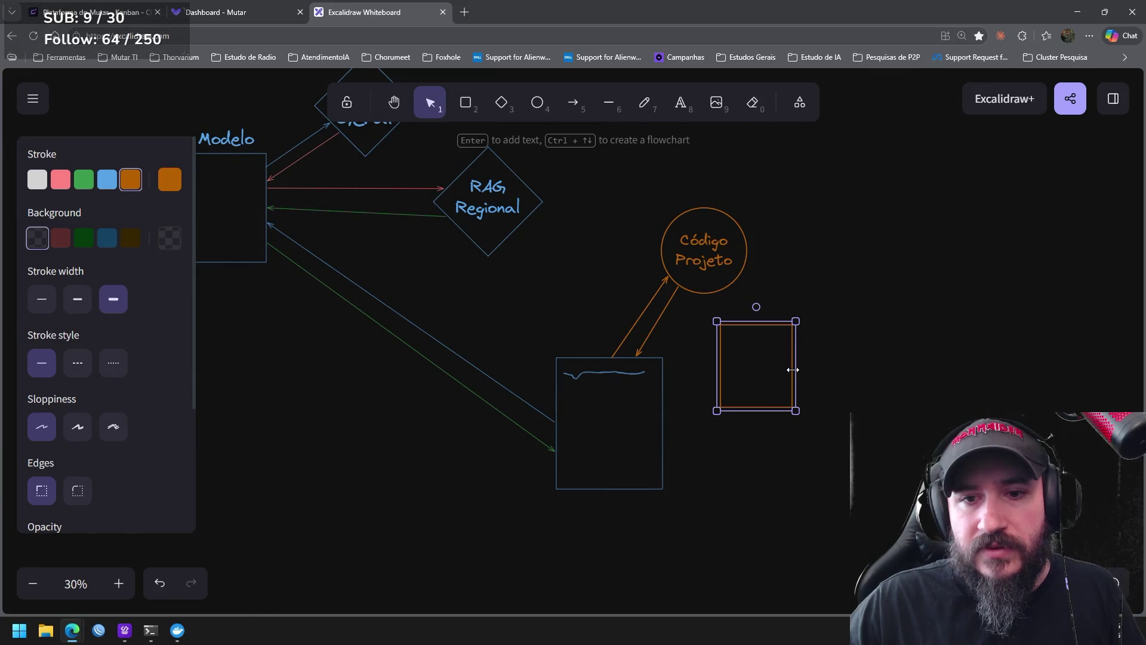
left_click(681, 104)
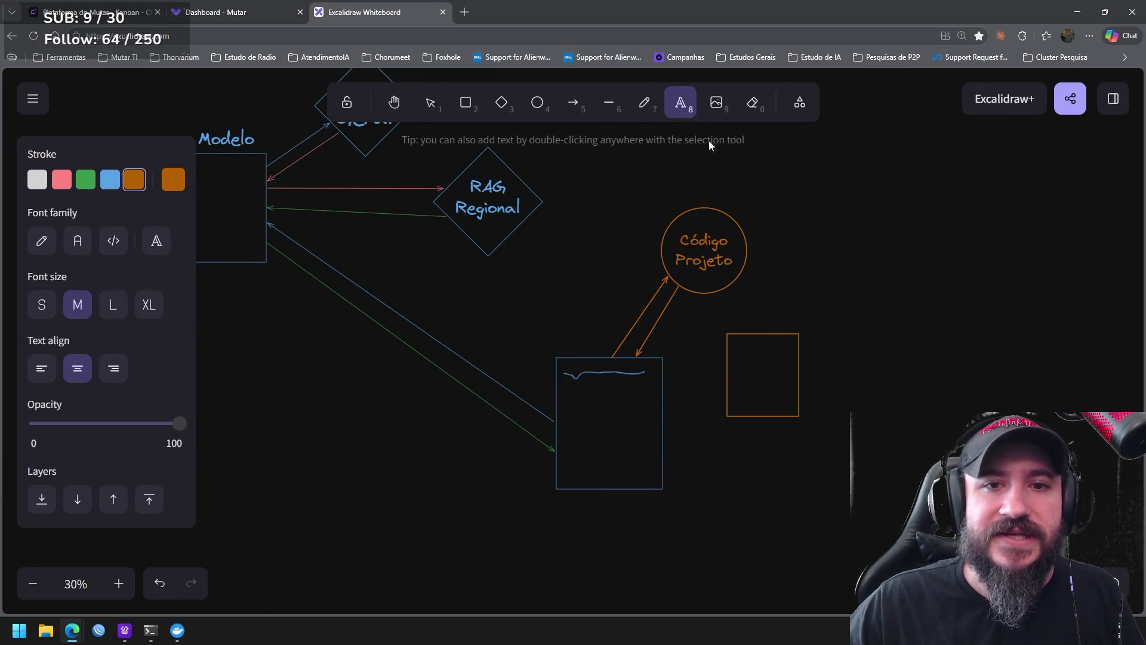
left_click(752, 323)
type("x")
key("Escape")
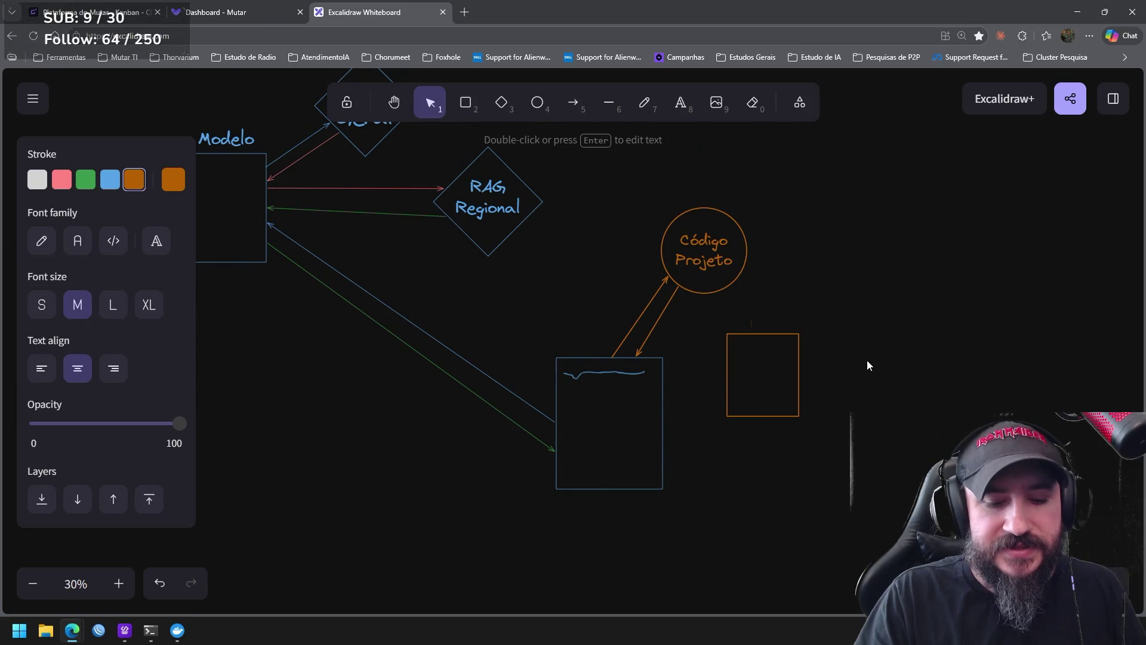
left_click(806, 350)
Enlarge the System label into a large title just above the orange box
left_click(752, 324)
mouse_move(767, 313)
left_mouse_down()
mouse_move(800, 300)
mouse_move(774, 319)
left_mouse_up()
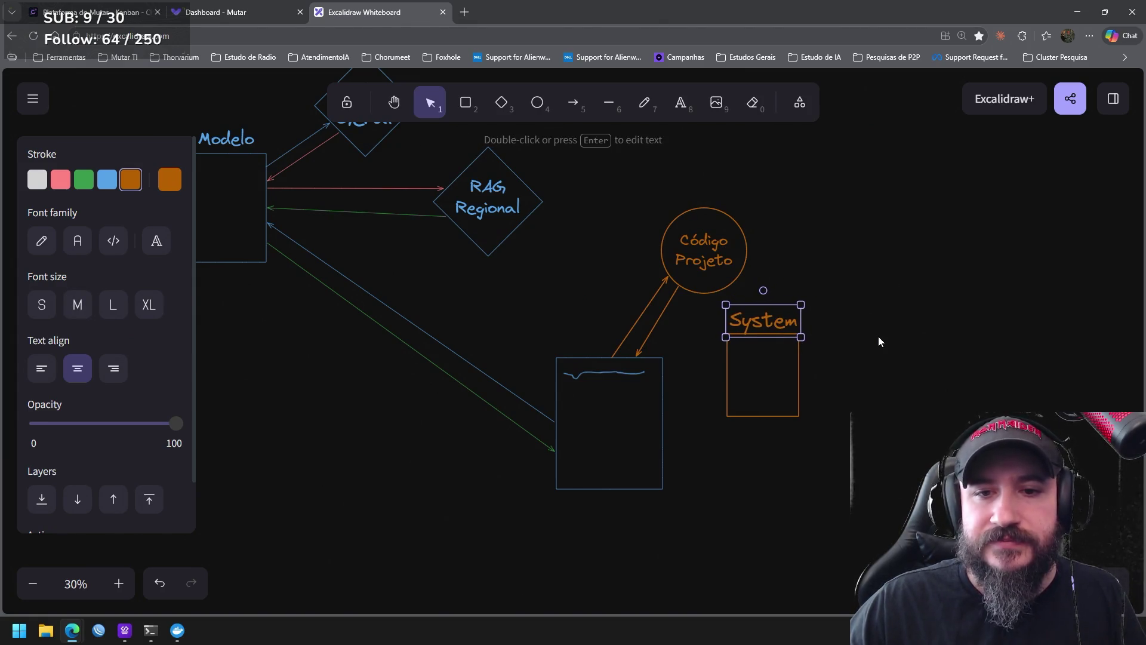
left_click(869, 394)
left_click(573, 102)
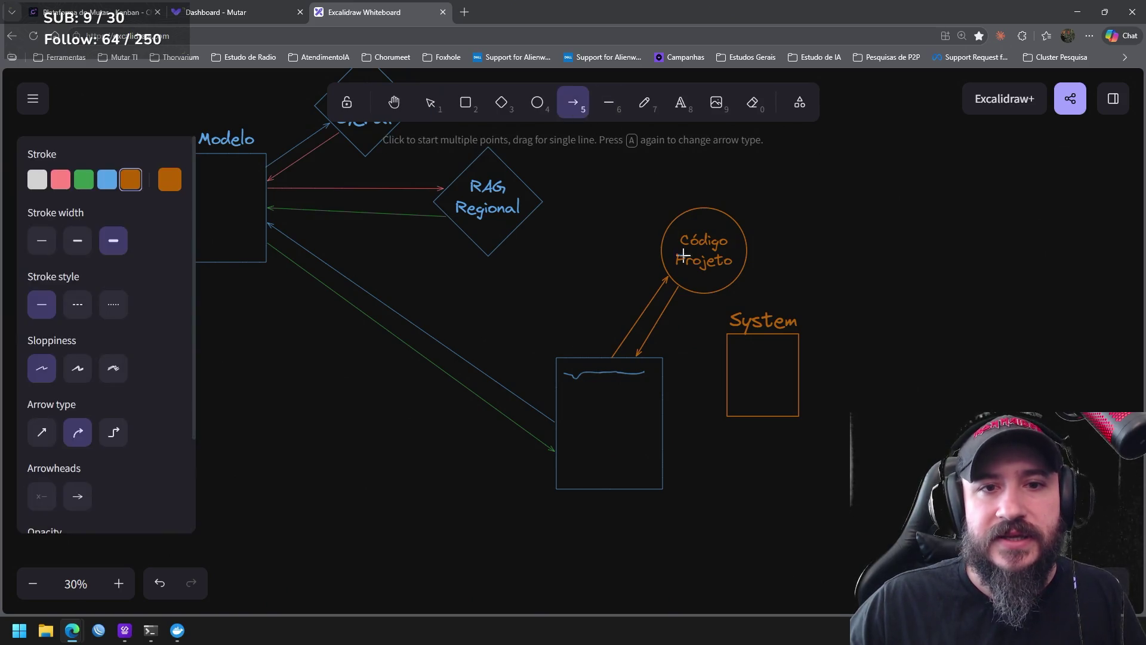
Draw two orange arrows between System and the lower box, one in each direction
left_click_drag(727, 348, 663, 364)
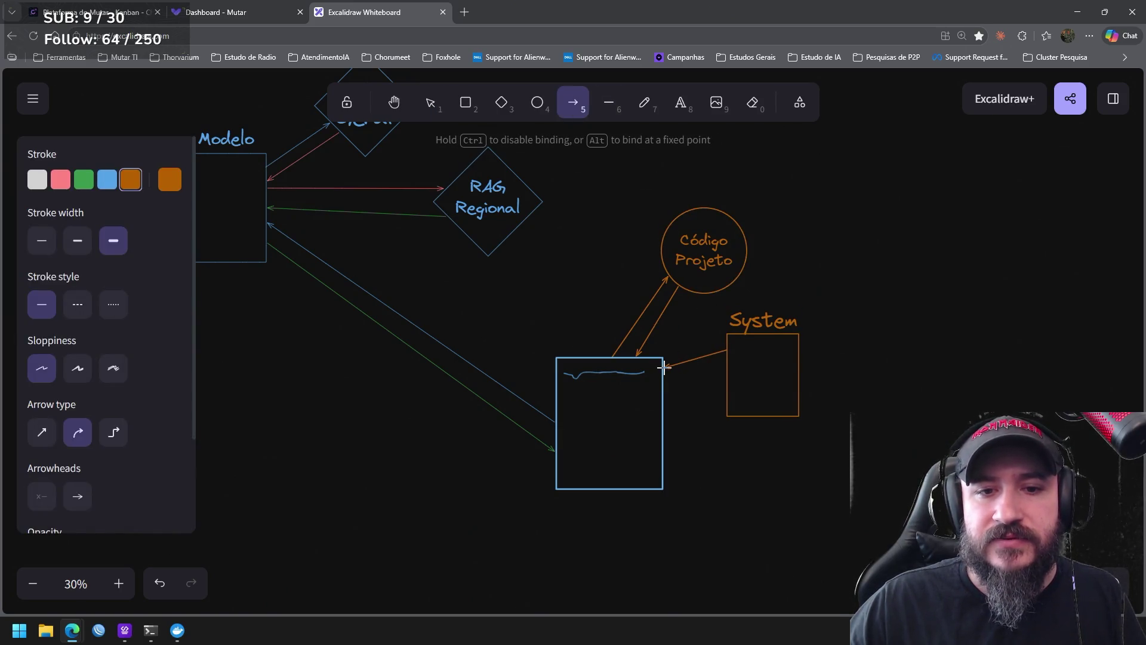
key("a")
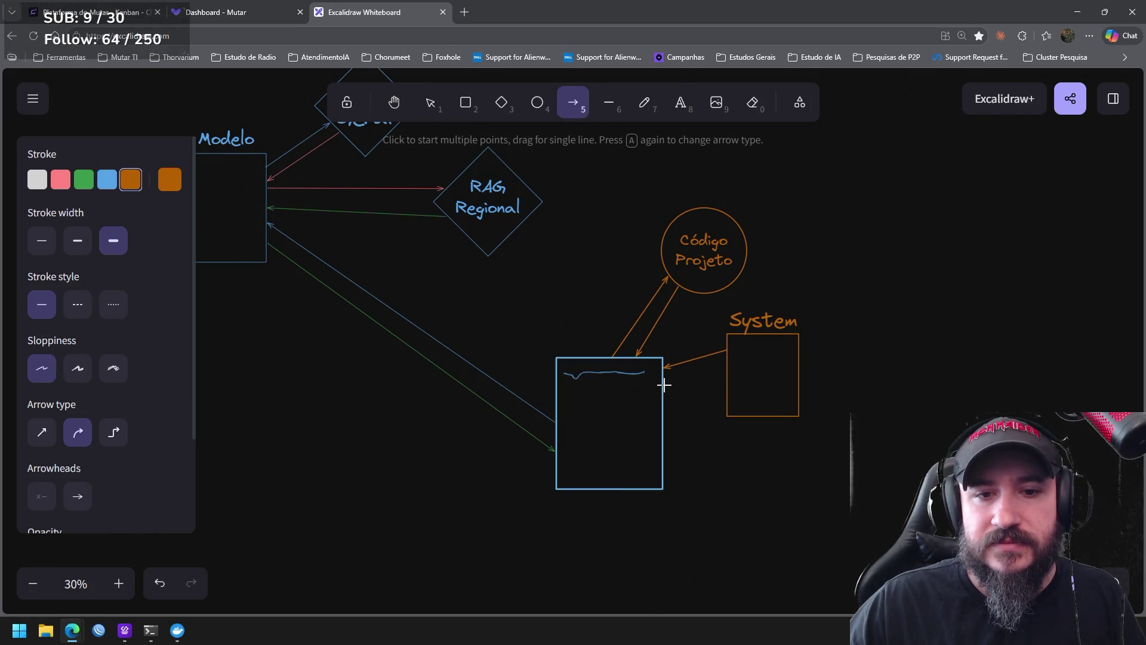
left_click_drag(663, 385, 726, 367)
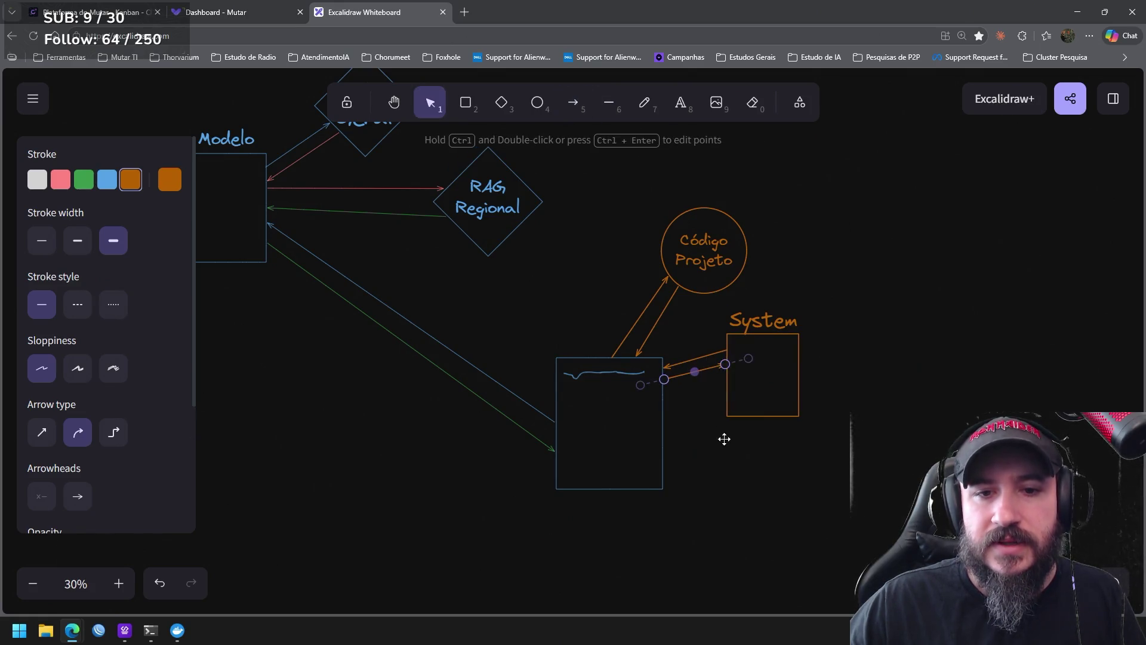
left_click(695, 438)
Move Código Projeto, System and the lower box up-left, then start an orange arrow from the box's left edge
left_click_drag(695, 438, 825, 499)
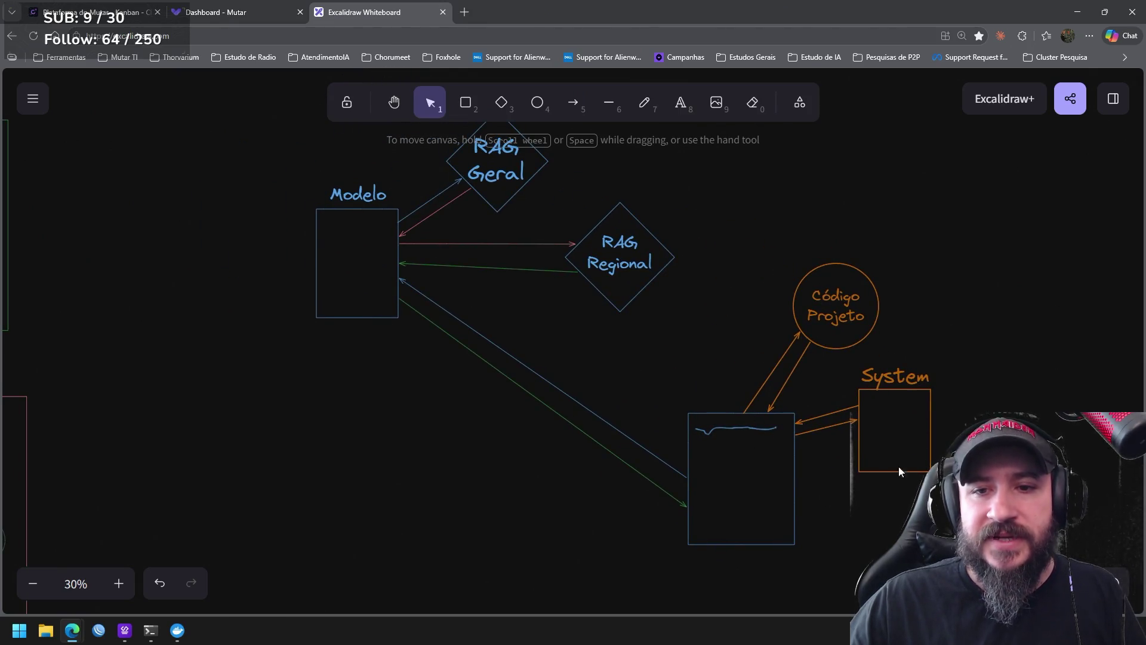
mouse_move(989, 424)
left_mouse_down()
mouse_move(859, 366)
mouse_move(896, 397)
left_mouse_up()
left_click_drag(866, 557, 545, 210)
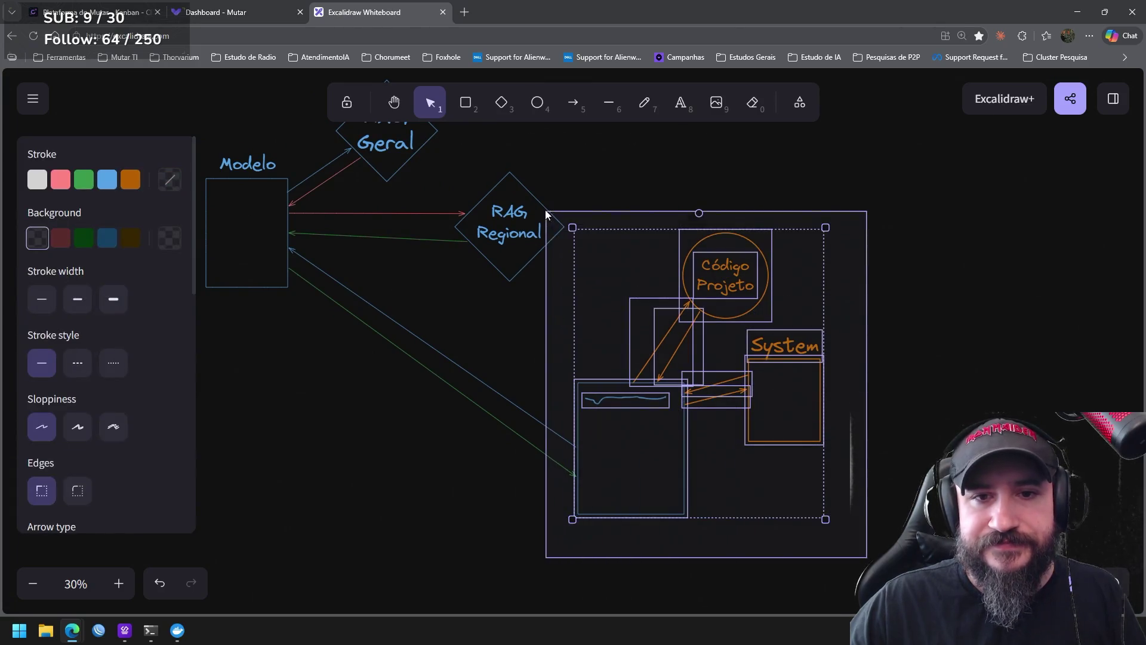
left_click_drag(678, 423, 631, 370)
left_click(831, 350)
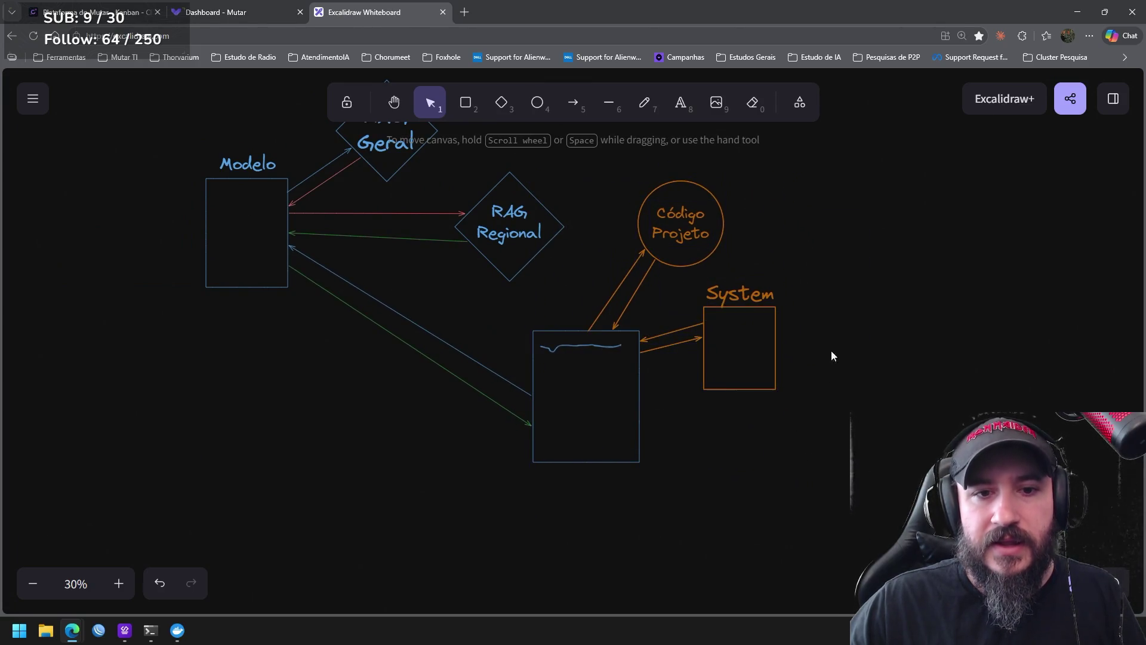
left_click_drag(800, 297, 895, 419)
left_click(570, 109)
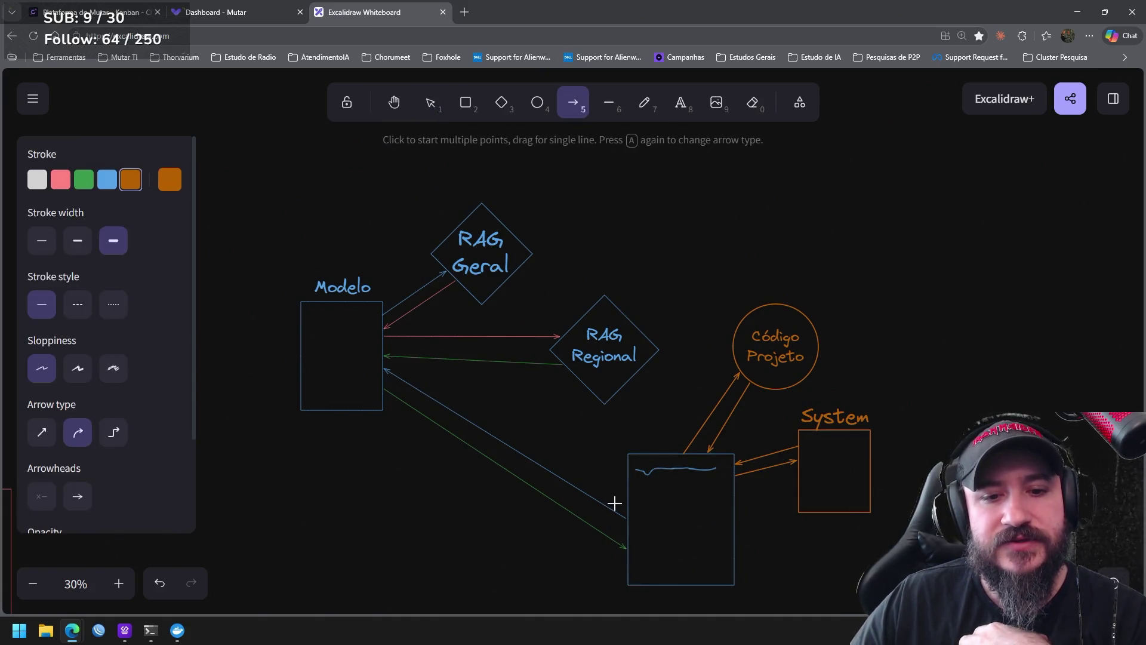
left_click_drag(629, 510, 485, 416)
Finish the orange arrow from the lower box's left side, leaving it unattached toward Modelo
left_click(559, 430)
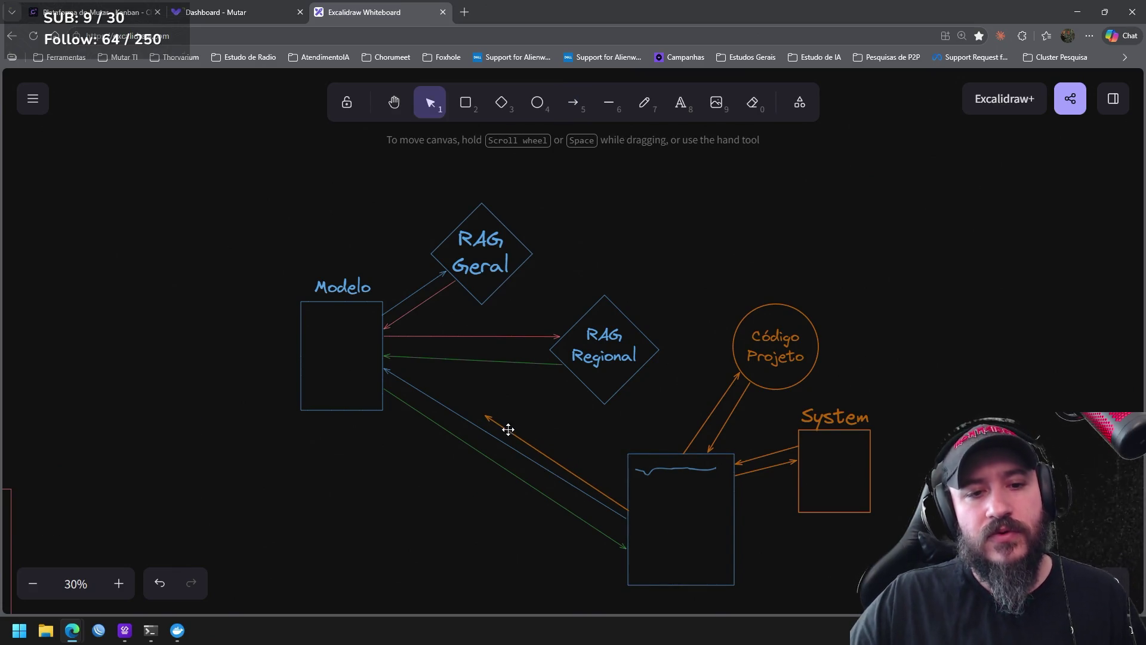
left_click(497, 422)
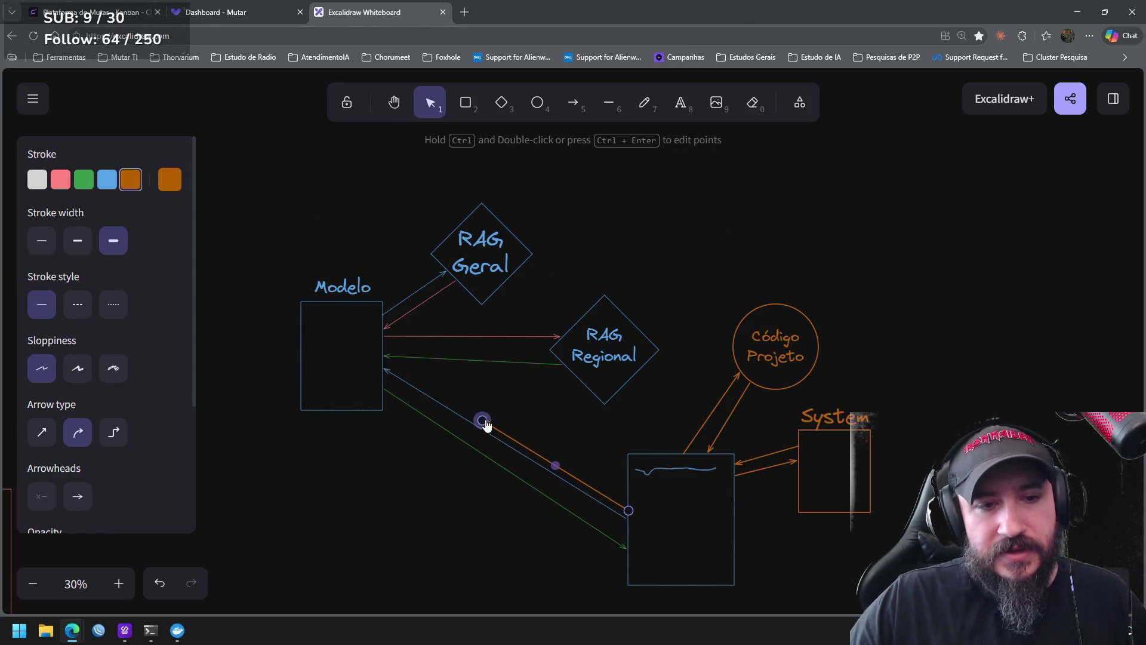
left_click(506, 441)
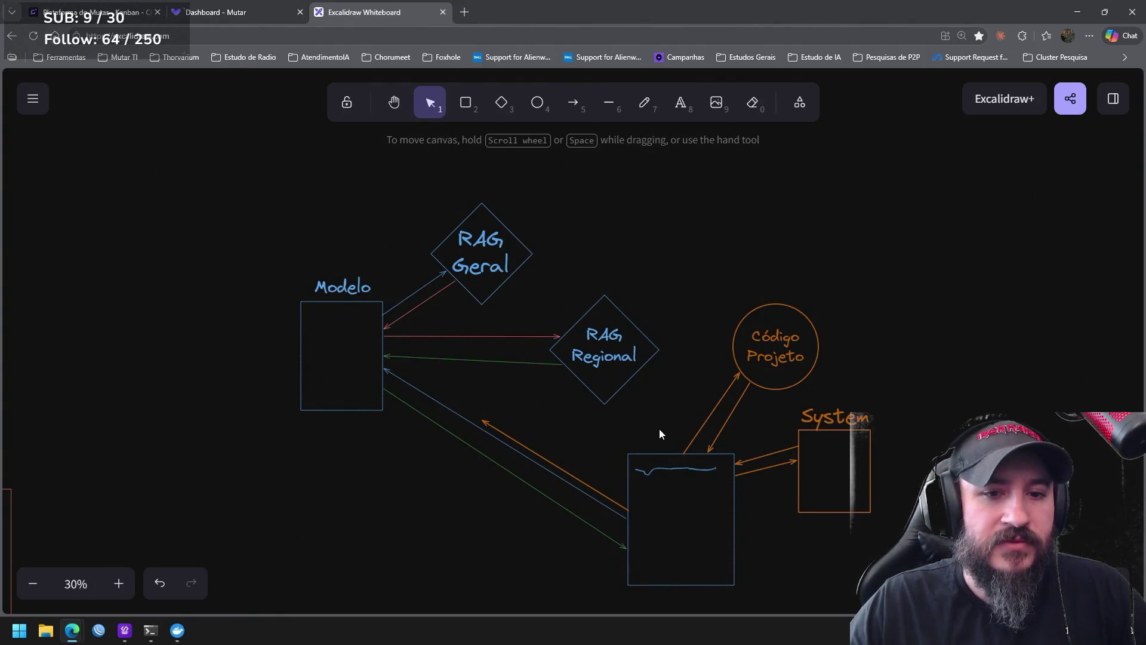
scroll(659, 433, "down", 1)
scroll(667, 437, "down", 1)
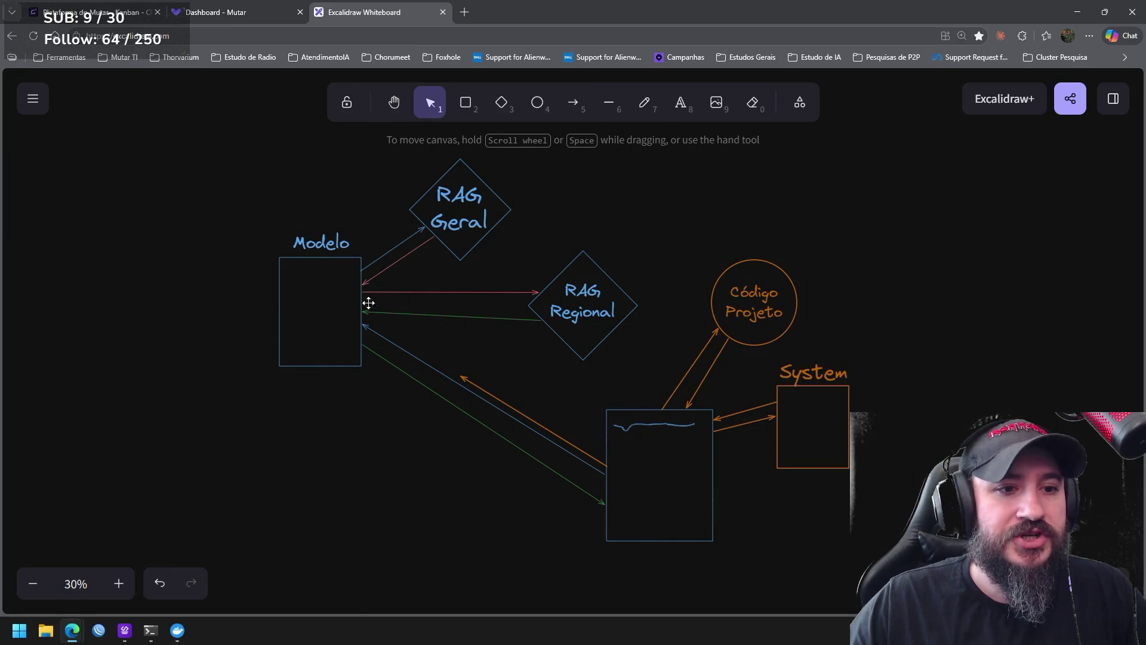
scroll(483, 359, "down", 1)
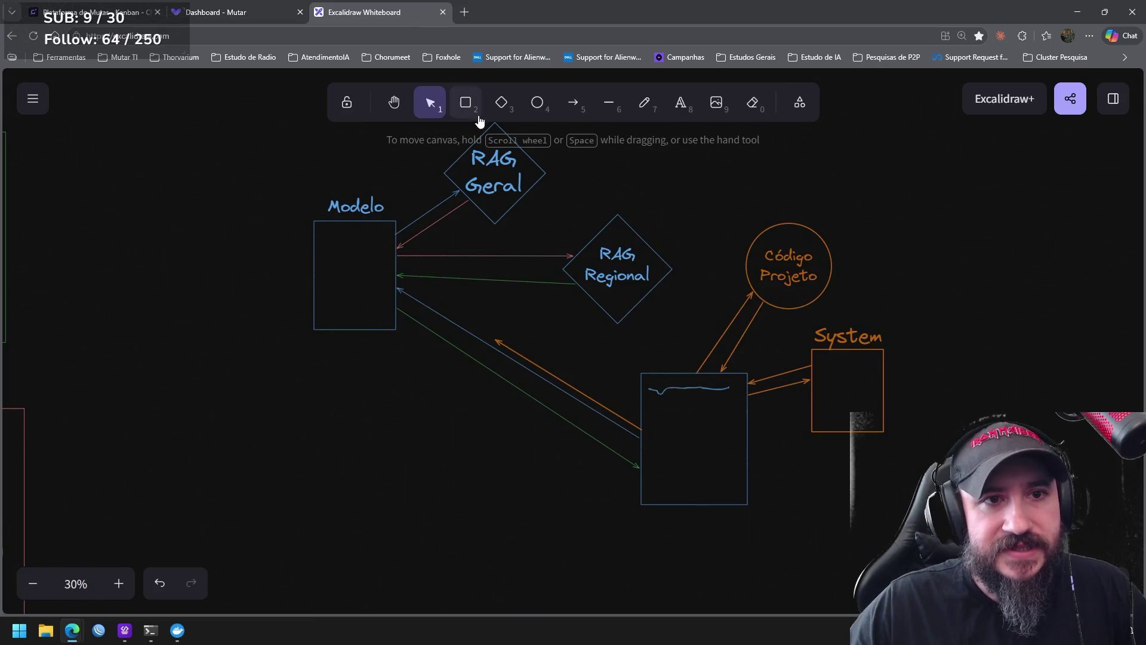
Draw an orange diamond below Modelo and add an 'API' text label
left_click(502, 105)
left_click_drag(388, 399, 499, 508)
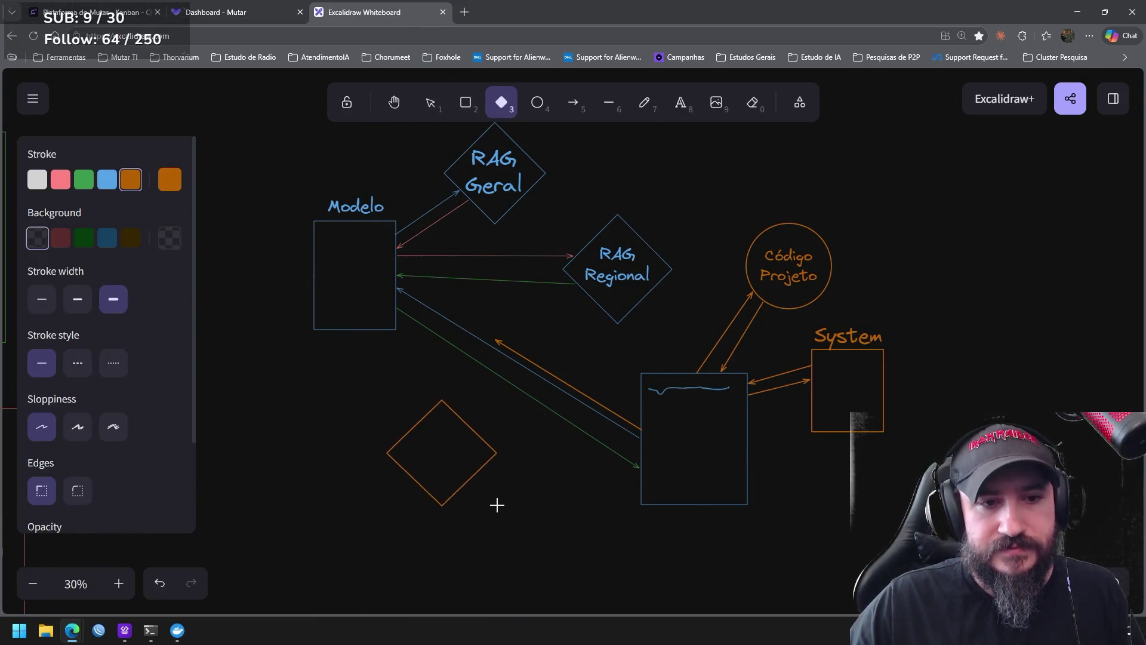
left_click(680, 103)
left_click(424, 375)
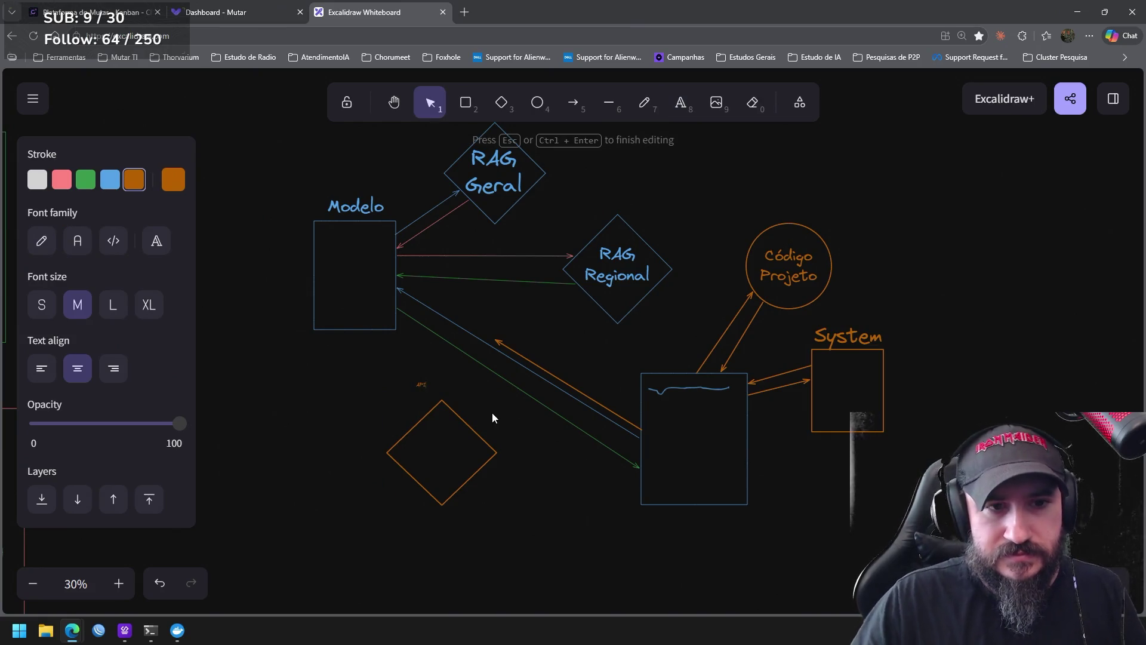
key("Escape")
Enlarge the API text inside the diamond and move the labelled diamond up and left
left_click(421, 384)
mouse_move(430, 374)
left_mouse_down()
mouse_move(474, 352)
mouse_move(448, 453)
left_mouse_up()
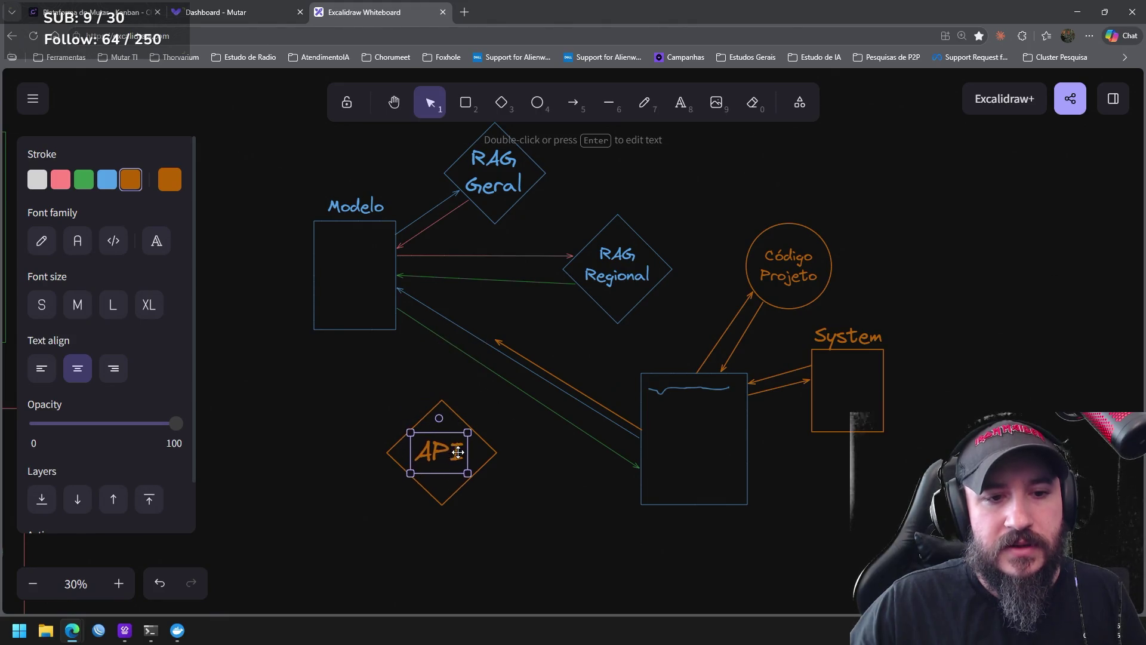
left_click_drag(516, 537, 348, 377)
left_click_drag(443, 382, 424, 344)
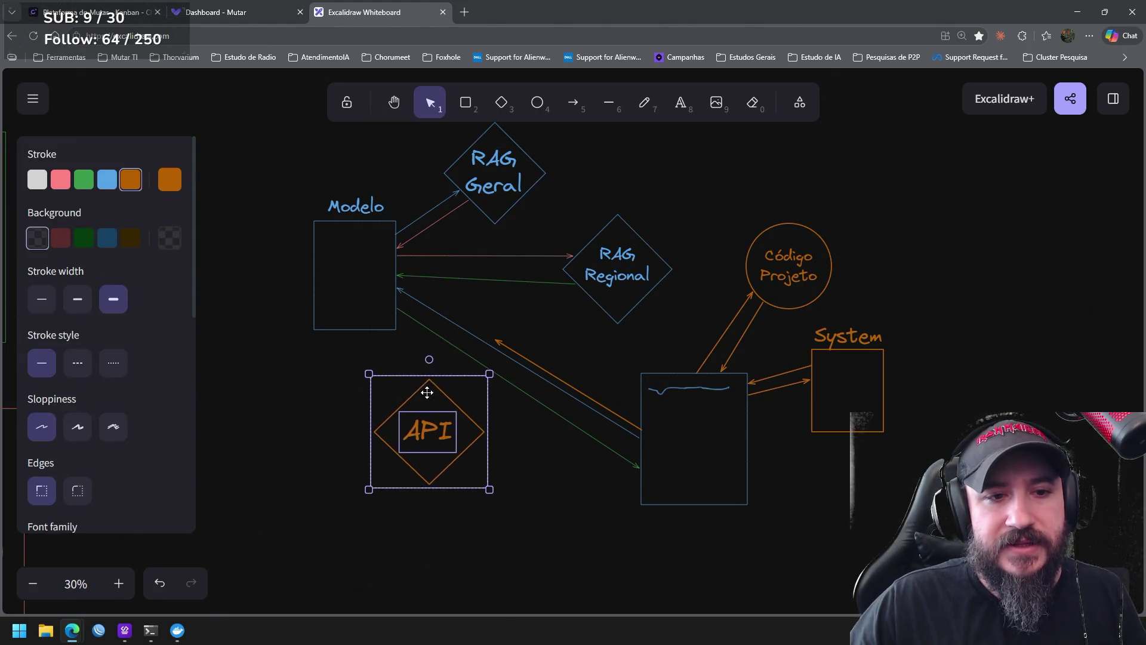
left_click(537, 453)
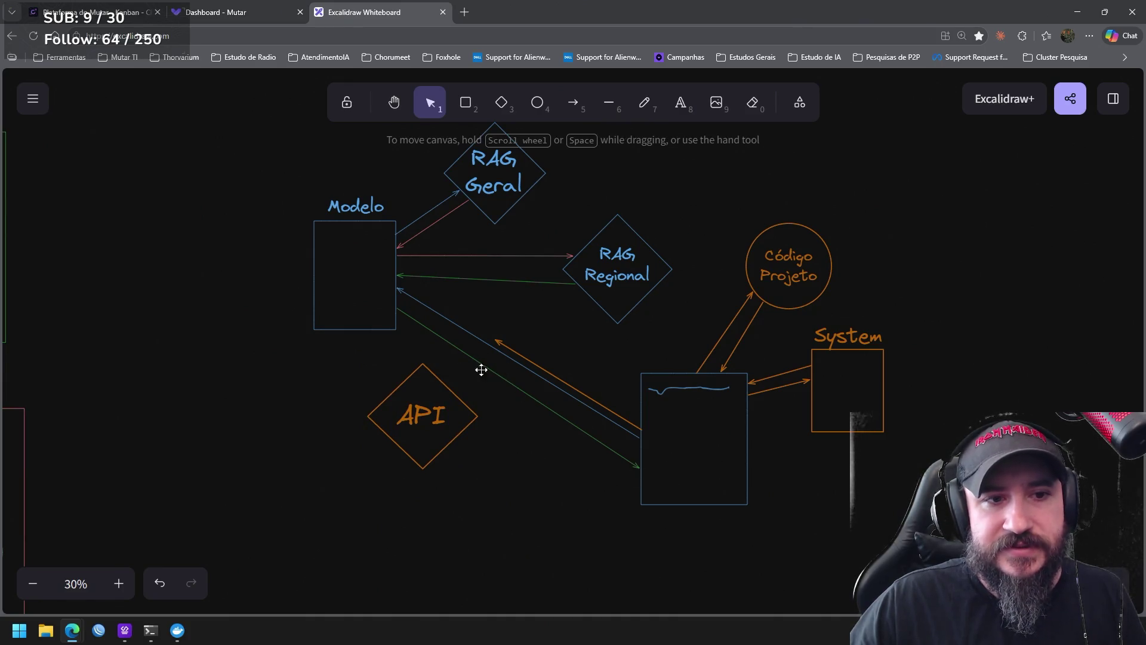
left_click(429, 332)
Reattach the green, blue and orange arrow ends from Modelo onto the API diamond and lower box
left_click_drag(398, 308, 460, 435)
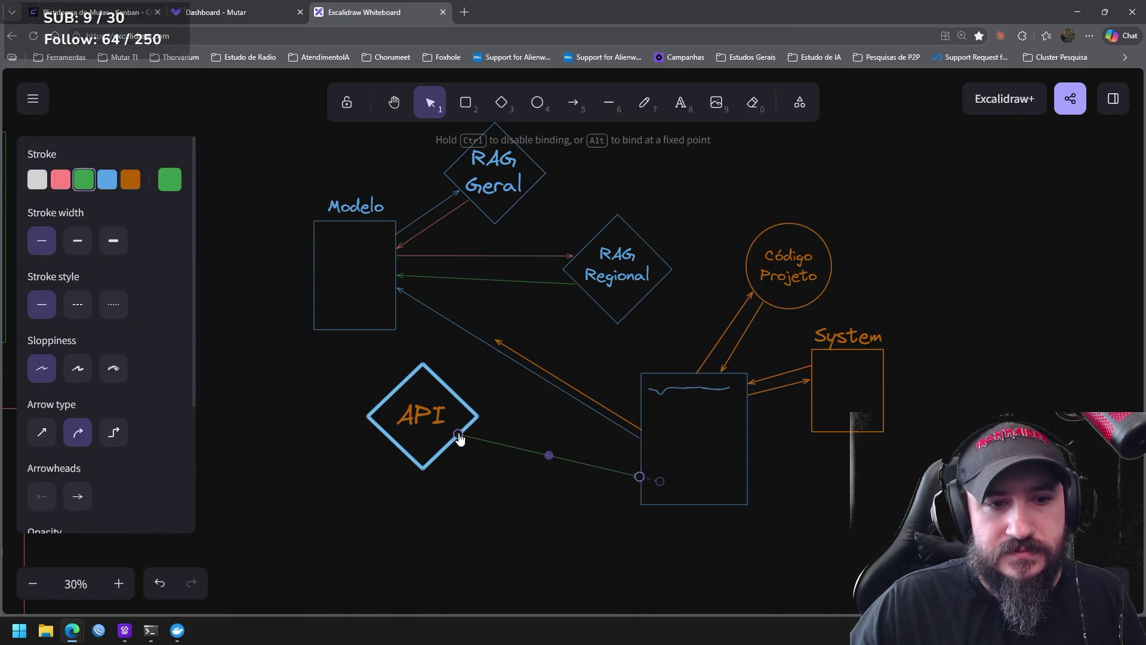
left_click(414, 298)
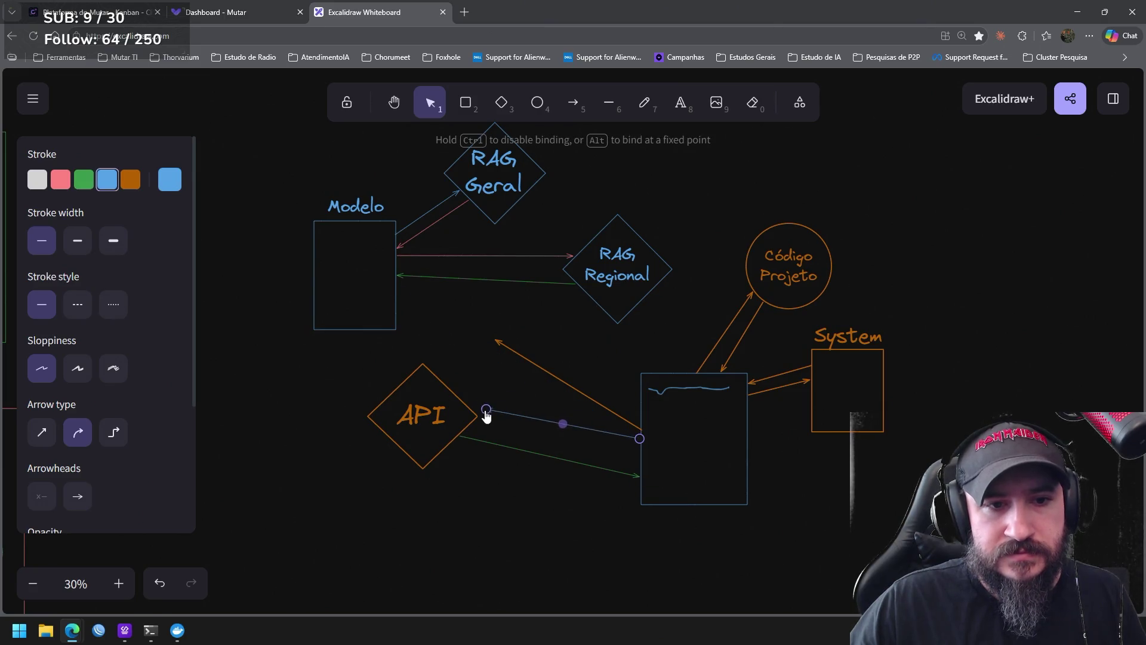
left_click_drag(397, 288, 481, 417)
left_click(496, 341)
mouse_move(498, 348)
left_mouse_down()
mouse_move(472, 411)
mouse_move(554, 429)
left_mouse_up()
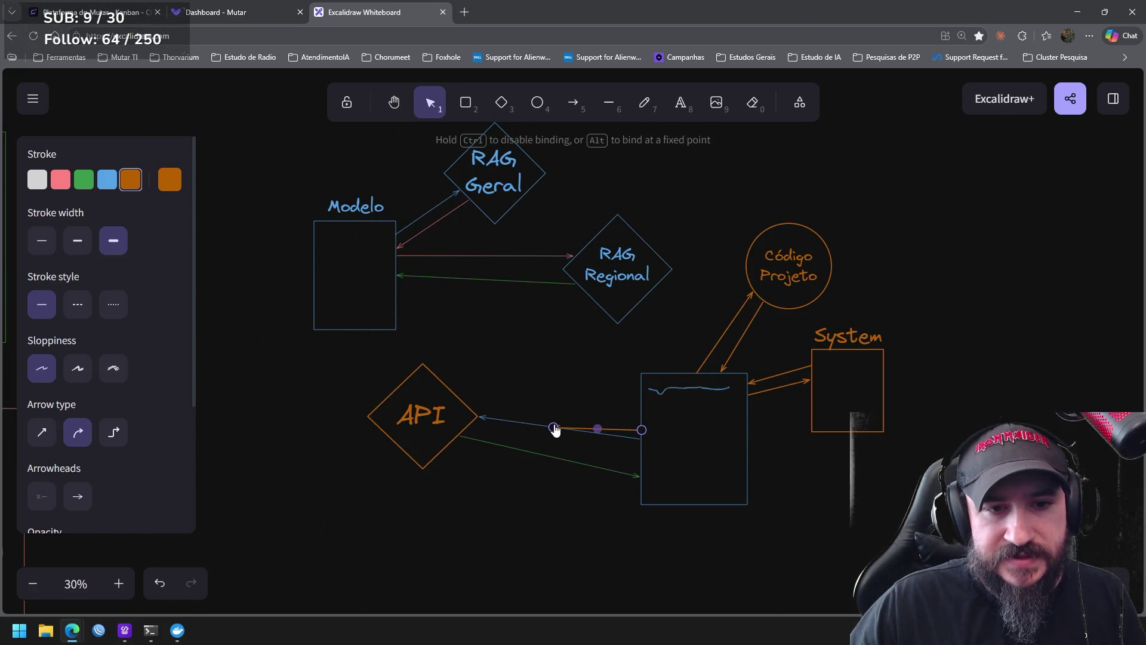
left_click_drag(641, 430, 639, 391)
left_click(793, 493)
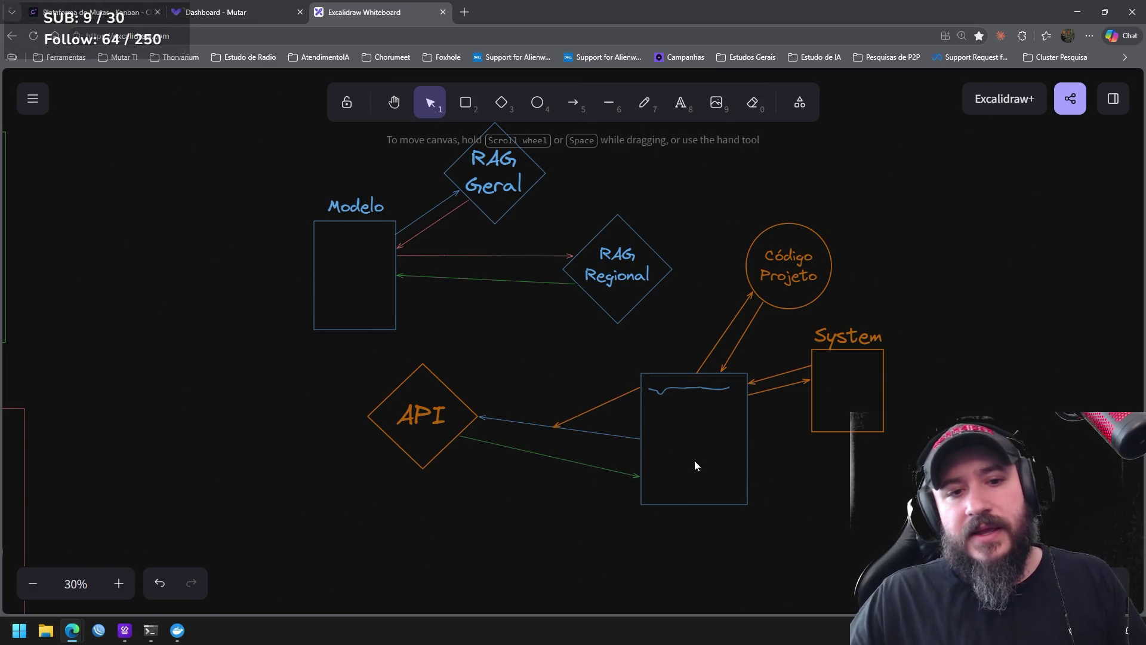
Bind the orange arrow to API and raise the blue arrow's ends so both run parallel above the green one
left_click(446, 393)
left_click(573, 419)
left_click_drag(555, 428, 422, 398)
left_click(633, 438)
left_click_drag(639, 440, 640, 403)
left_click_drag(479, 416, 469, 406)
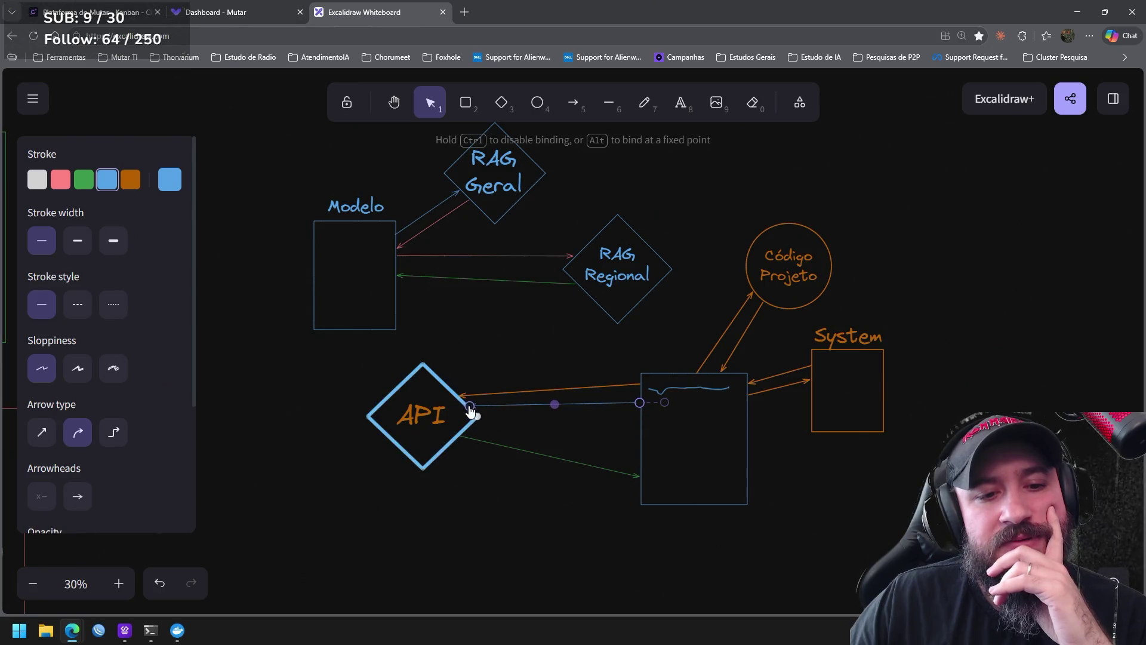
left_click_drag(640, 408, 638, 403)
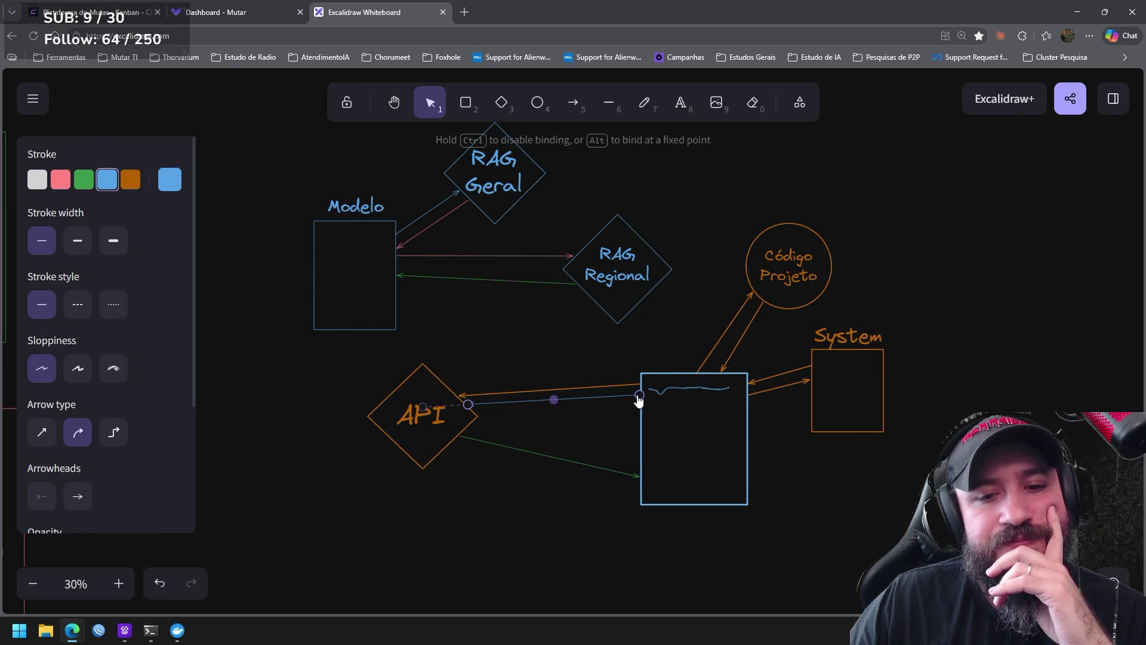
left_click(776, 500)
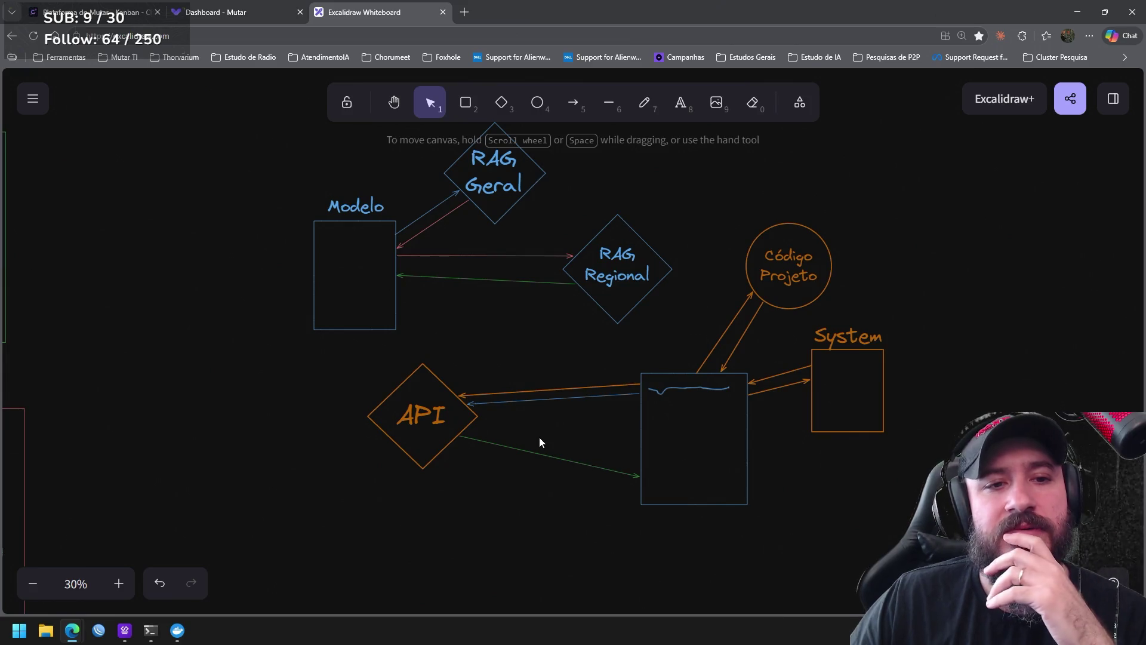
Draw an arrow from the API diamond up into Modelo and colour it blue
left_click_drag(540, 438, 592, 459)
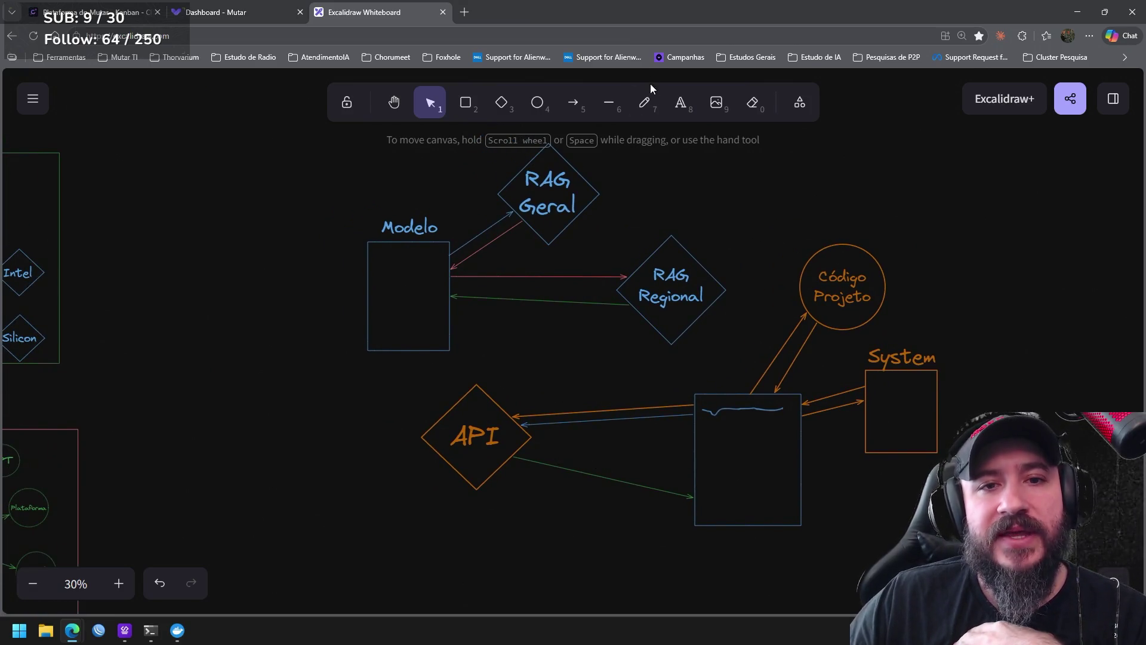
left_click(573, 103)
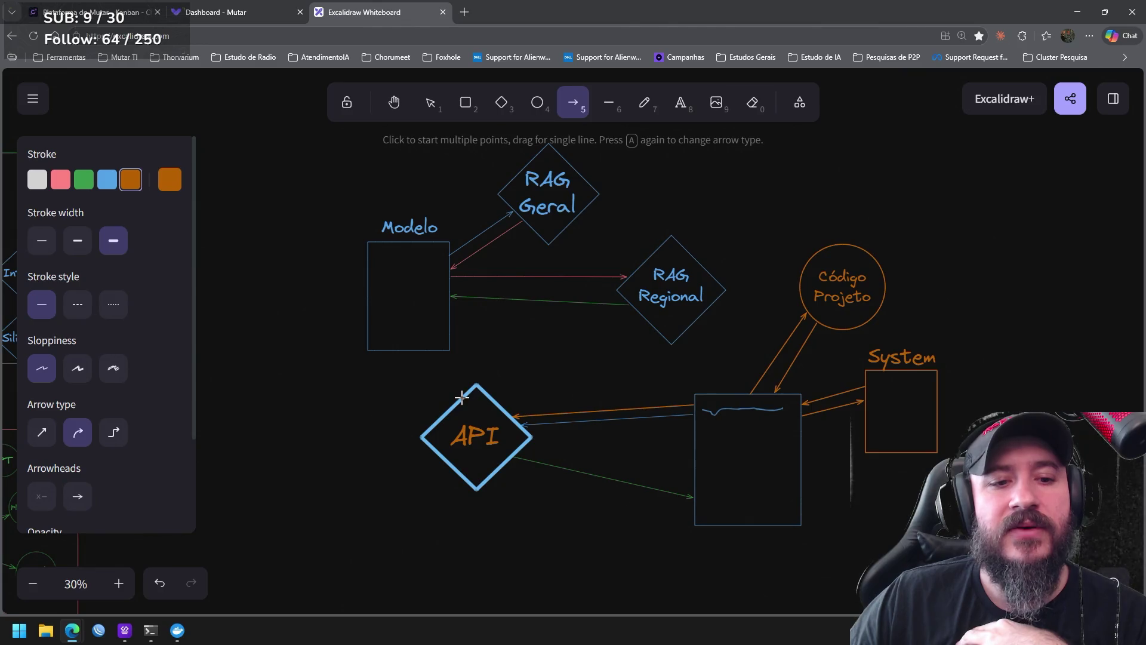
left_click_drag(457, 390, 441, 352)
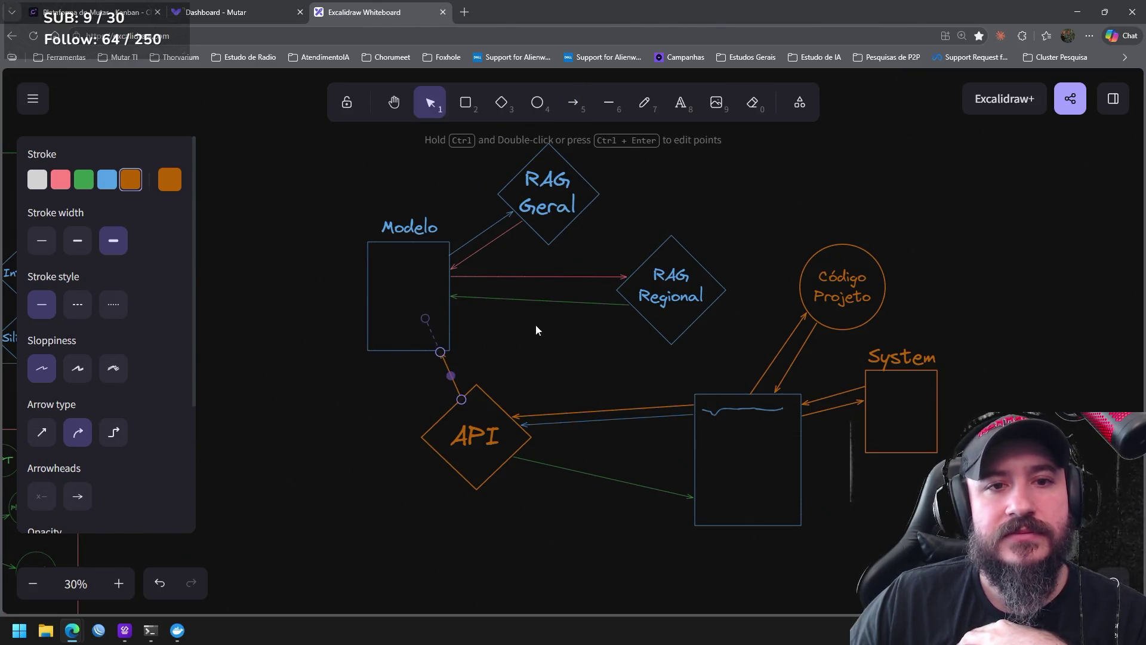
left_click(106, 182)
left_click(319, 375)
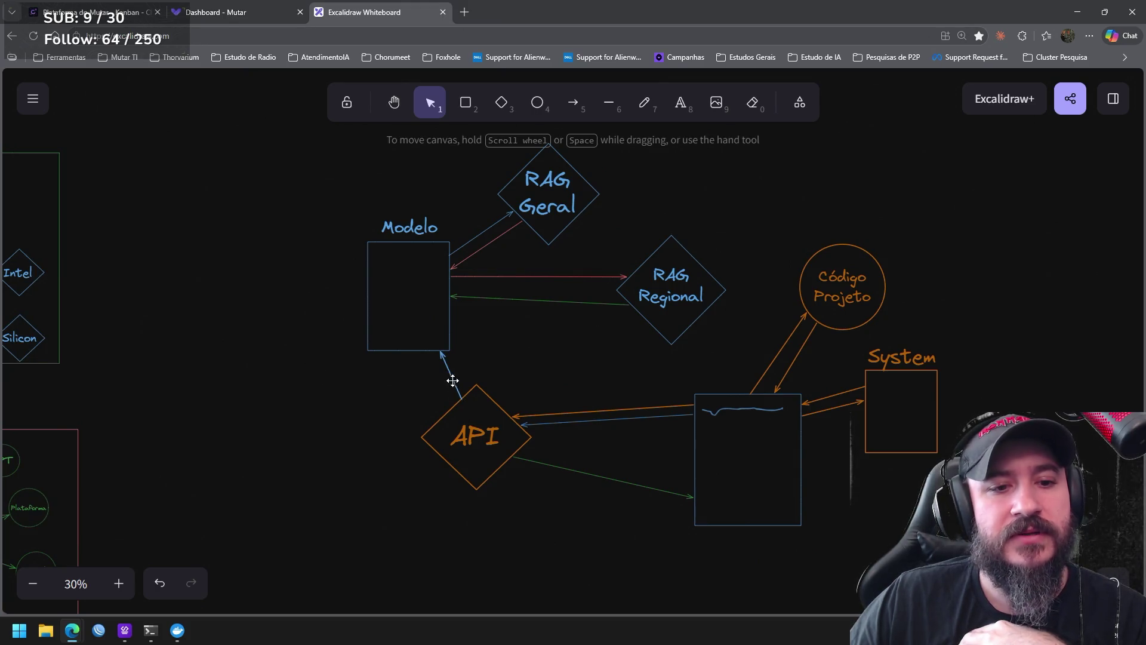
Move the API diamond and its label about 100 px further down below Modelo
left_click(574, 102)
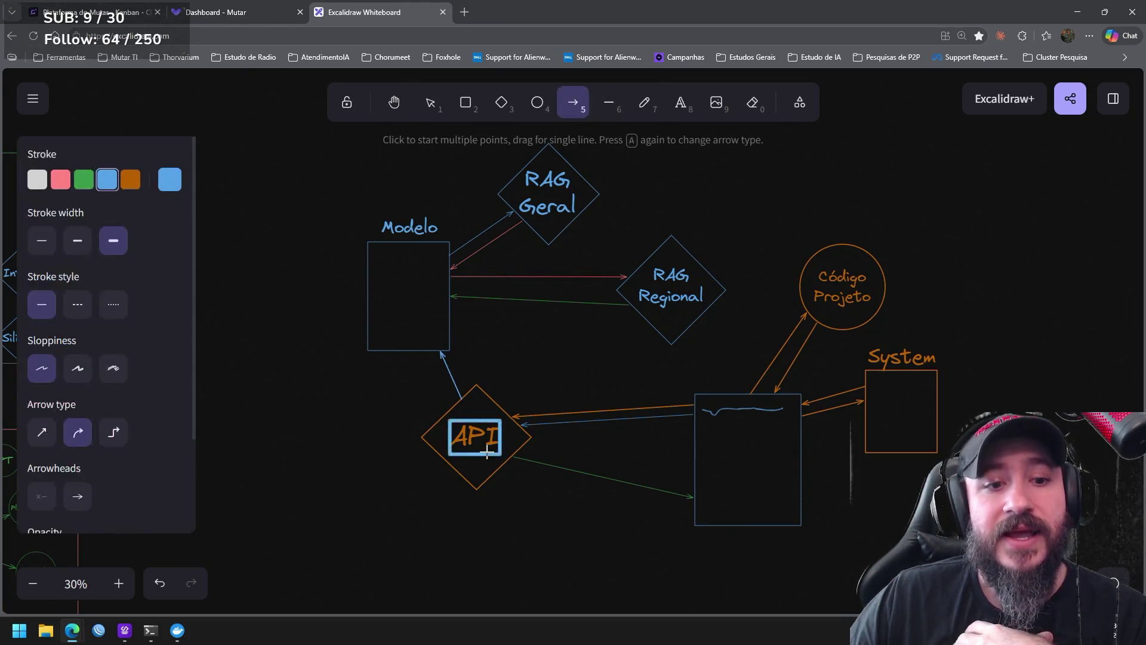
scroll(578, 483, "down", 1)
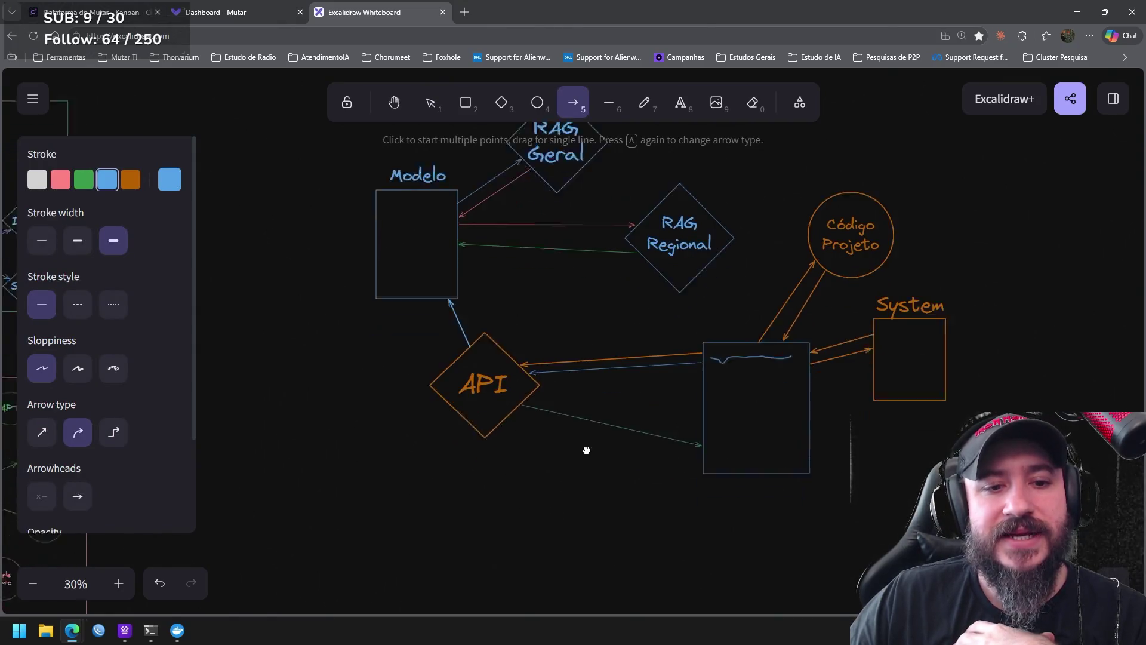
scroll(609, 314, "down", 1)
left_click(430, 102)
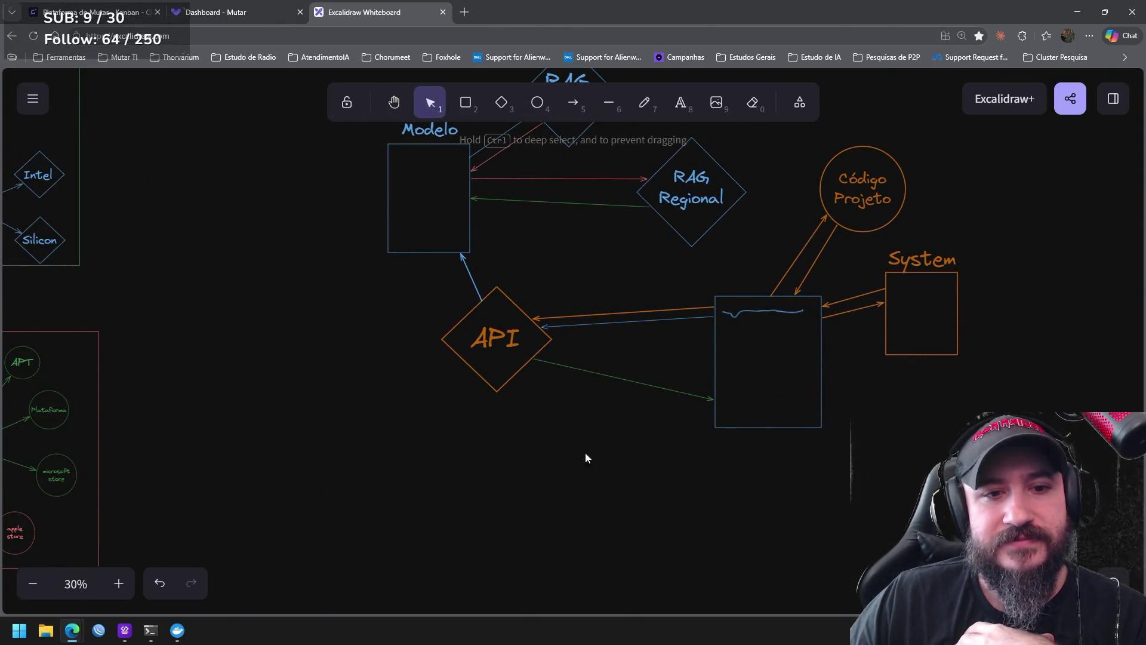
left_click_drag(585, 452, 412, 281)
left_click_drag(511, 310, 505, 404)
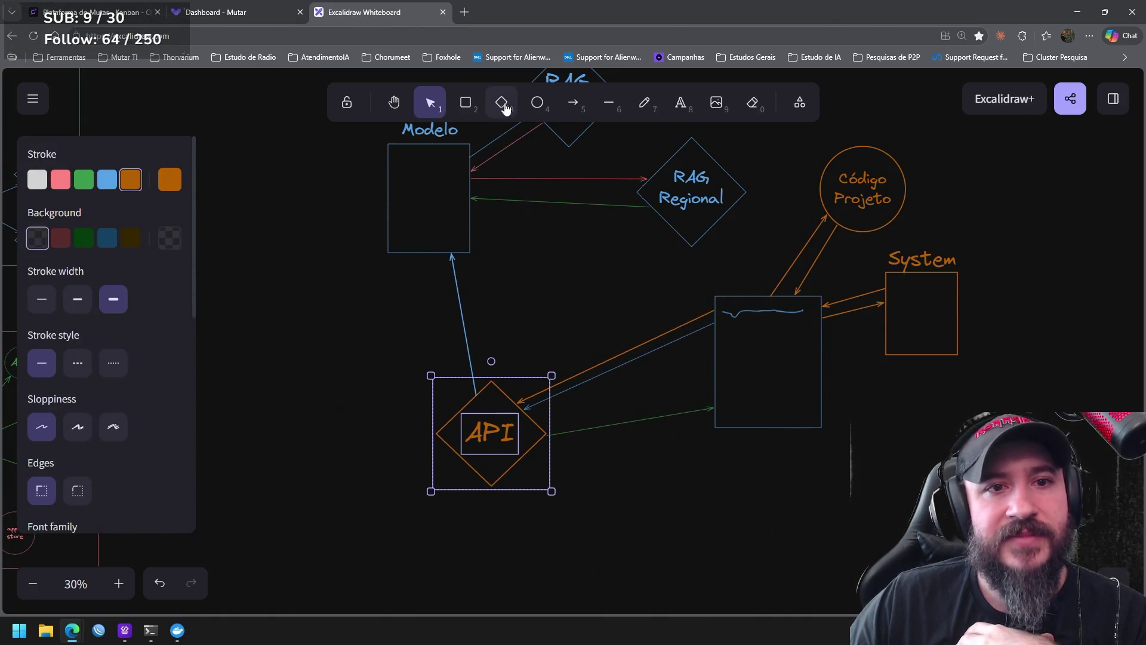
Draw a blue circle between Modelo and API and label it 'Sanitização'
left_click(537, 102)
mouse_move(556, 296)
left_mouse_down()
mouse_move(588, 326)
mouse_move(576, 296)
left_mouse_up()
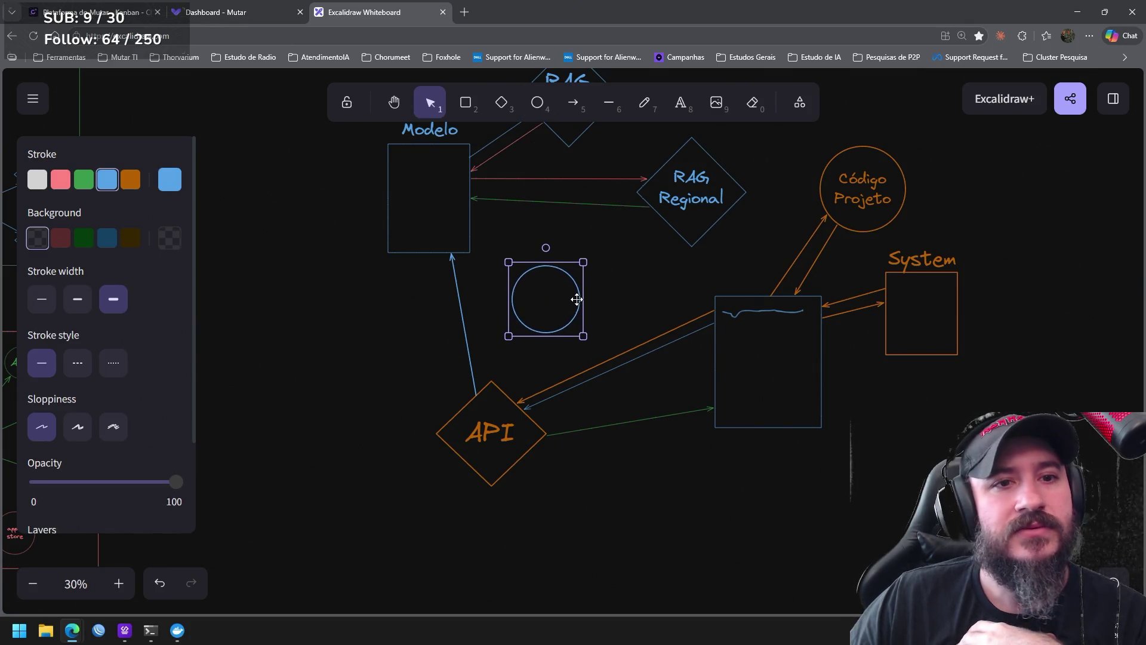
key("t")
left_click(528, 296)
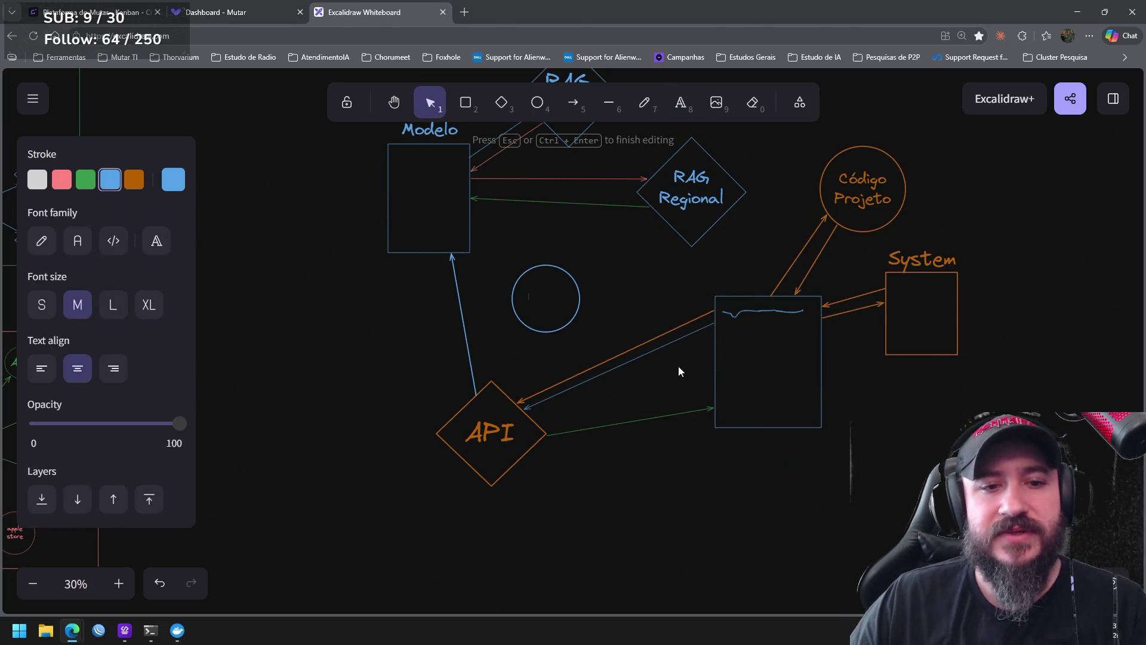
type("sSad")
type("tiza")
type("ção")
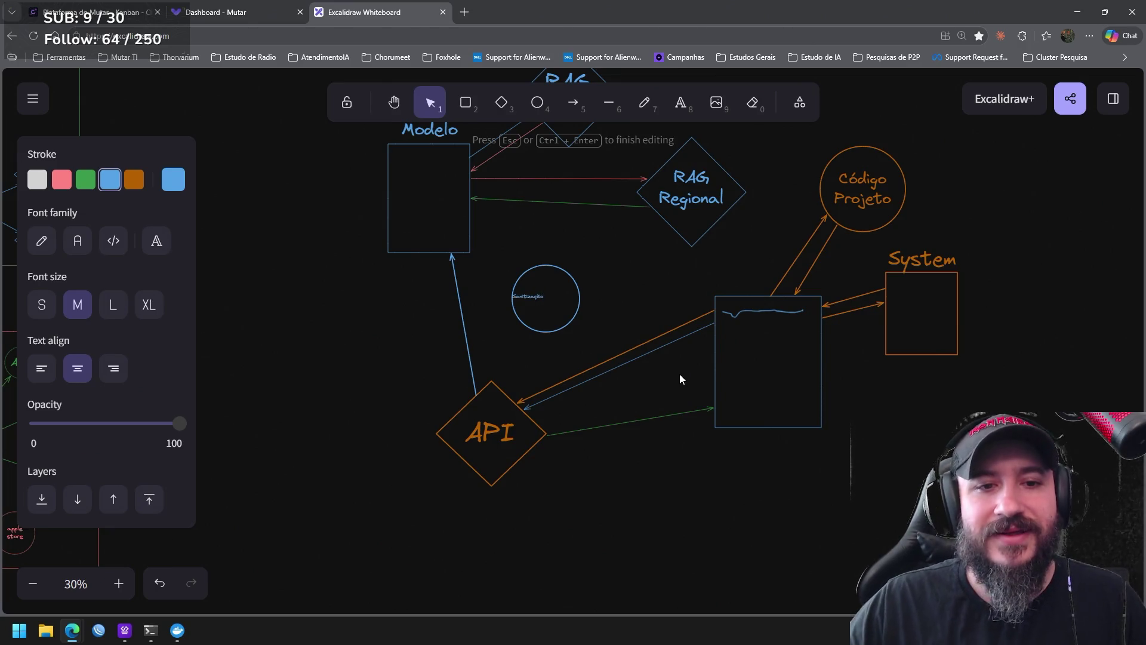
left_click(626, 323)
Enlarge the Sanitização label inside the circle
left_click(545, 297)
mouse_move(563, 289)
left_mouse_down()
mouse_move(587, 279)
mouse_move(548, 297)
mouse_move(569, 292)
left_mouse_up()
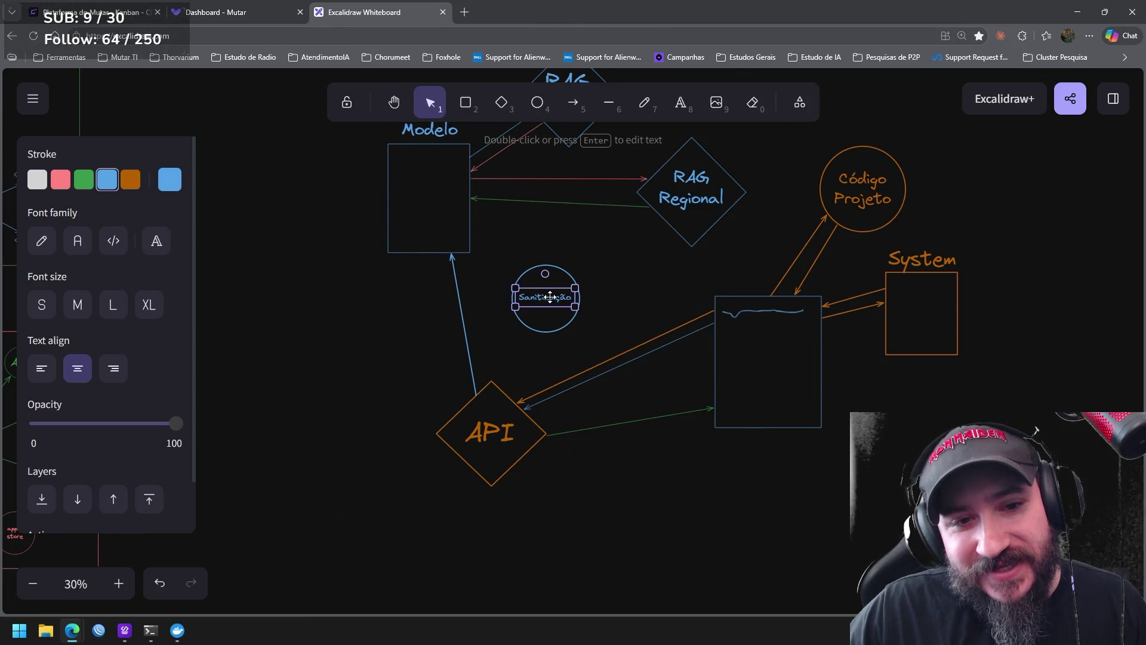
left_click(639, 272)
left_click(573, 103)
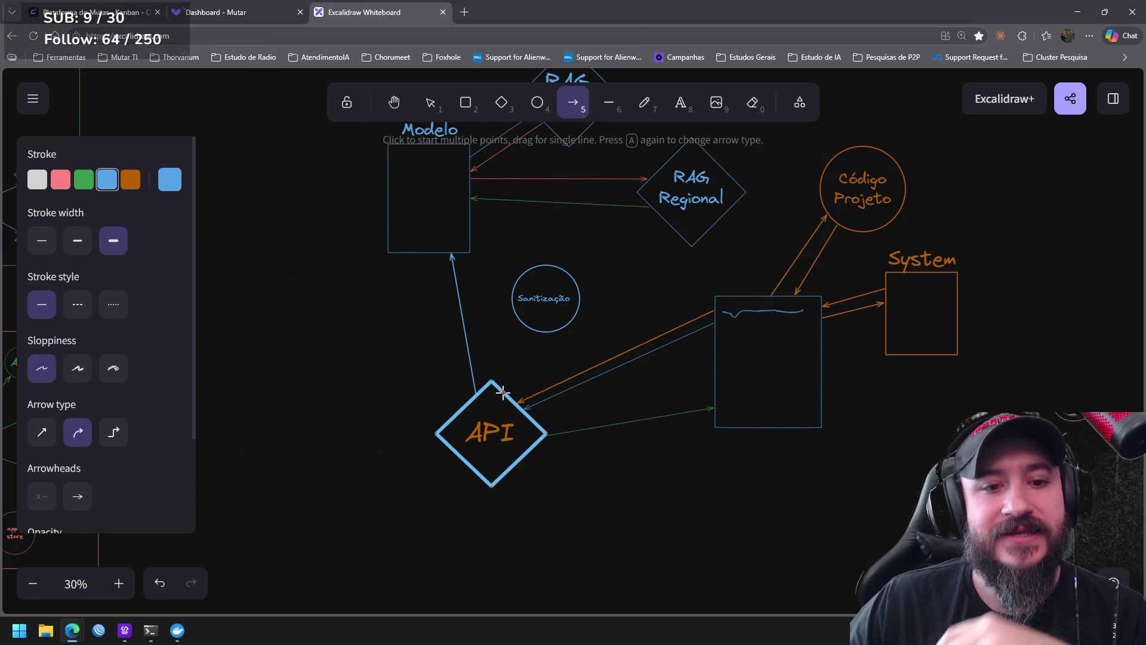
Draw an arrow from API to the Sanitização circle and settle its stroke on pink
left_click(130, 179)
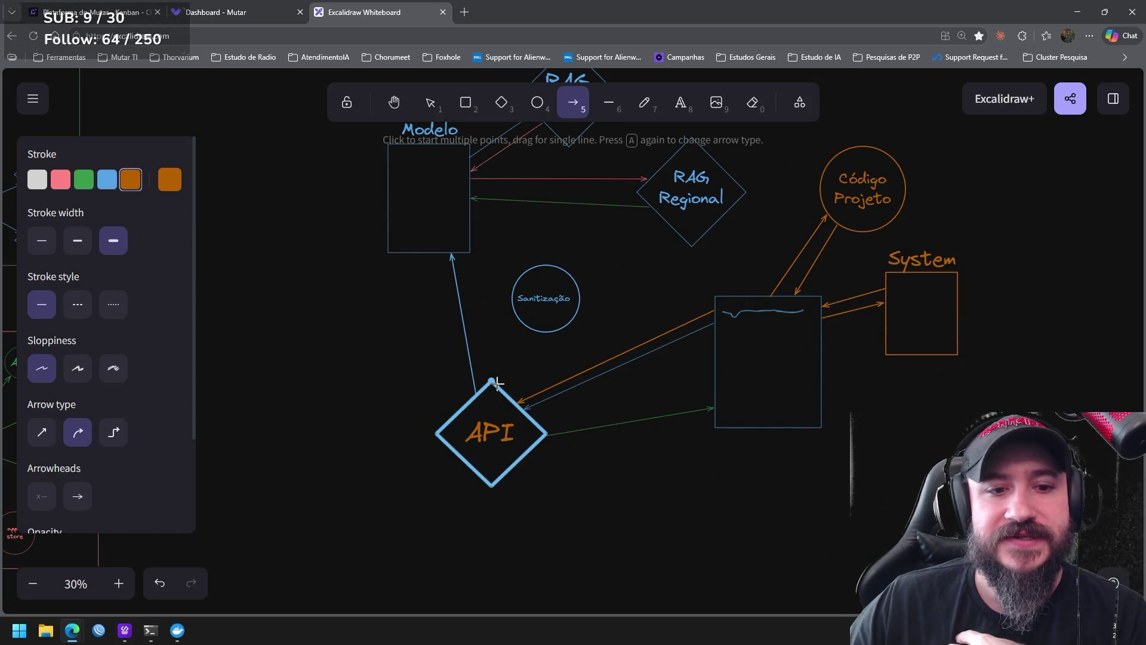
left_click_drag(499, 391, 529, 336)
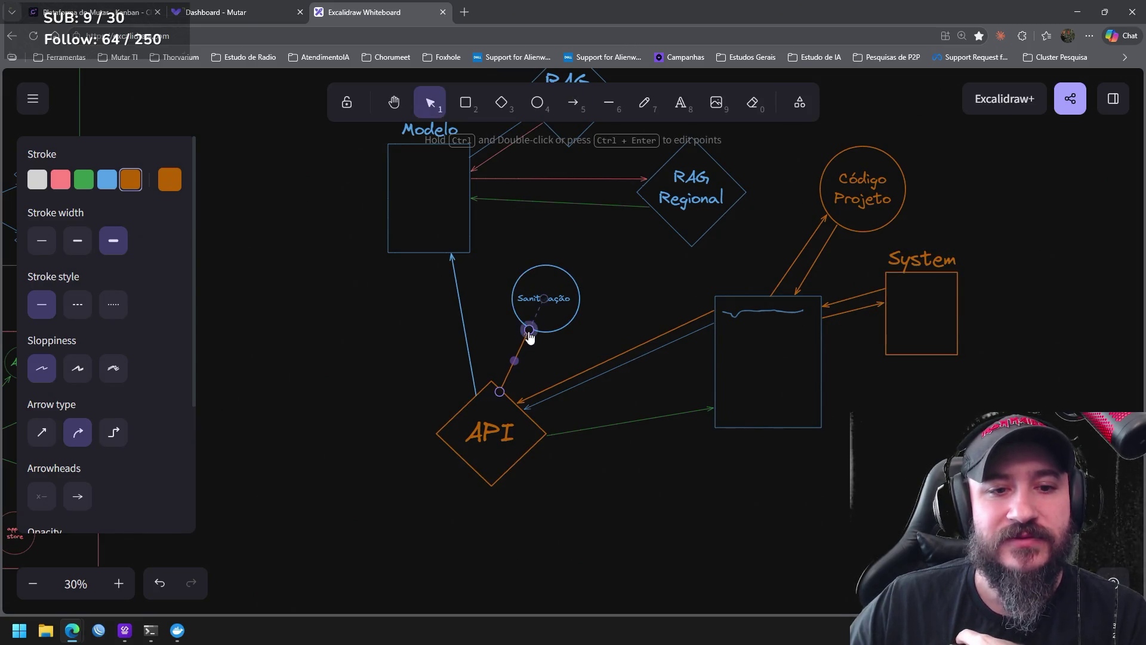
left_click(108, 181)
left_click(61, 181)
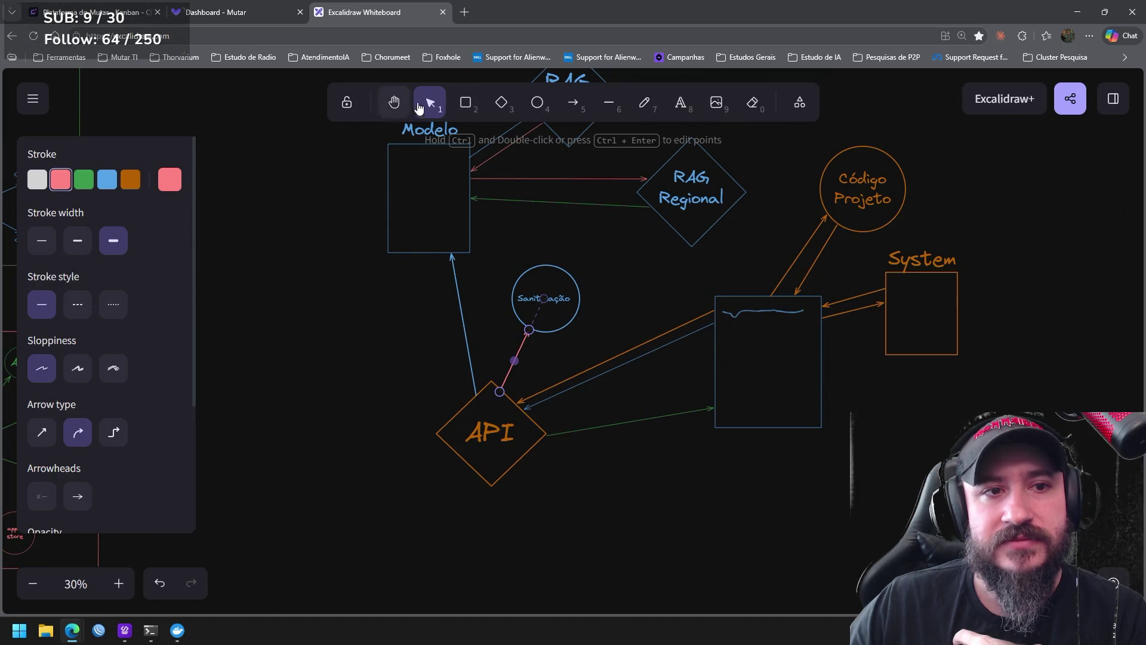
Recolour the Sanitização circle pink and arrow it to RAG Regional
left_click_drag(607, 238, 492, 341)
left_click(63, 183)
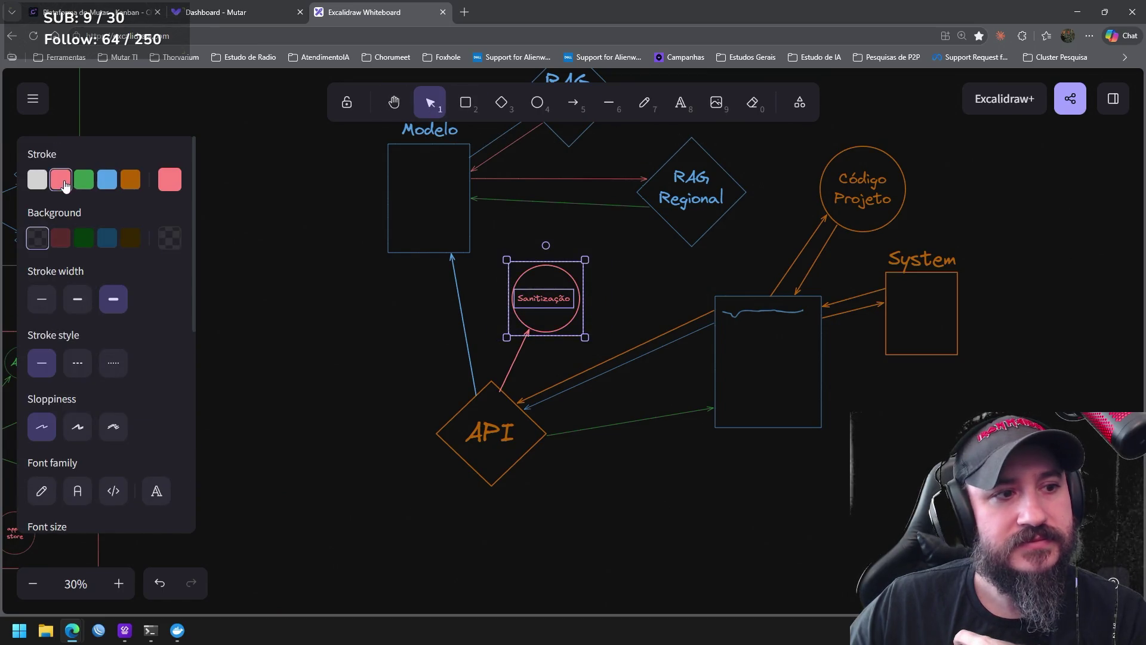
left_click(573, 102)
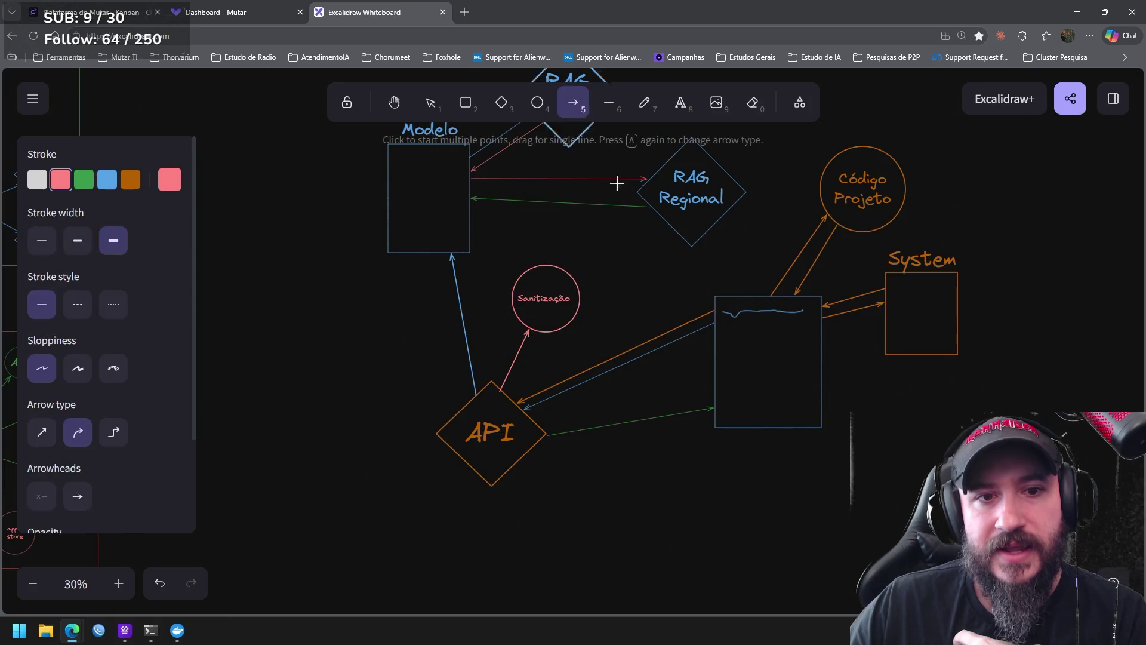
left_click_drag(567, 271, 661, 219)
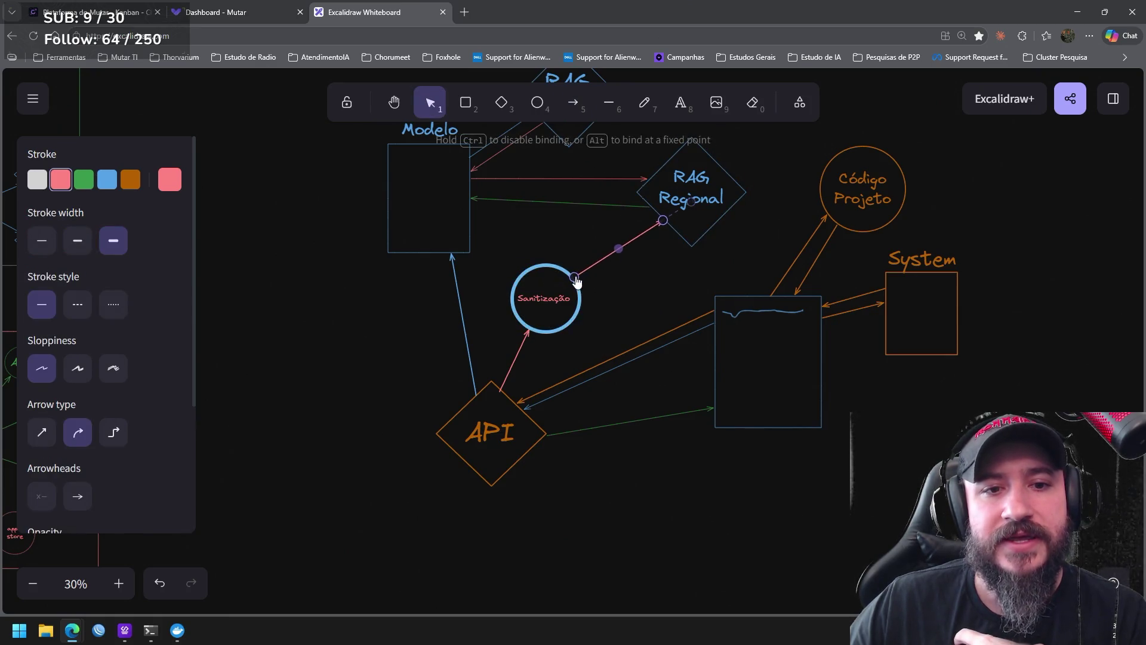
left_click(652, 302)
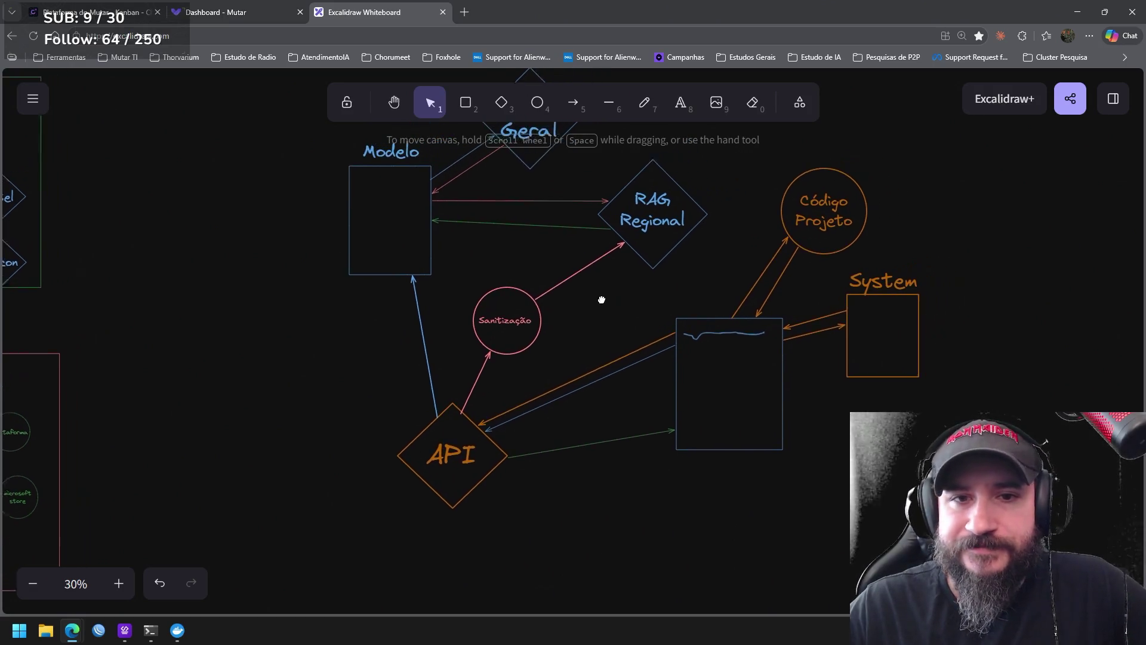
Nudge the Sanitização circle up and right between Modelo and API, arrows staying attached
left_click_drag(659, 285, 559, 297)
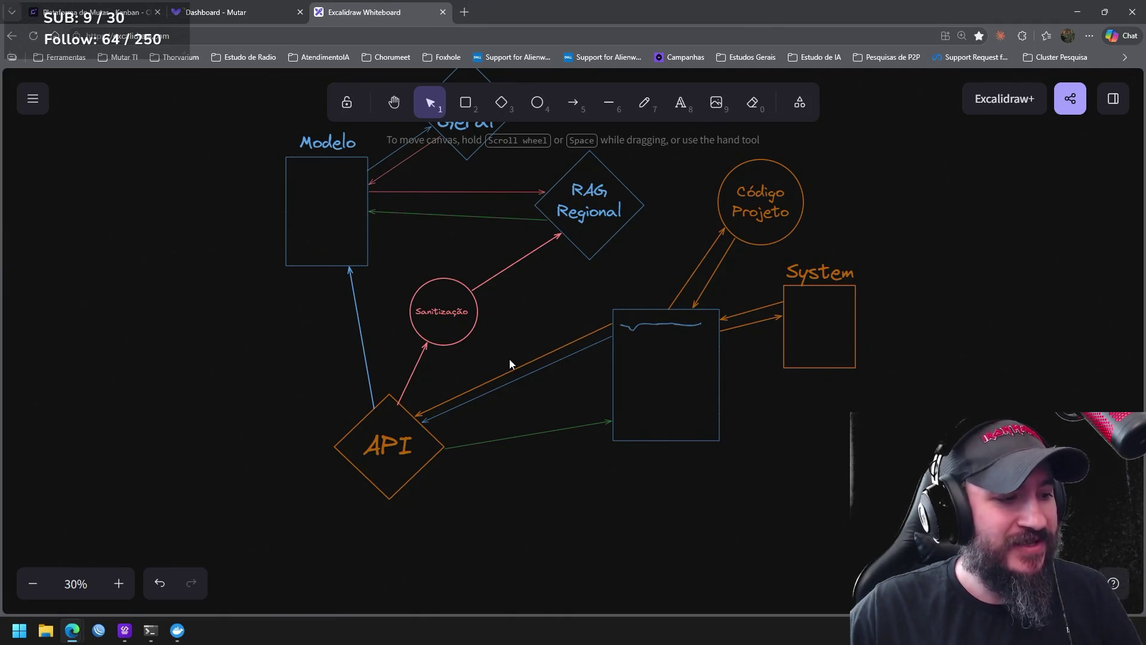
mouse_move(504, 366)
left_mouse_down()
mouse_move(407, 268)
mouse_move(463, 292)
left_mouse_up()
left_click(546, 302)
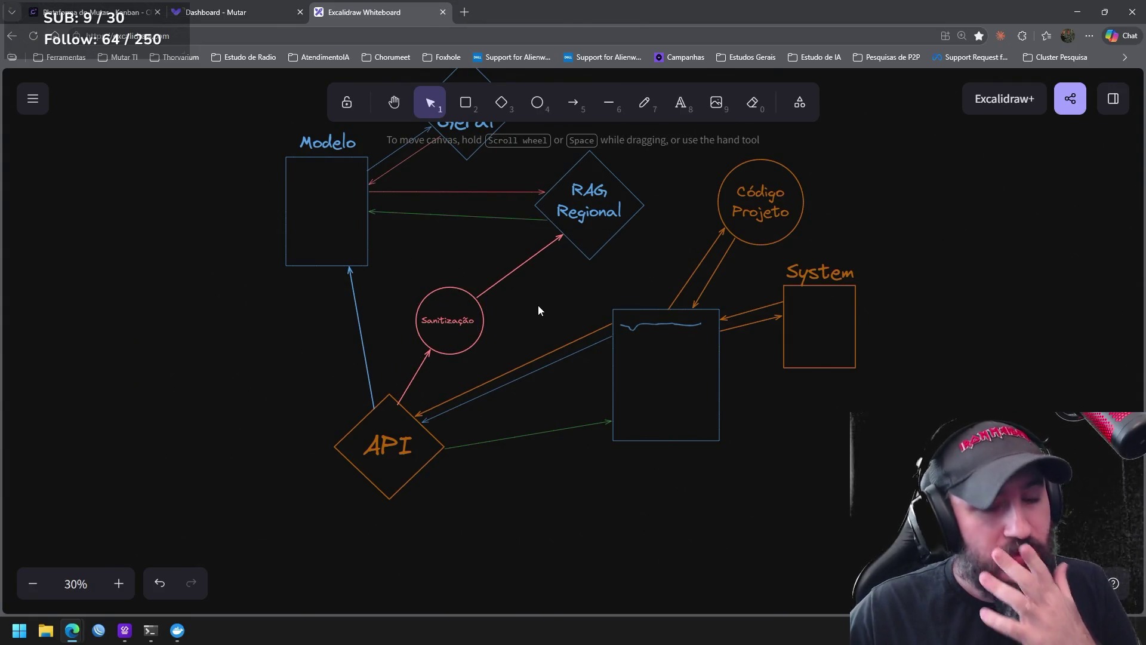
left_click_drag(460, 294, 466, 288)
left_click(560, 290)
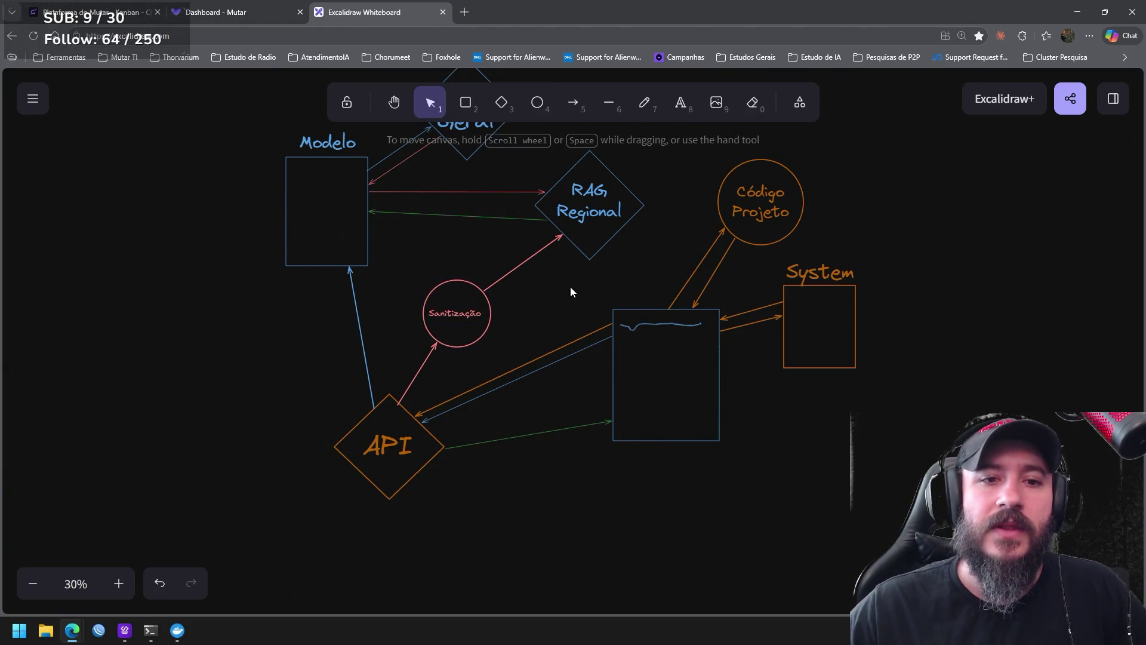
scroll(577, 302, "up", 1)
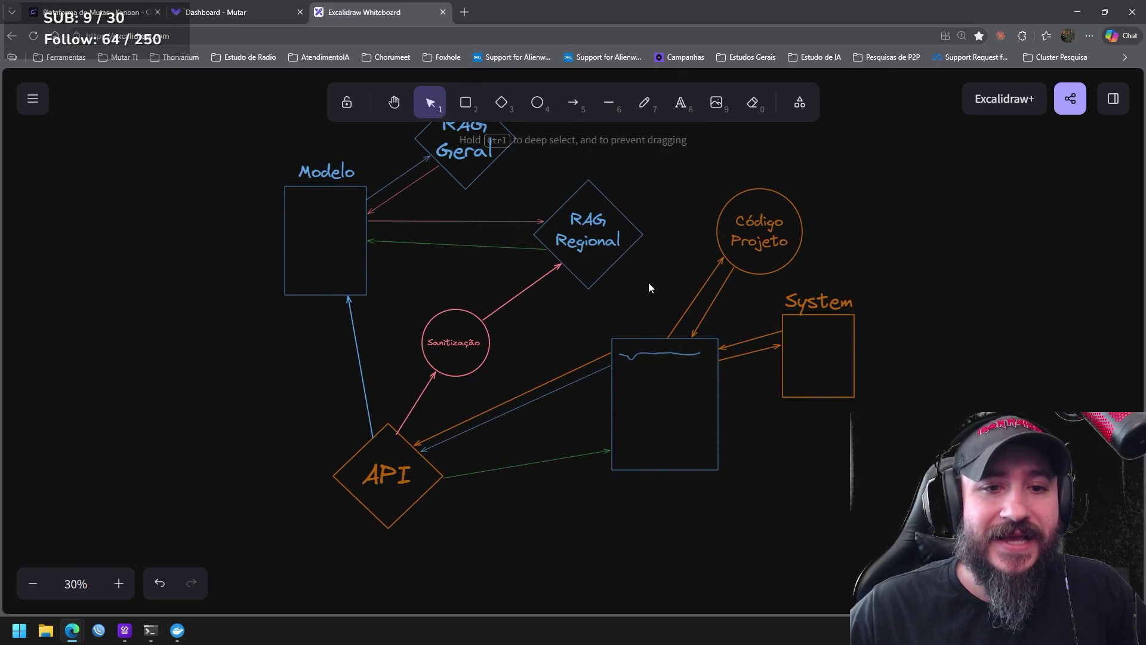
left_click_drag(652, 292, 524, 161)
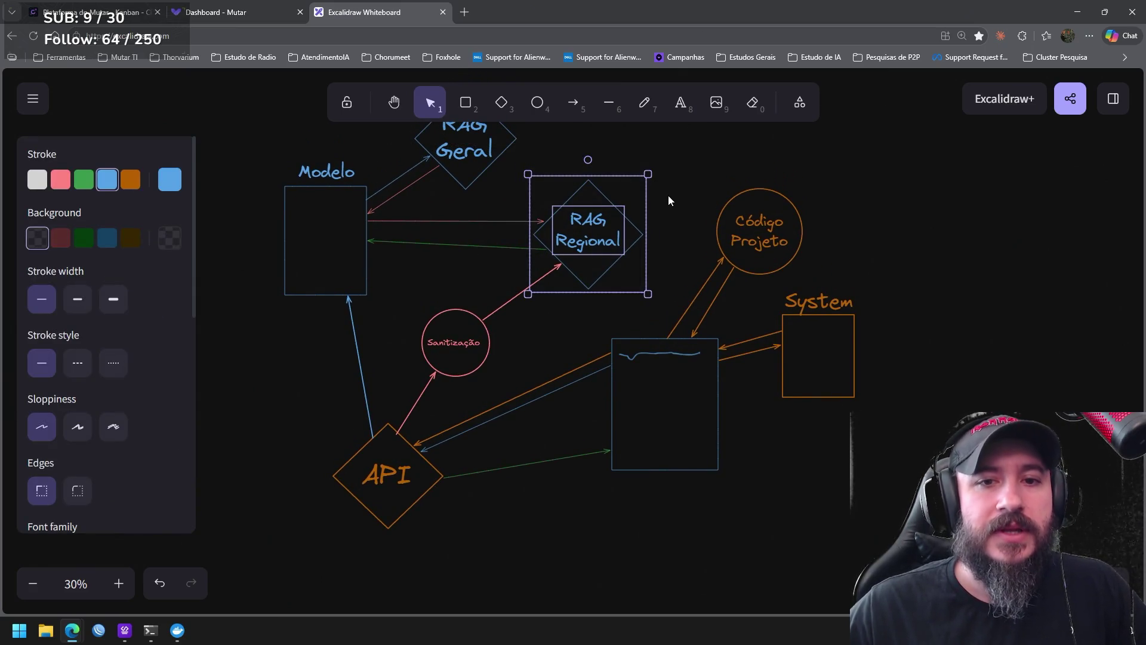
left_click(660, 217)
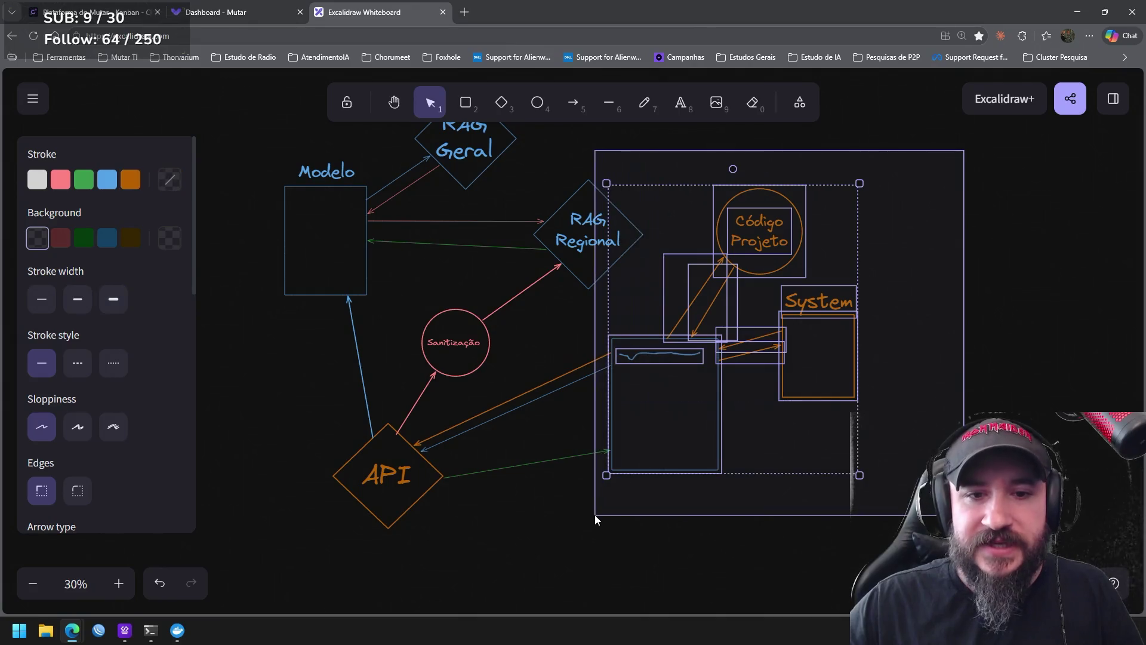
Move the rectangle, Código Projeto and System cluster down and left below API
left_click_drag(965, 149, 595, 478)
left_click_drag(690, 425, 691, 538)
scroll(1004, 229, "down", 3)
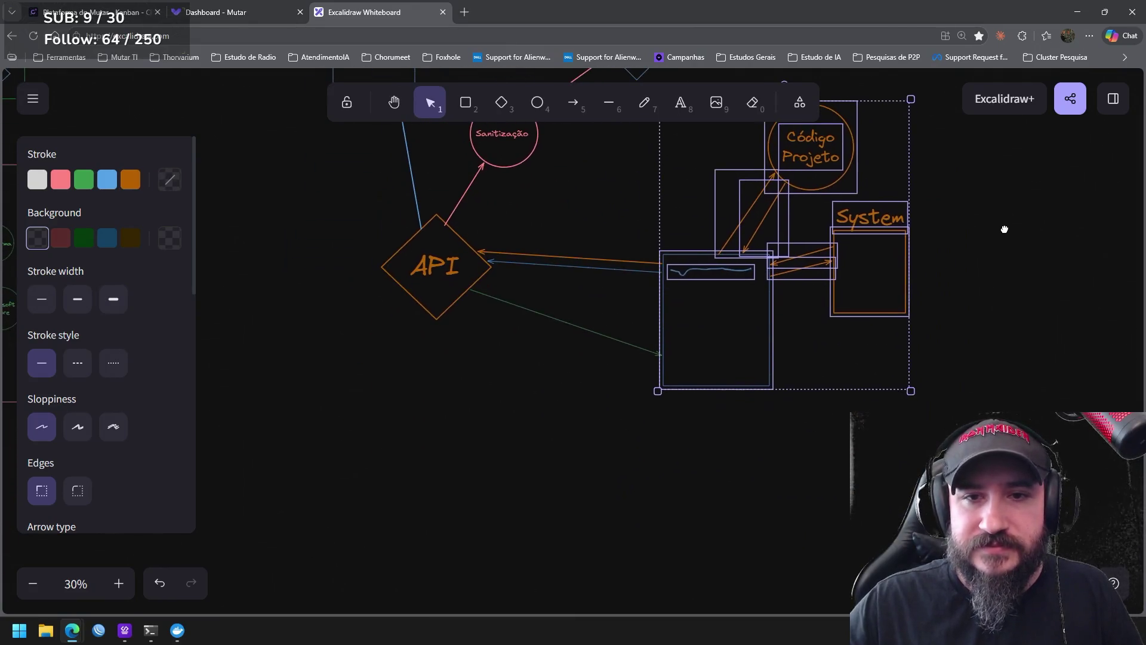
left_click_drag(743, 320, 700, 458)
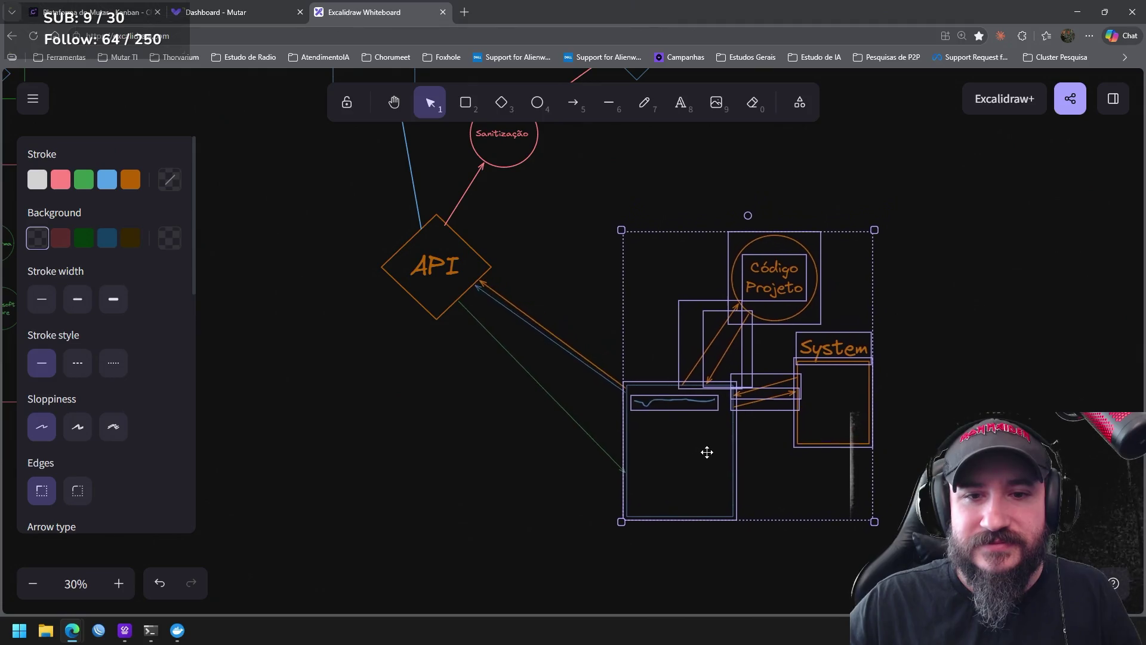
left_click(900, 397)
left_click_drag(936, 542, 587, 240)
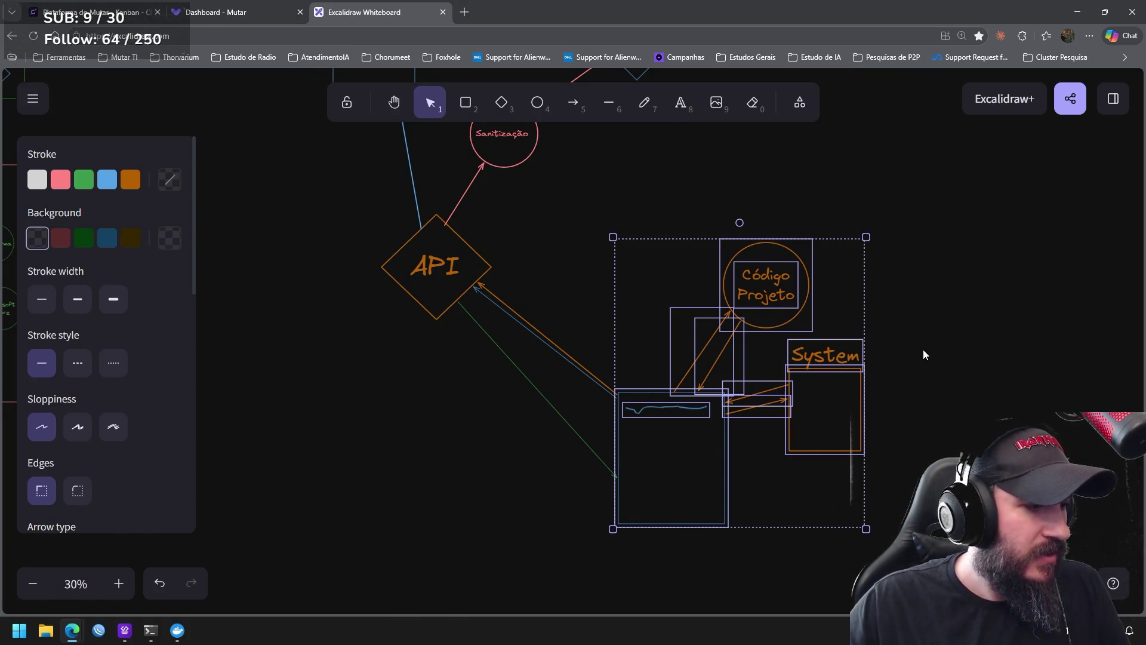
scroll(916, 367, "right", 2)
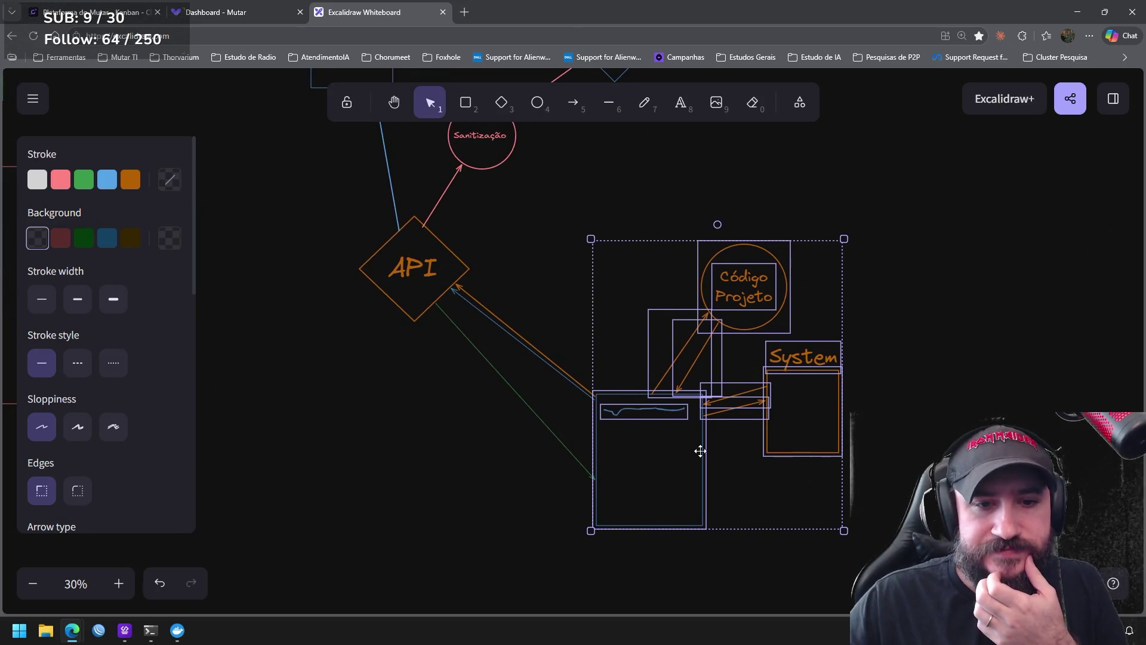
Reattach the green API arrow to the rectangle's left edge, parallel to the blue and orange arrows
left_click(568, 454)
left_click_drag(595, 483, 597, 425)
left_click(839, 487)
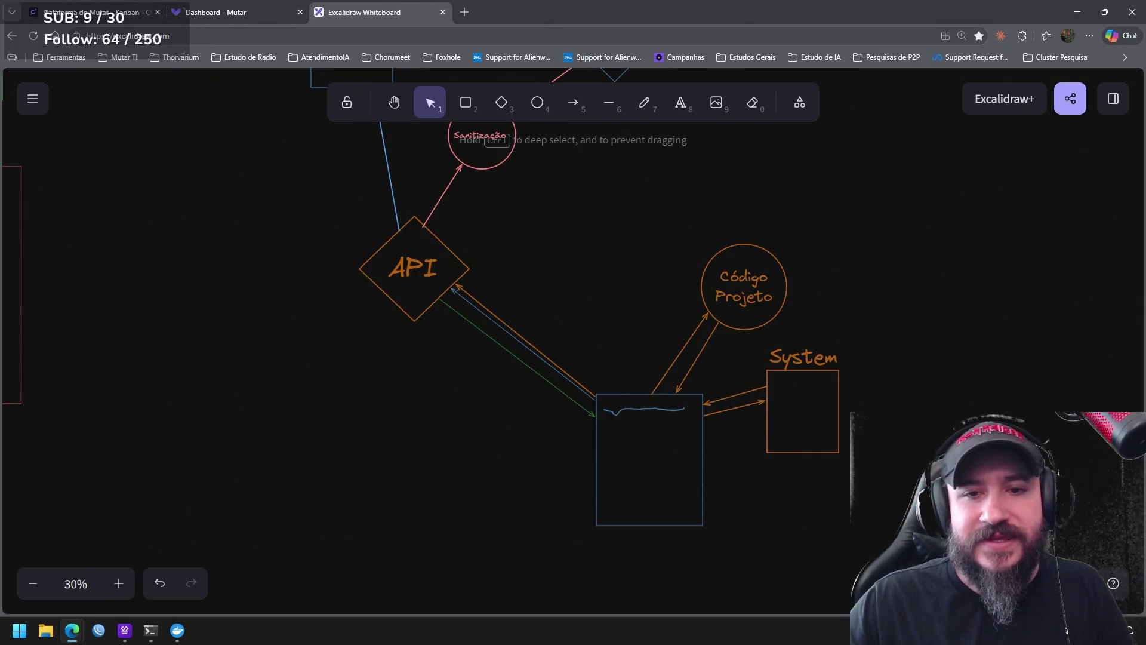
left_click_drag(844, 530, 553, 222)
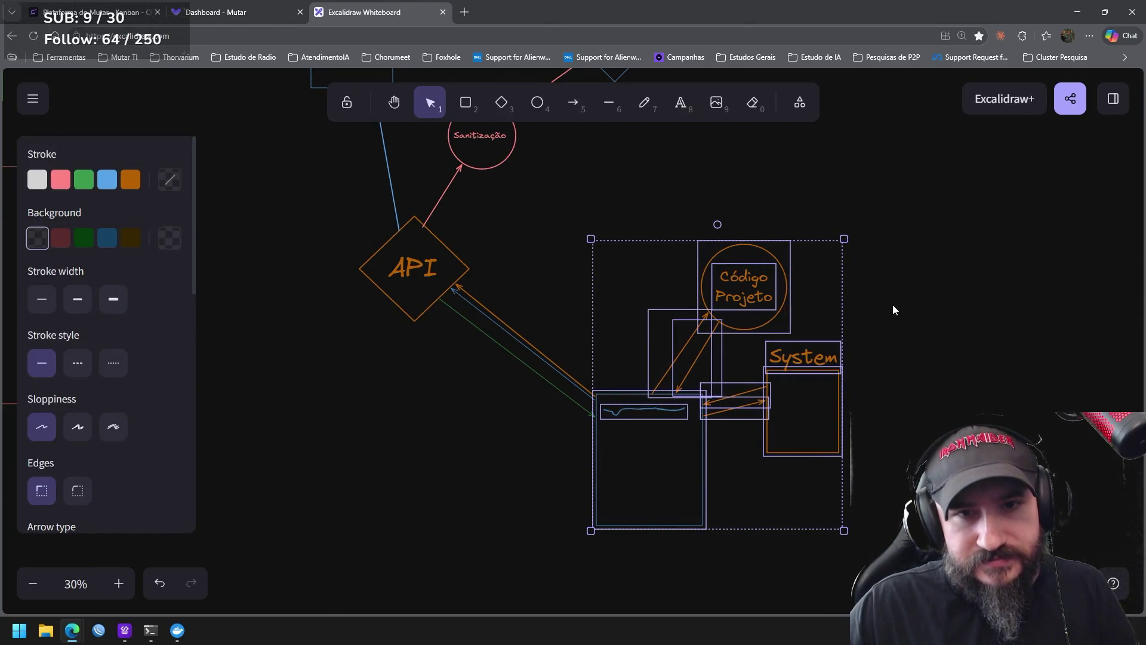
left_click(923, 326)
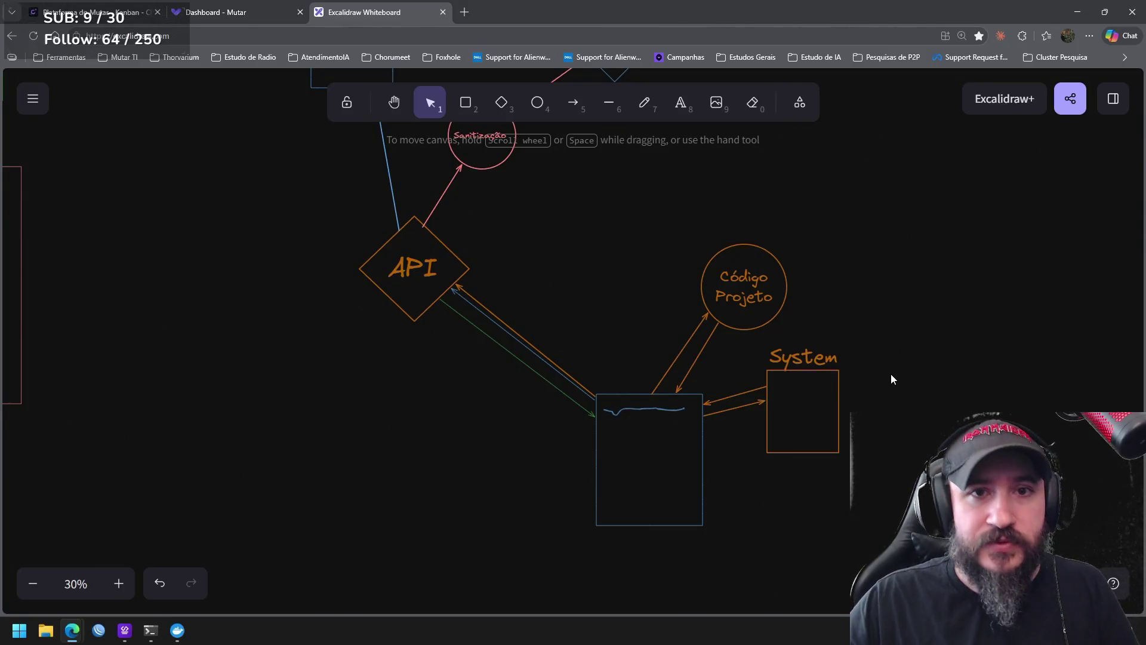
left_click(681, 102)
Add a pink 'Mutar' title on the lower box and enlarge it
left_click(618, 377)
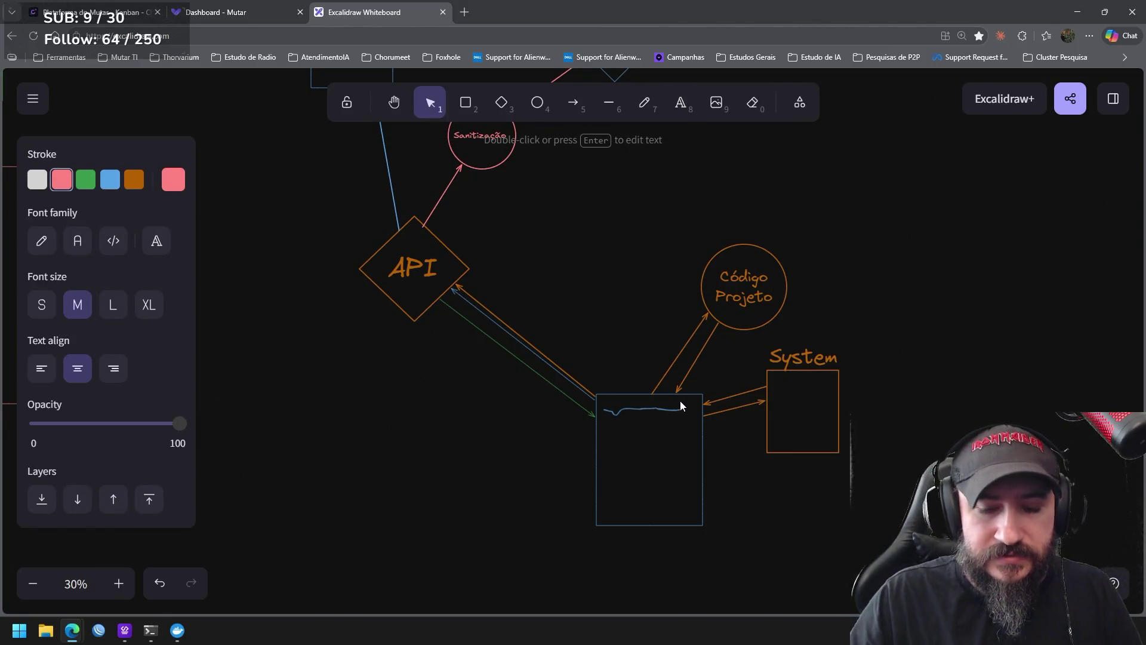
type("Mutar")
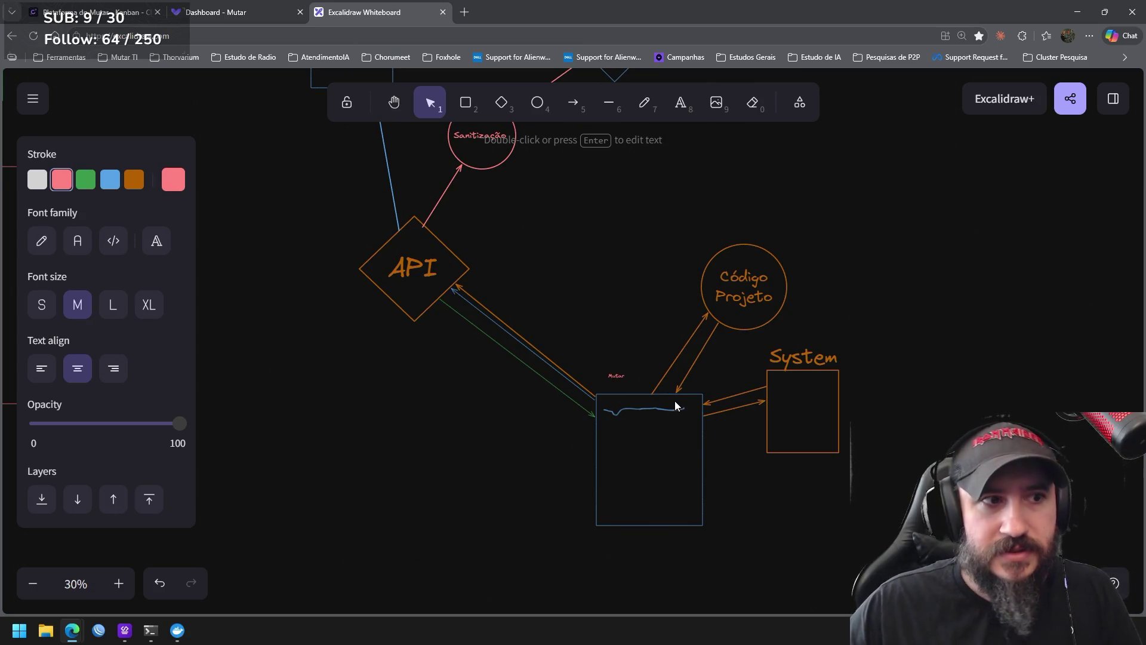
left_click(624, 313)
left_click(616, 376)
mouse_move(630, 368)
left_mouse_down()
mouse_move(672, 351)
mouse_move(636, 380)
left_mouse_up()
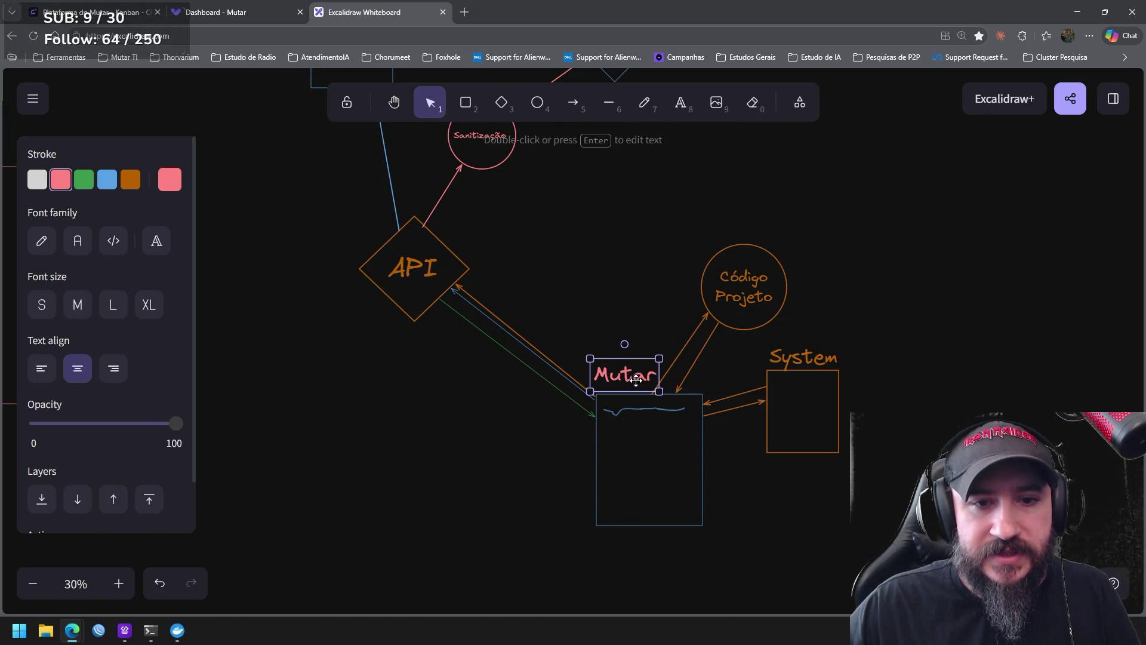
left_click(832, 302)
scroll(870, 327, "up", 1)
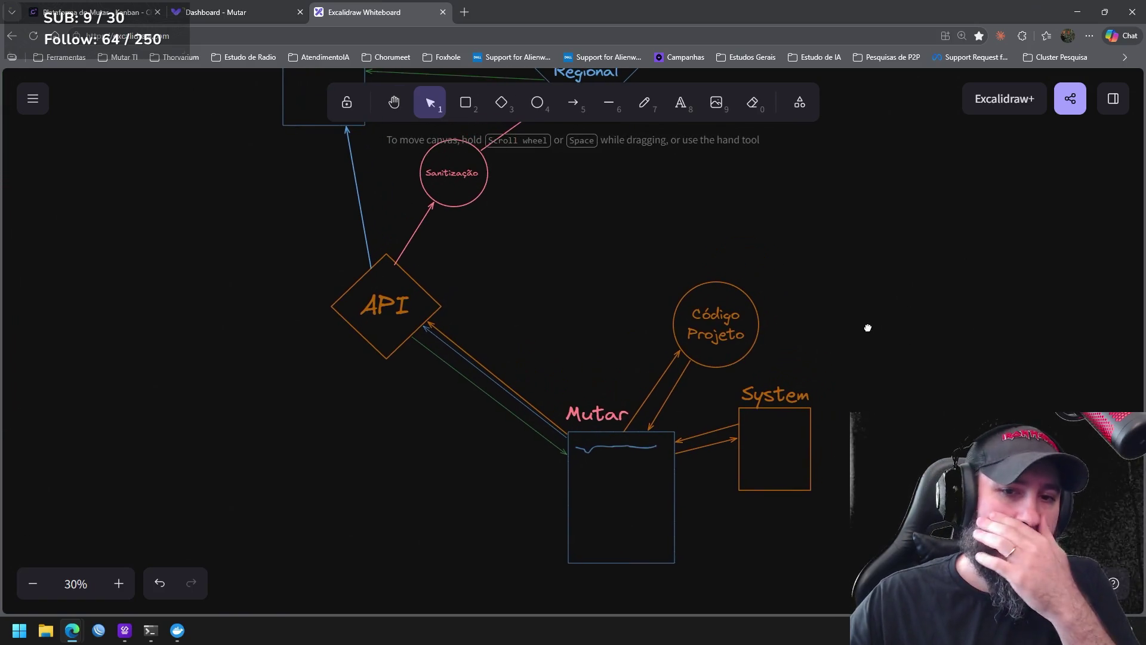
Paste a copy of the Mutar, Código Projeto and System group up and to the right
left_click_drag(855, 591, 514, 271)
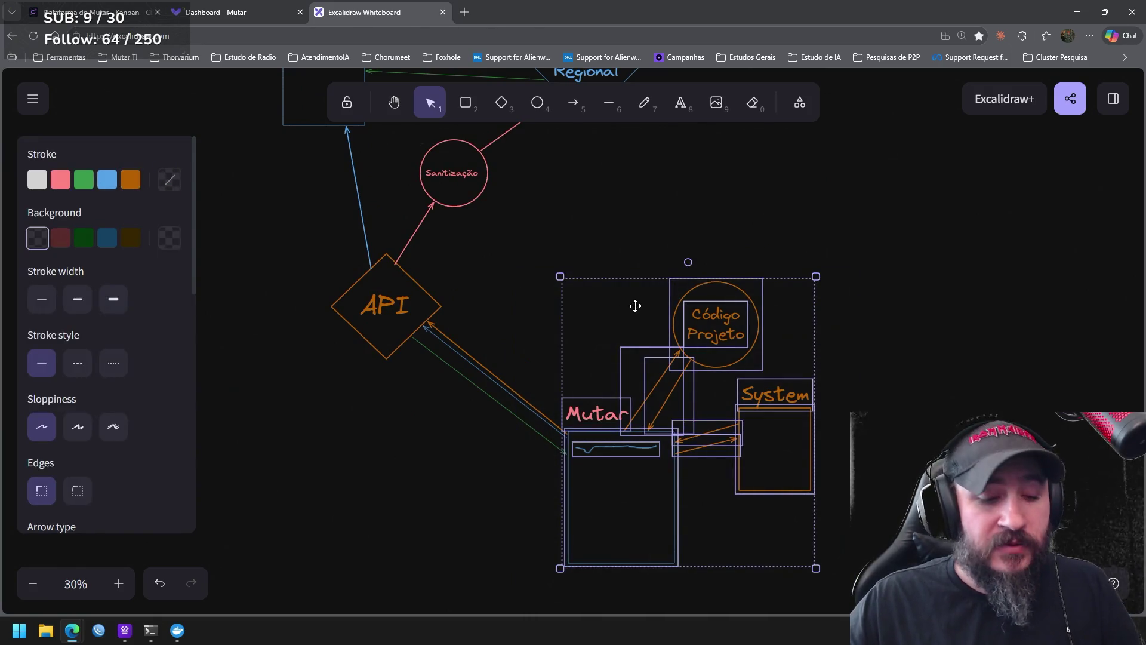
scroll(779, 313, "up", 2)
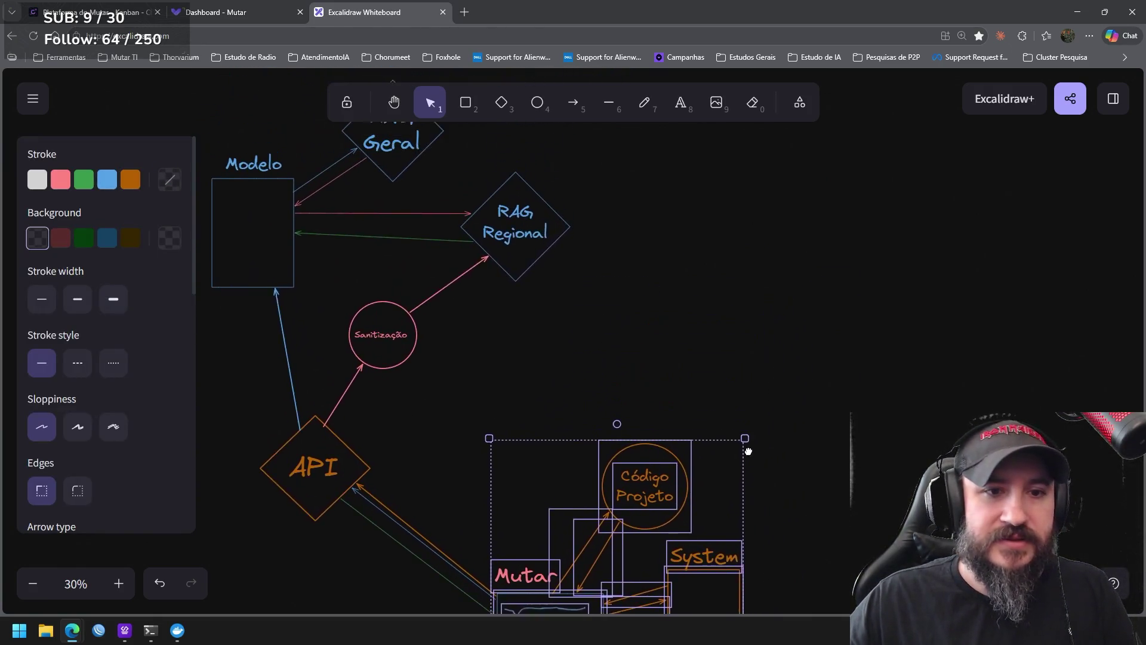
key("ctrl+v")
left_click_drag(770, 482, 753, 288)
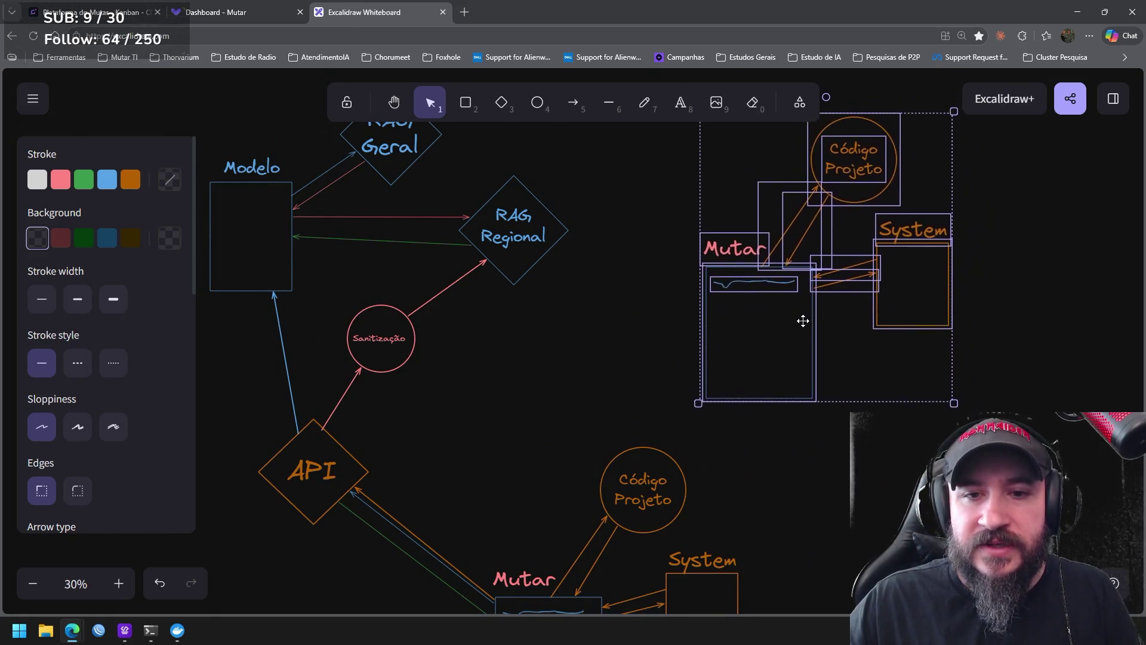
Rename the copied group's title from Mutar to Turok
double_click(766, 259)
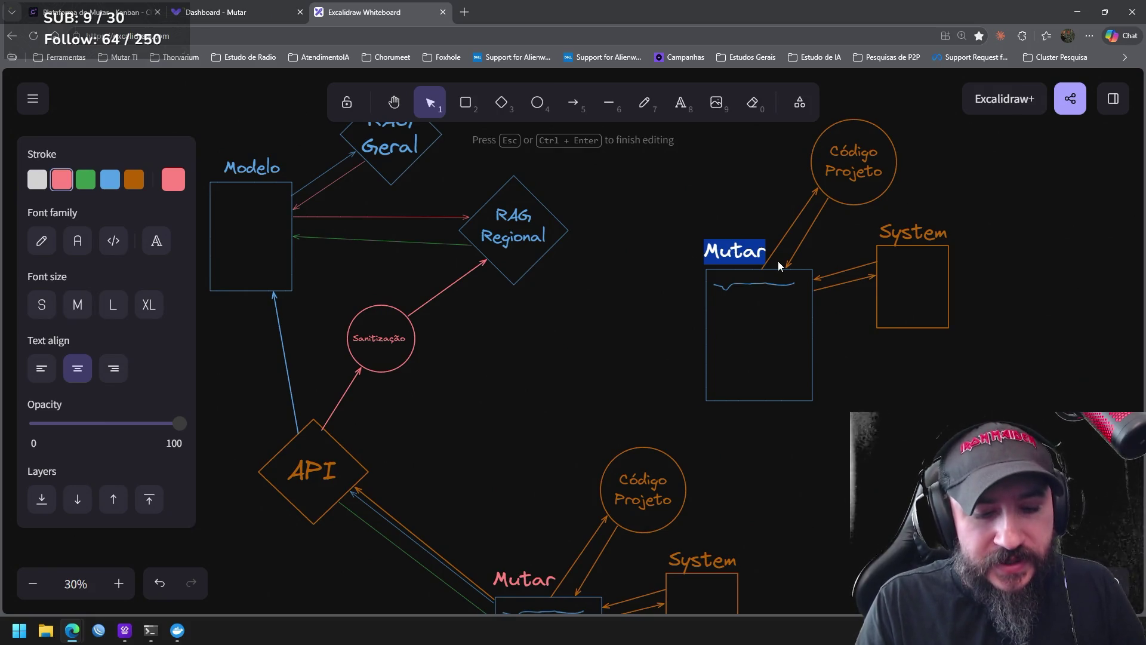
type("Turok")
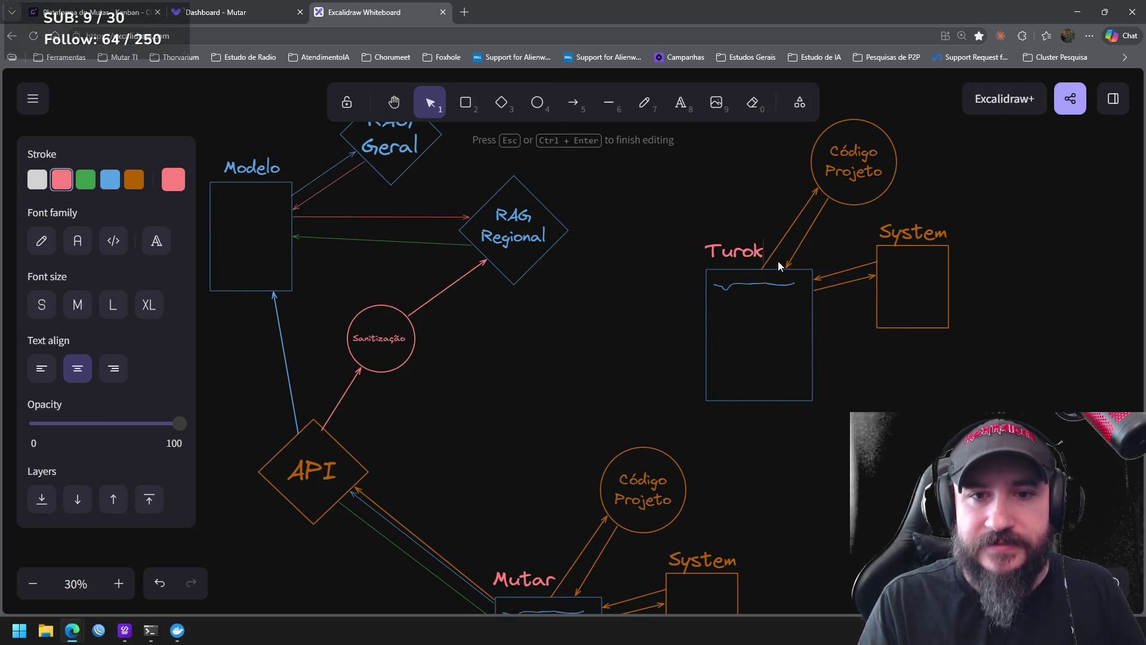
left_click(873, 343)
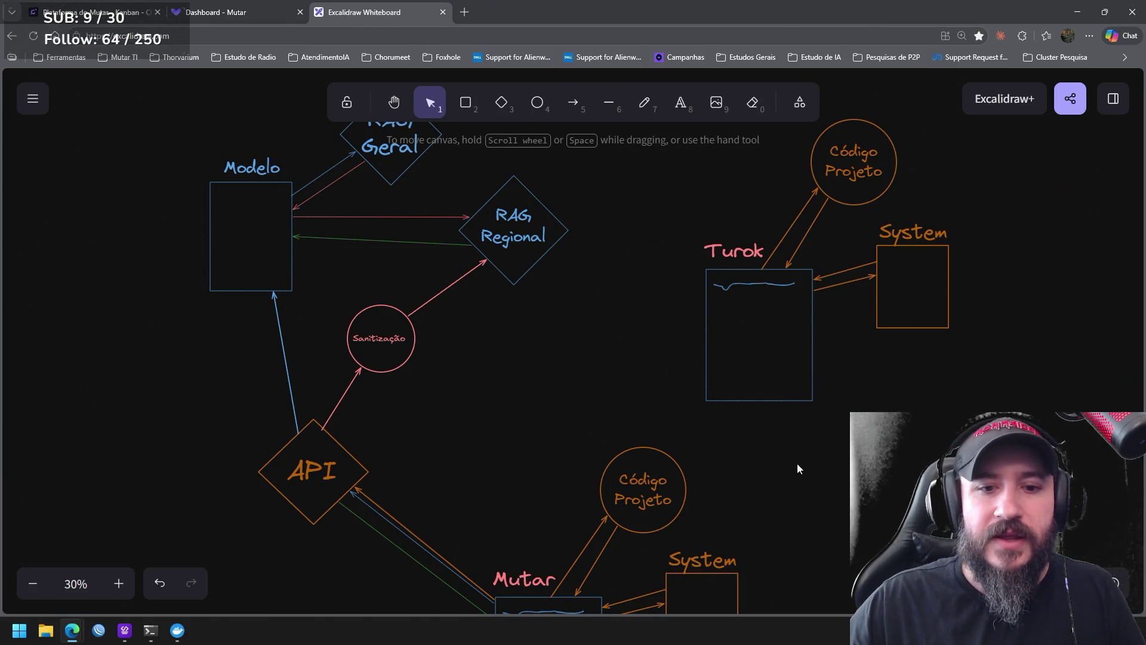
scroll(797, 464, "right", 1)
left_click(573, 102)
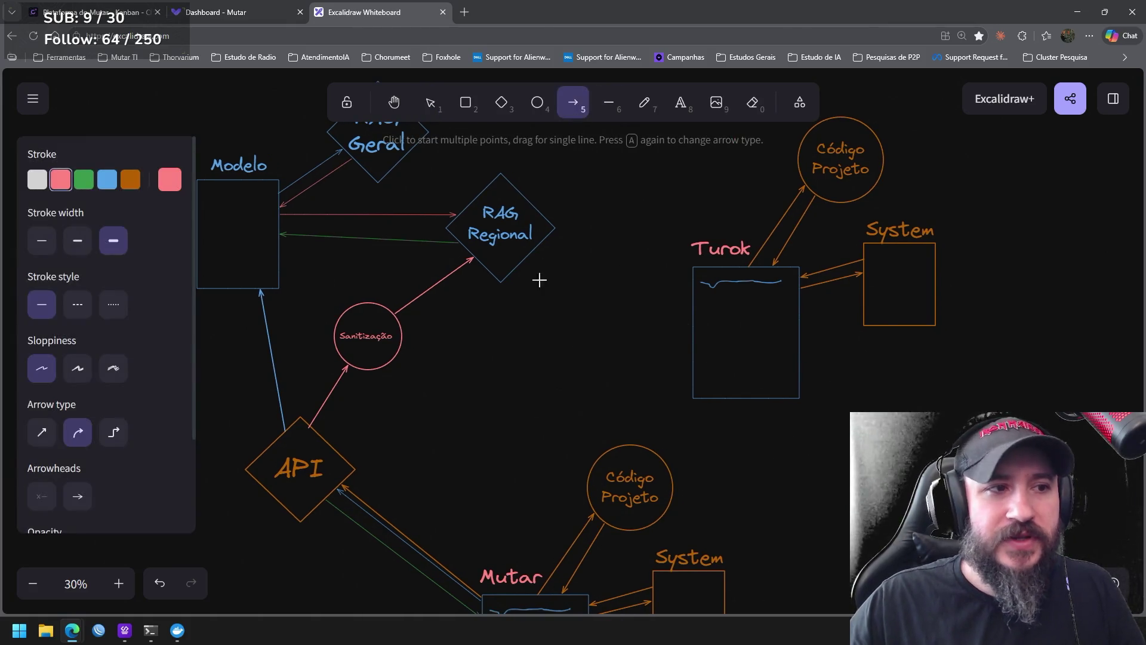
scroll(577, 395, "left", 1)
scroll(578, 396, "left", 3)
scroll(577, 394, "down", 1)
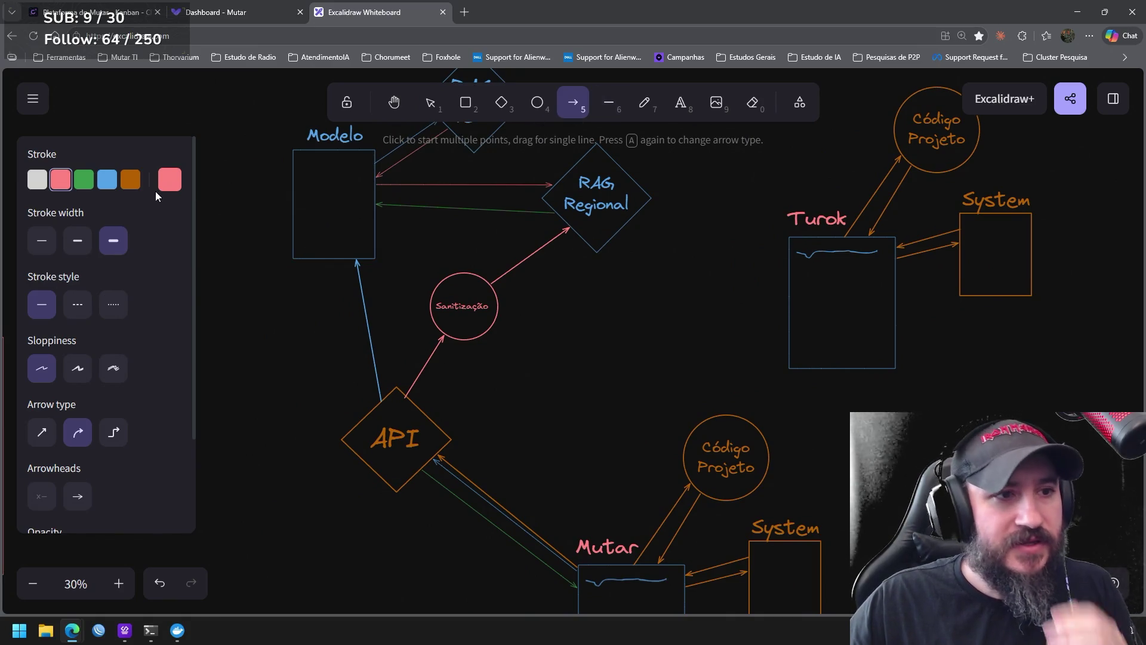
Draw an orange arrow from the Turok box to the API diamond
left_click(132, 182)
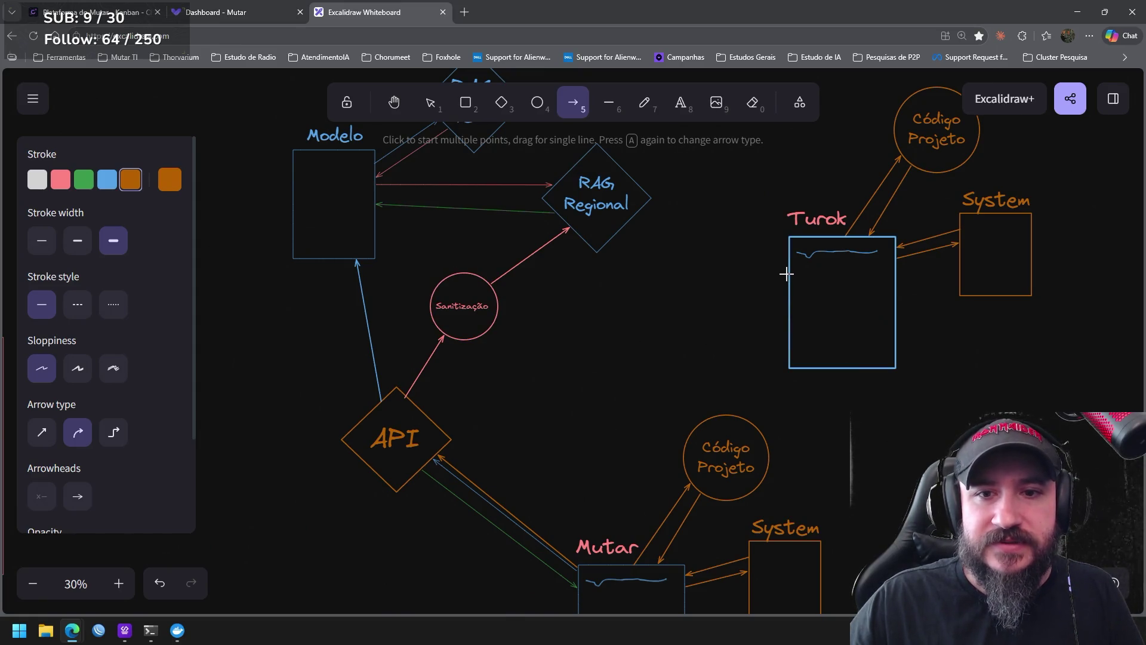
left_click_drag(786, 270, 434, 411)
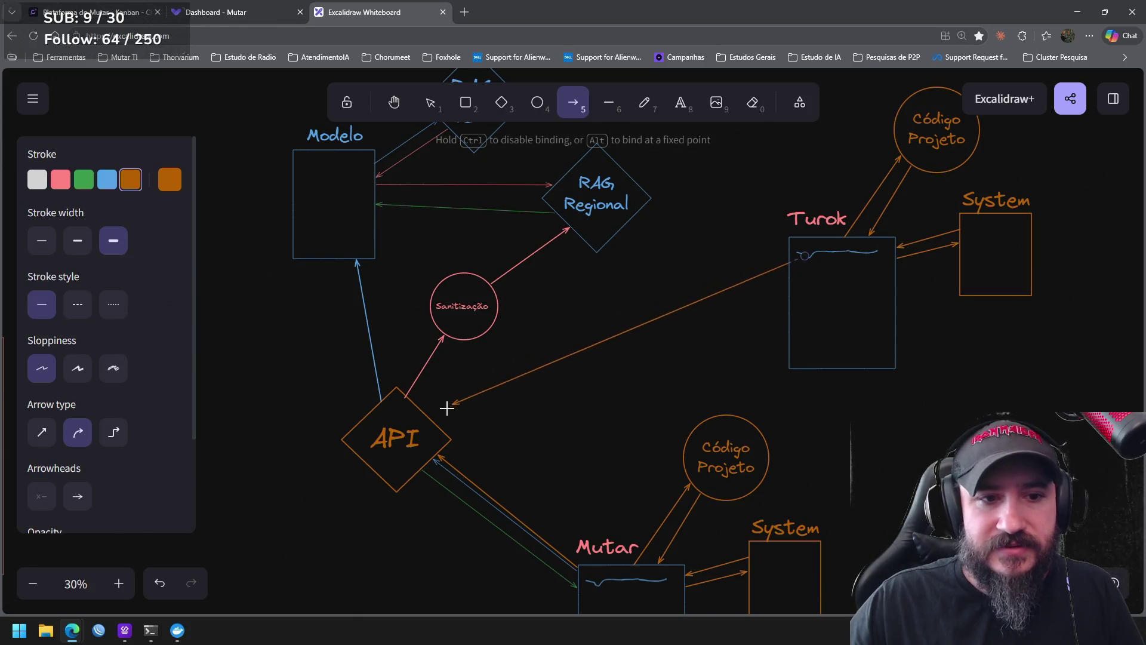
left_click(107, 180)
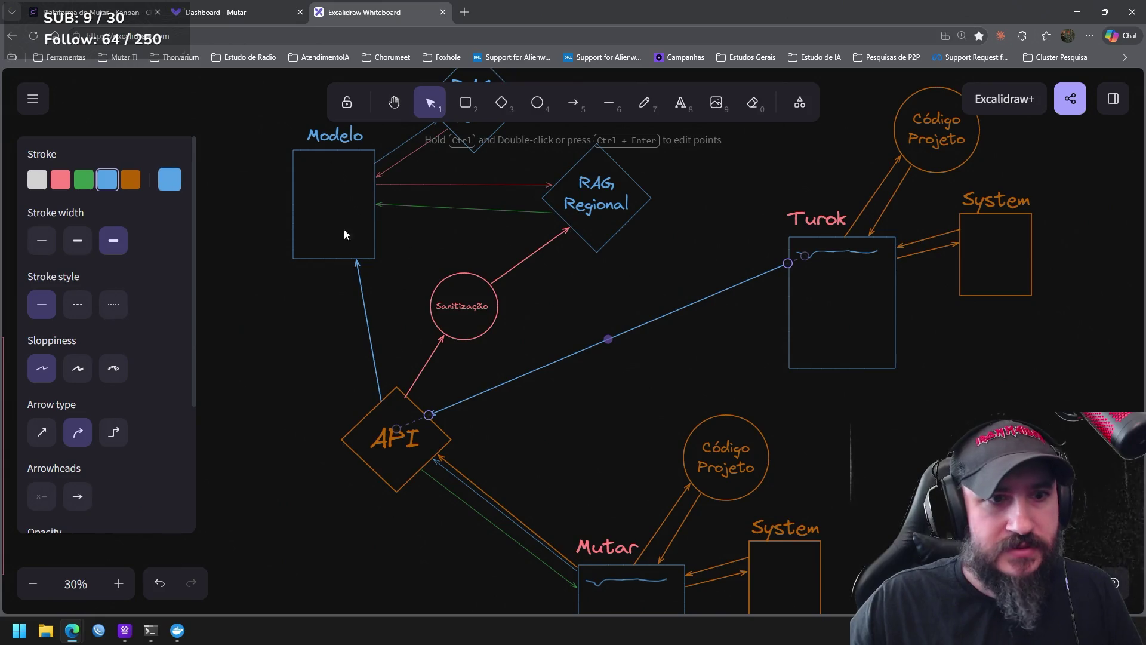
left_click(129, 180)
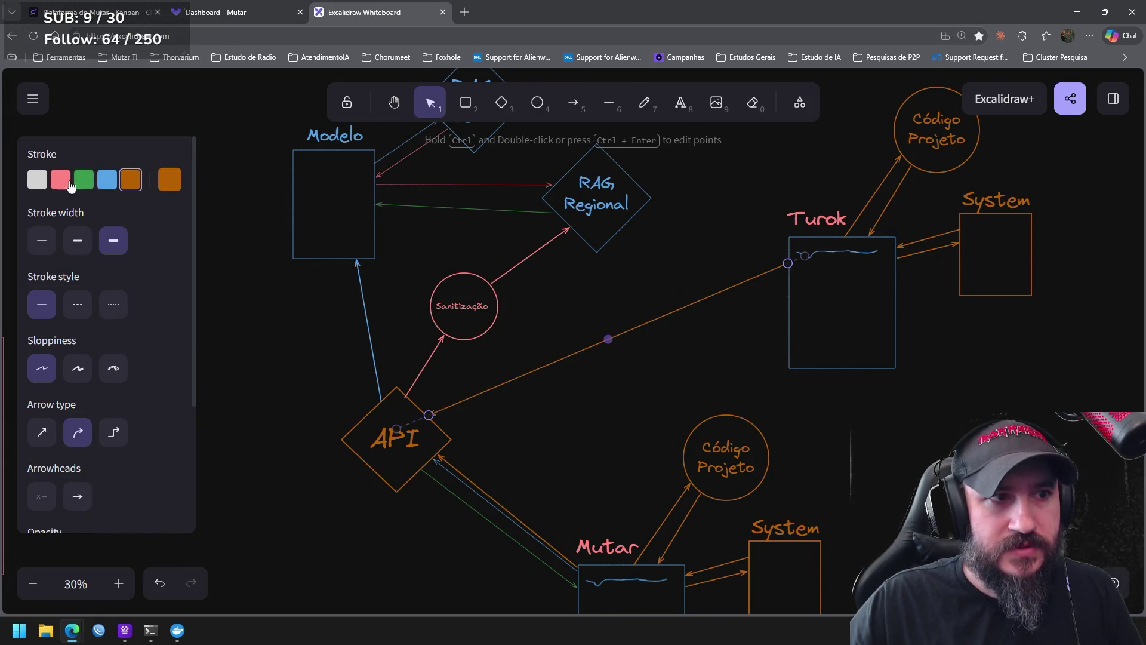
left_click(574, 103)
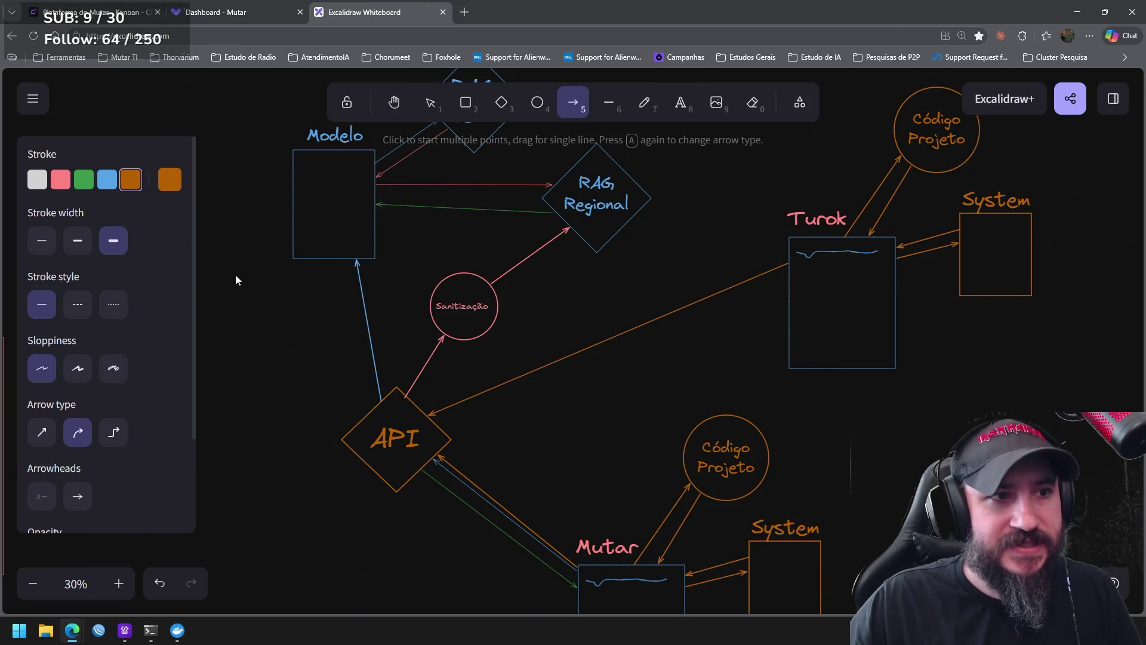
key("Escape")
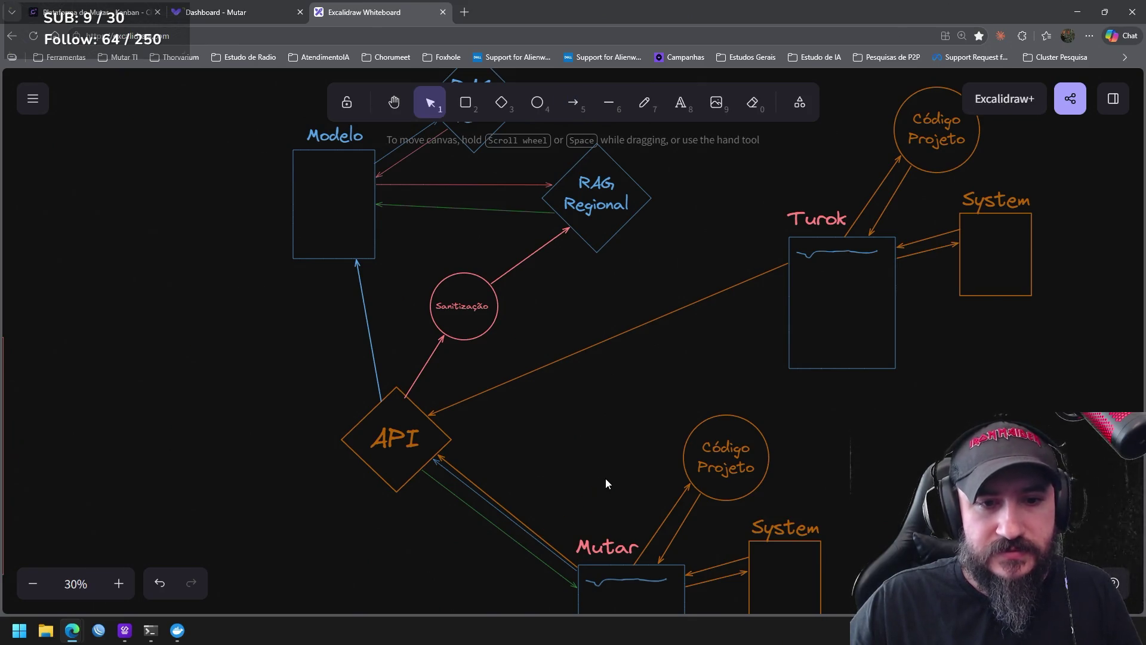
Draw a second Turok→API arrow and recolour it green
left_click(574, 102)
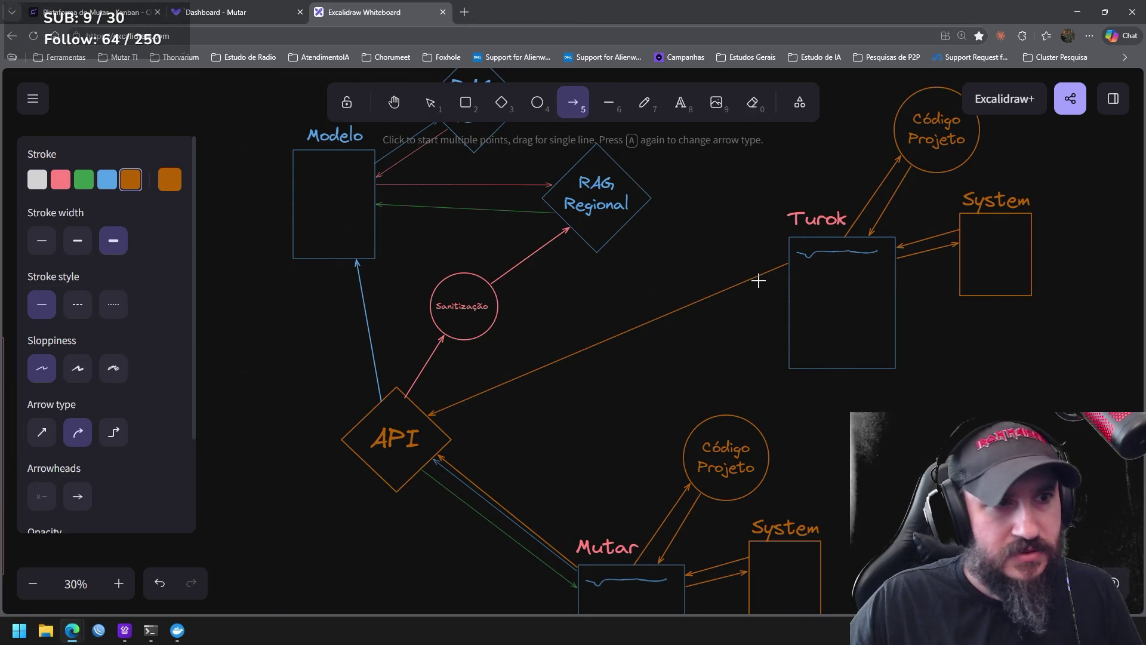
left_click(107, 179)
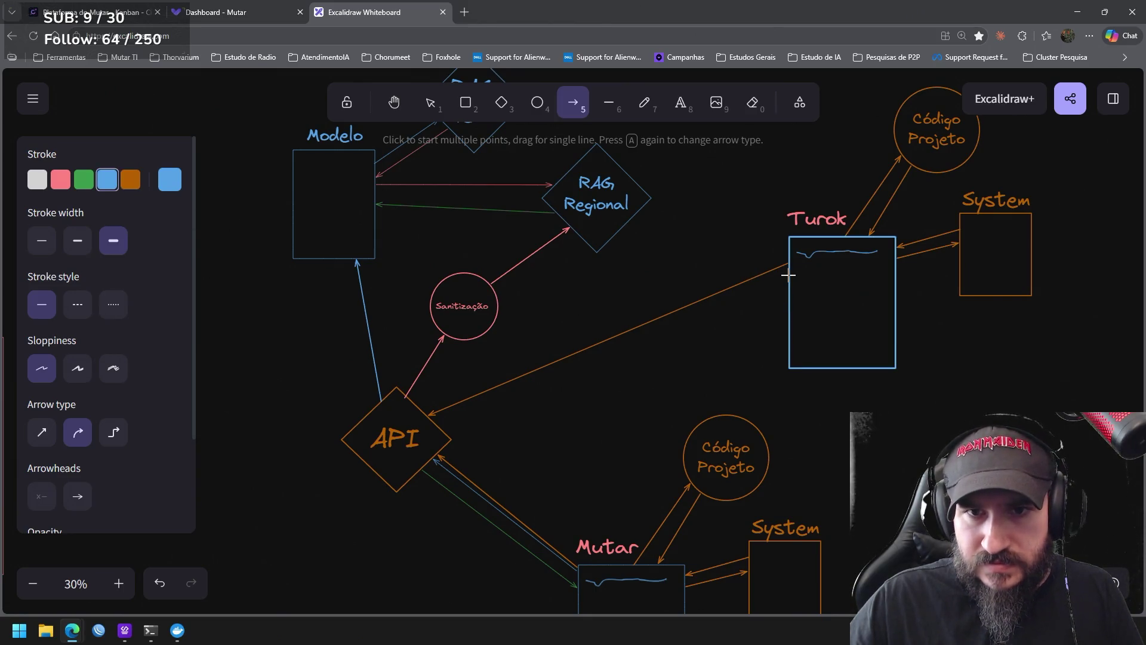
left_click_drag(789, 273, 437, 418)
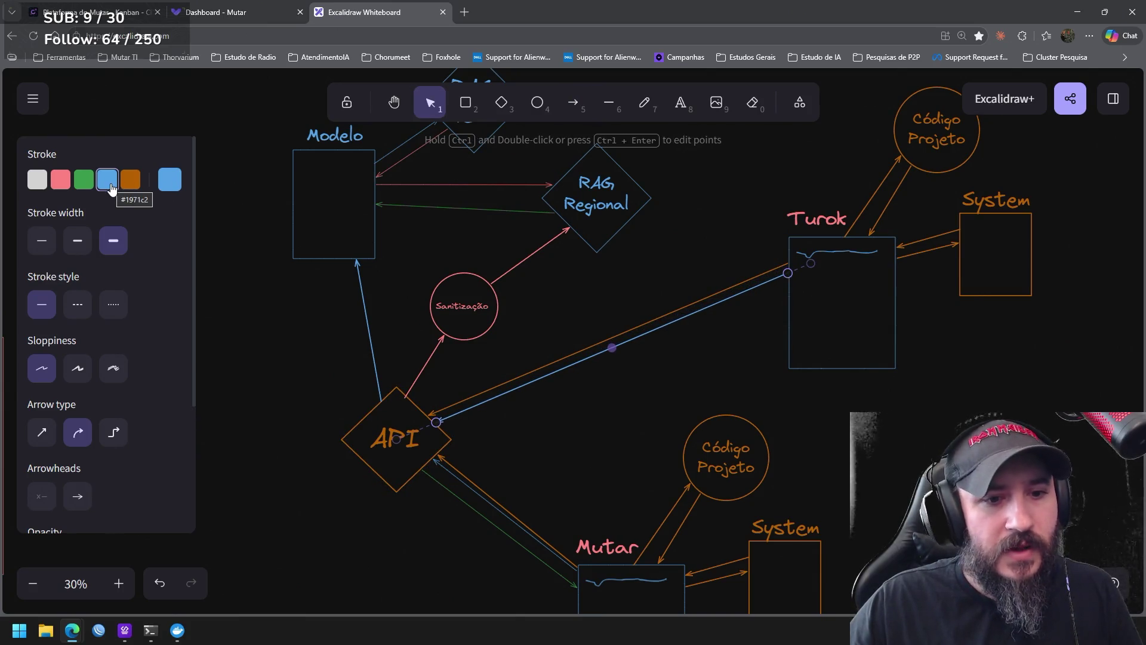
left_click(84, 180)
Draw a green API→Turok arrow, duplicate it and make the copy blue
left_click(573, 102)
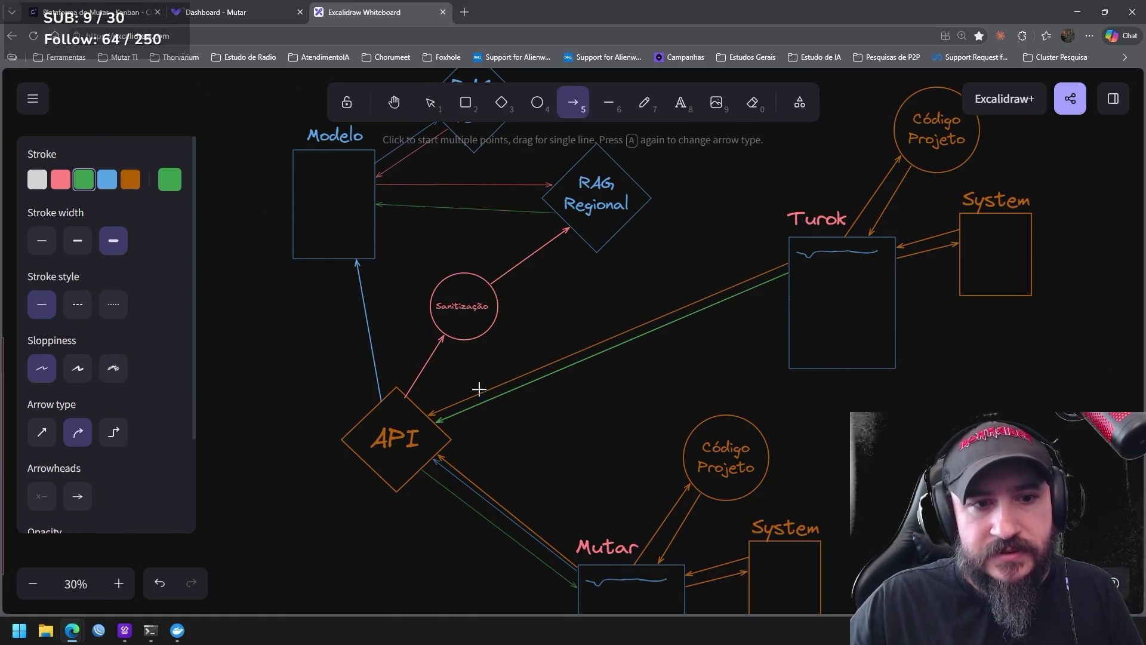
left_click_drag(448, 435, 787, 293)
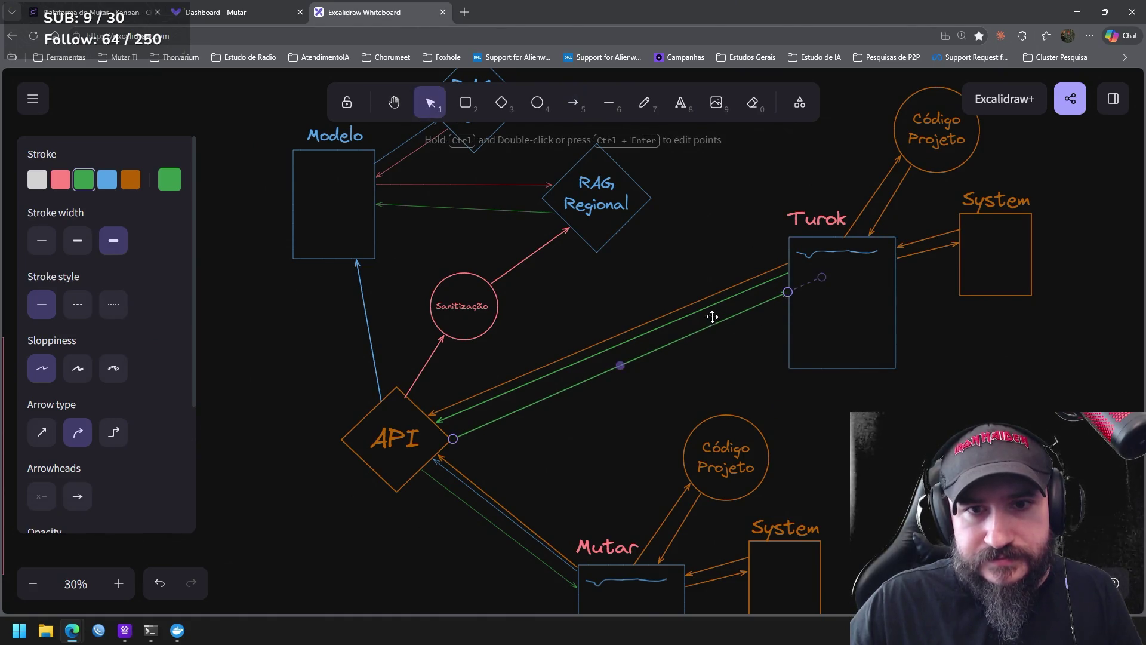
key("ctrl+d")
left_click(107, 180)
mouse_move(671, 400)
left_mouse_down()
mouse_move(899, 376)
mouse_move(739, 452)
left_mouse_up()
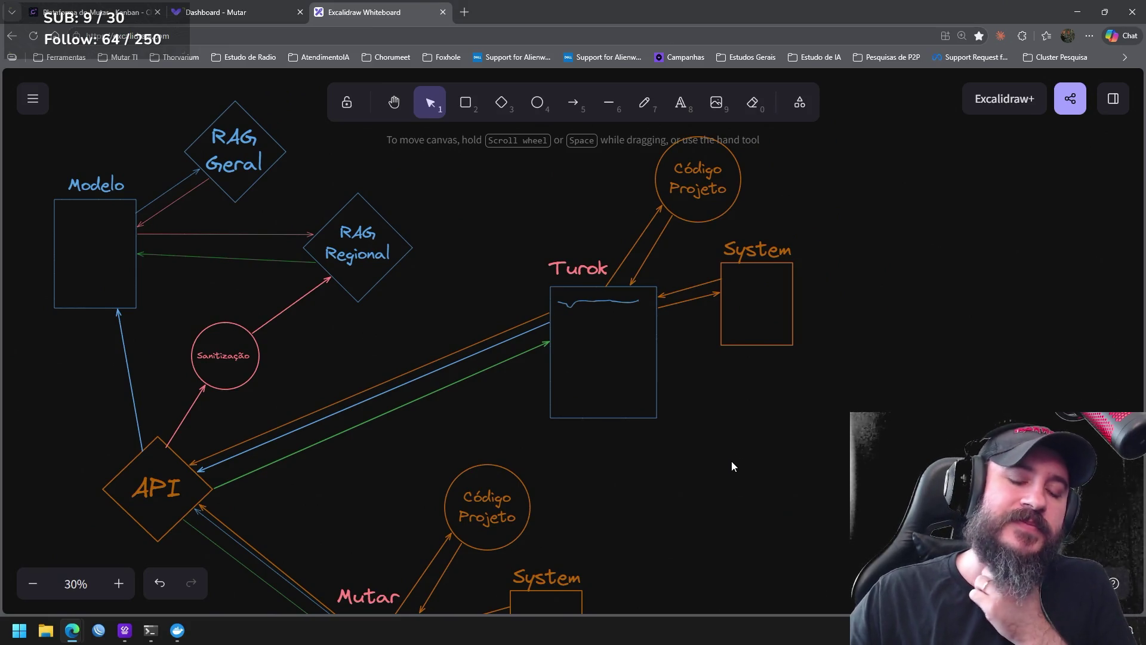
Shift the Código Projeto circle beside Mutar slightly left, then a touch back right
mouse_move(654, 513)
left_mouse_down()
mouse_move(806, 328)
mouse_move(798, 261)
mouse_move(780, 254)
left_mouse_up()
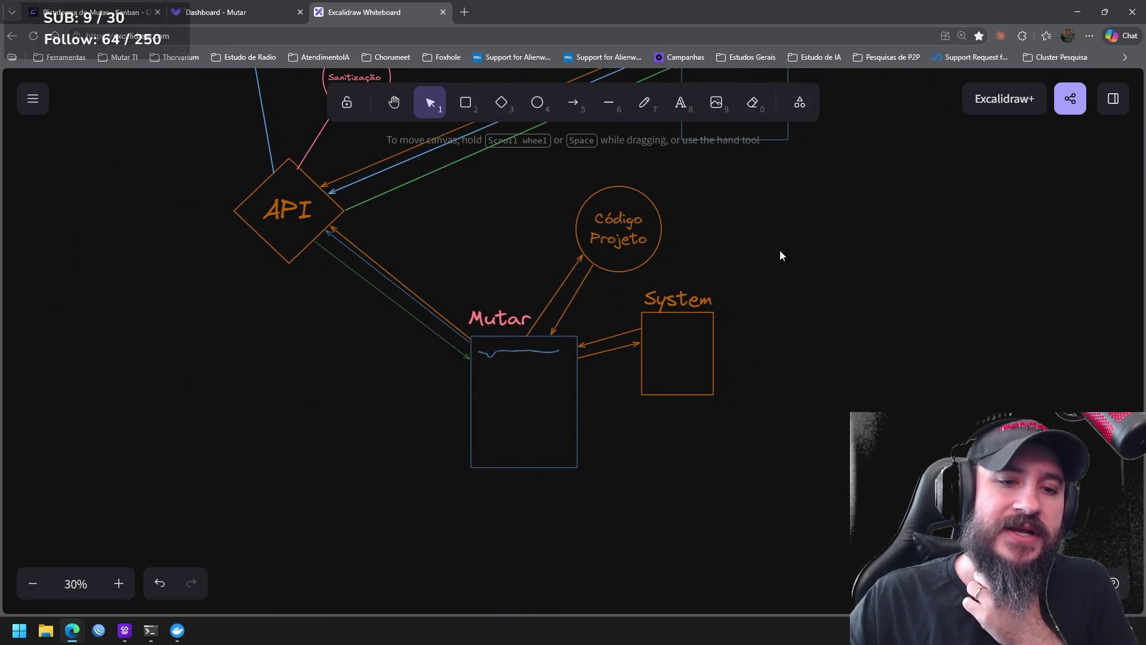
mouse_move(674, 441)
left_mouse_down()
mouse_move(391, 187)
mouse_move(883, 257)
left_mouse_up()
left_click_drag(794, 264, 611, 431)
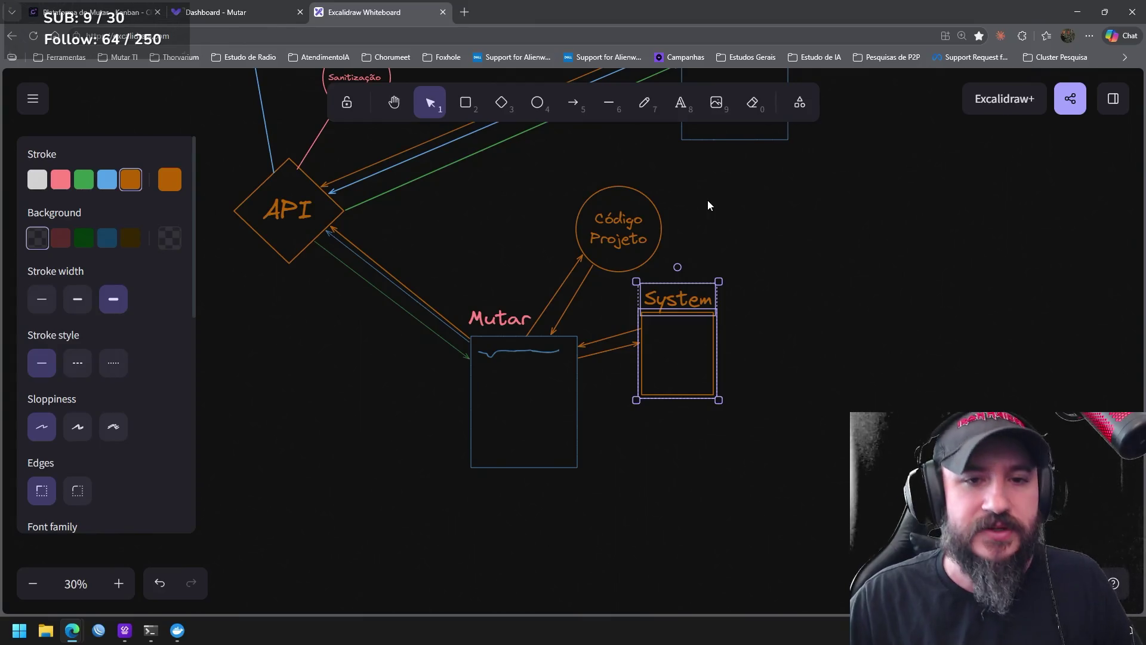
left_click(644, 235)
left_click_drag(644, 235, 616, 238)
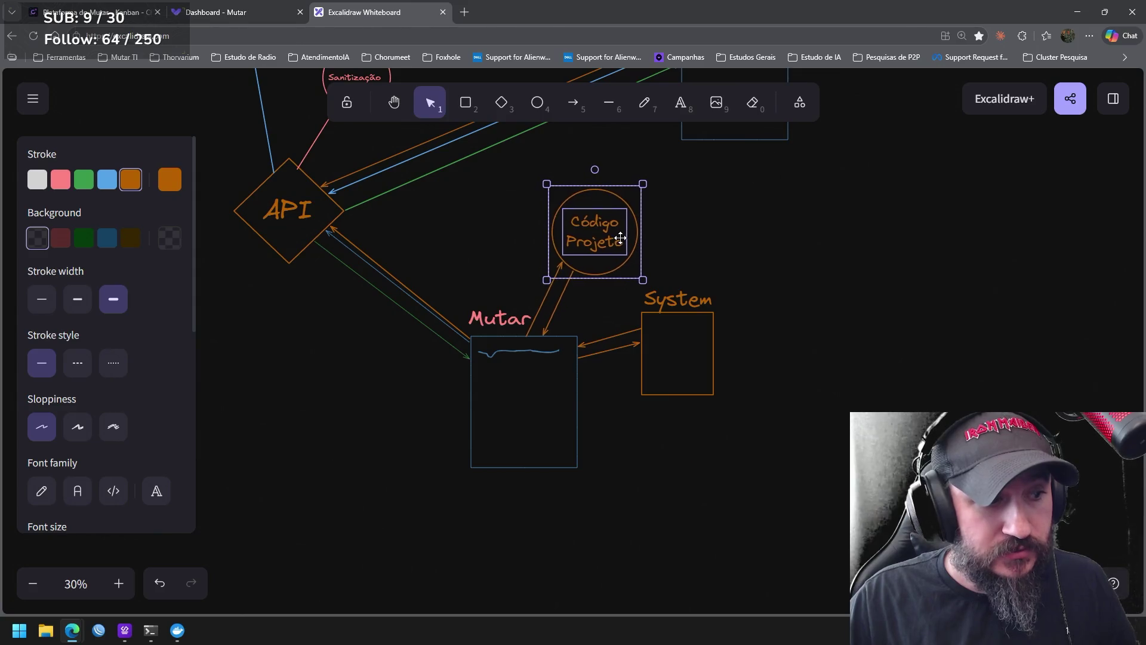
left_click_drag(616, 239, 628, 235)
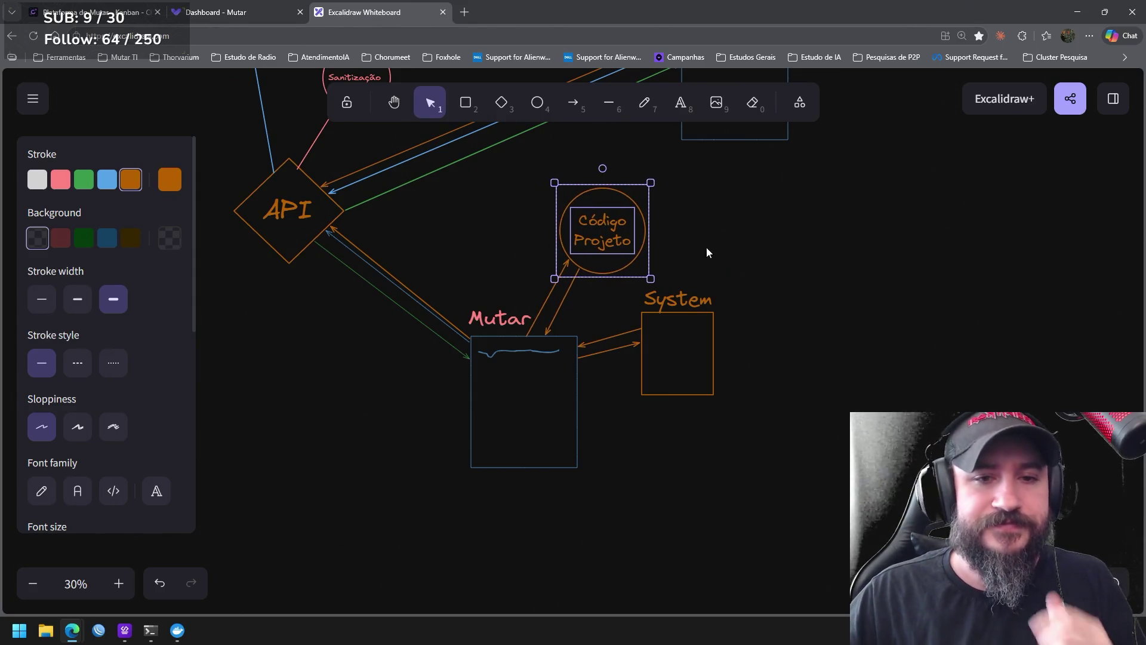
left_click(731, 221)
Select the Turok group elements for review and clear the selection
mouse_move(694, 205)
left_mouse_down()
mouse_move(781, 296)
mouse_move(775, 358)
left_mouse_up()
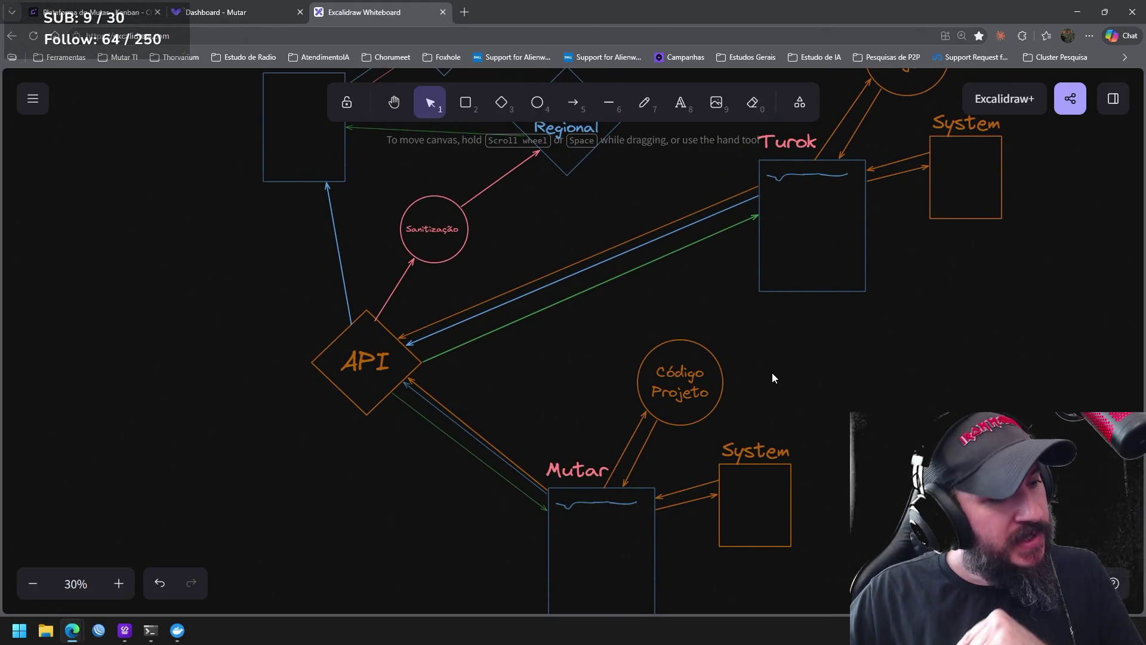
scroll(761, 385, "up", 1)
scroll(762, 385, "right", 1)
left_click_drag(973, 385, 616, 101)
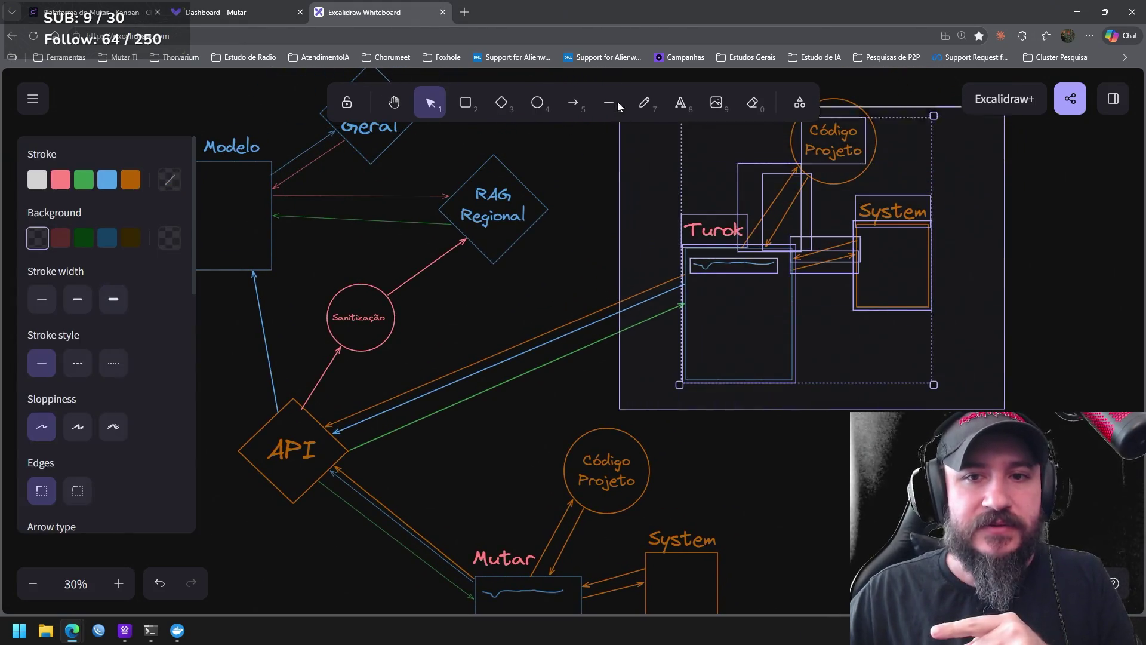
left_click(757, 403)
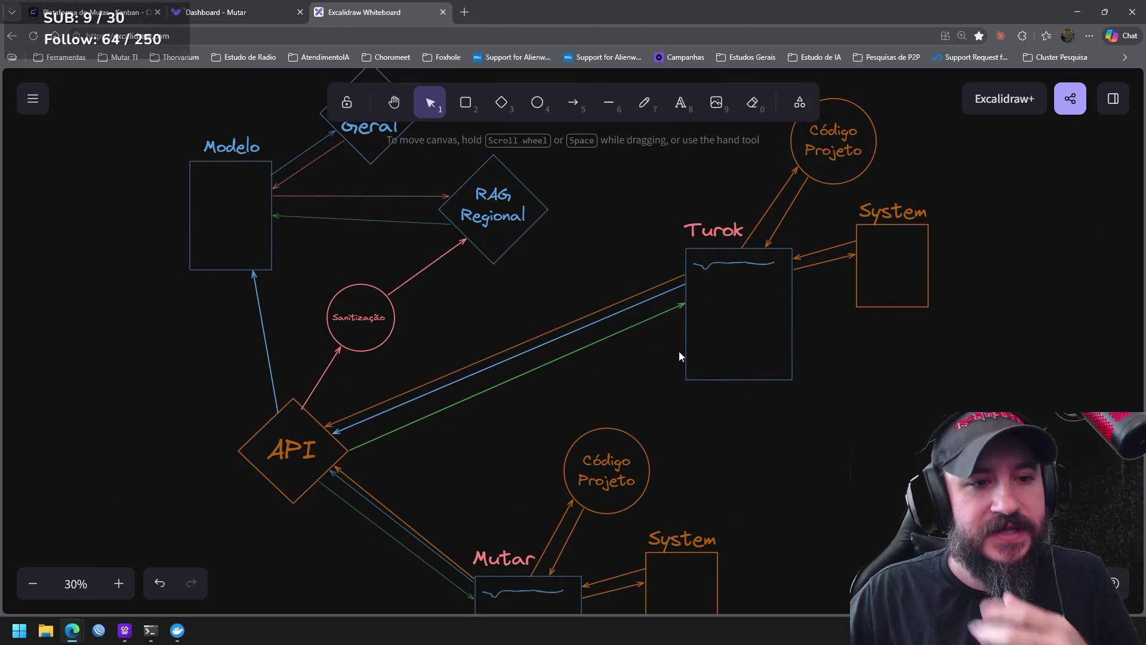
mouse_move(677, 363)
left_mouse_down()
mouse_move(675, 387)
mouse_move(708, 385)
left_mouse_up()
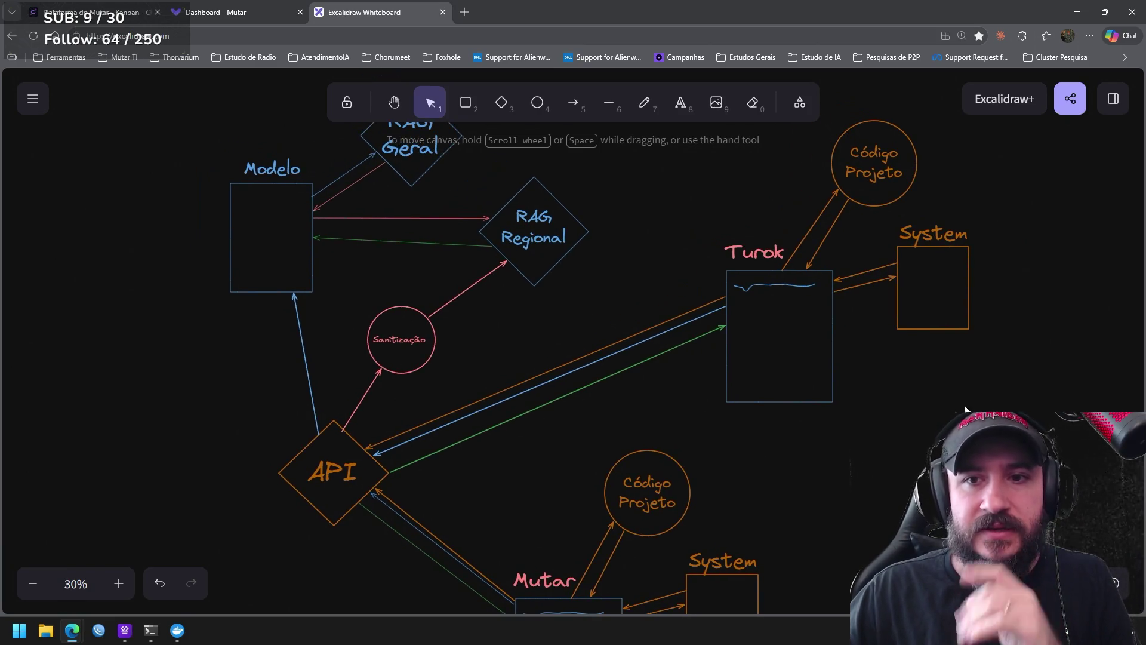
left_click_drag(894, 374, 912, 190)
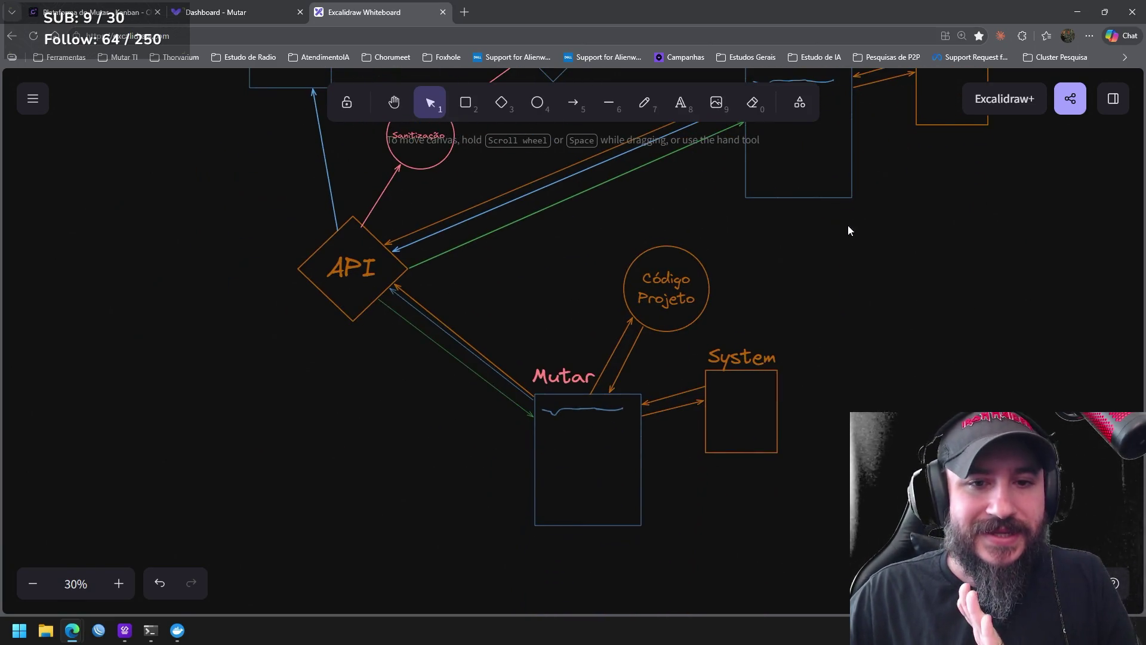
left_click_drag(848, 228, 471, 553)
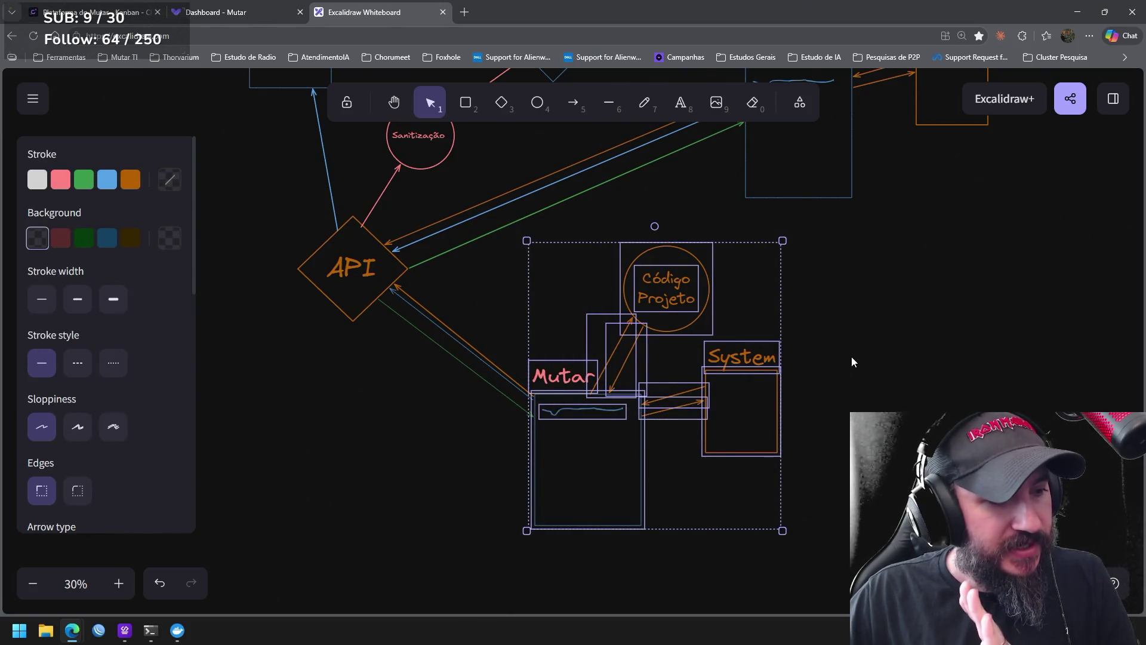
left_click_drag(823, 330, 900, 530)
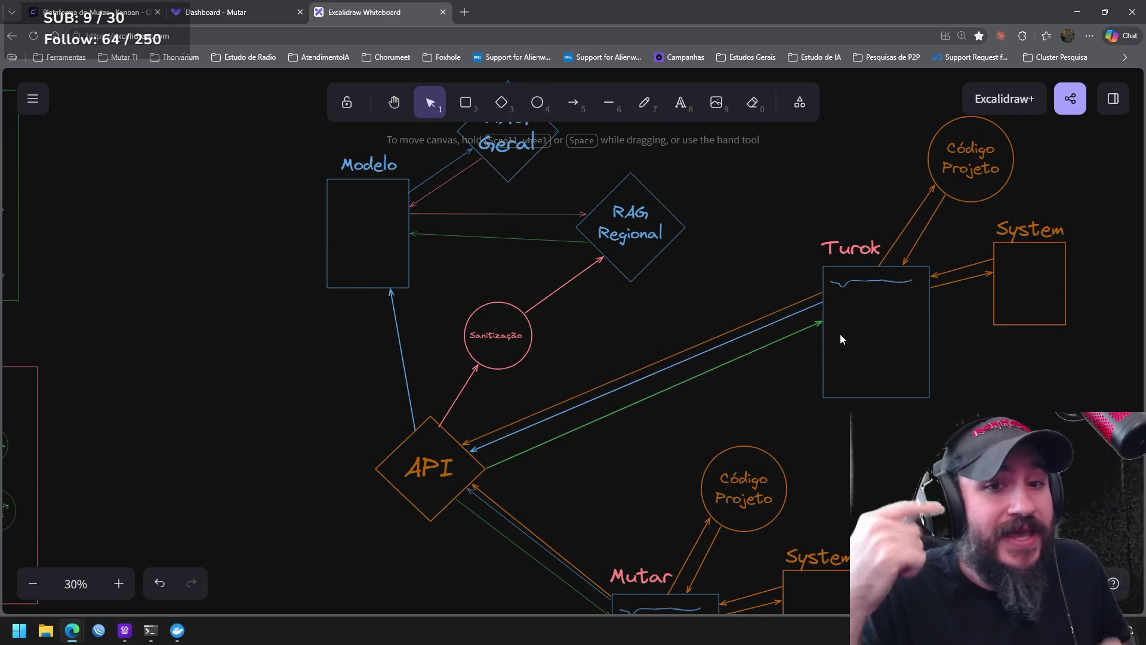
left_click(465, 12)
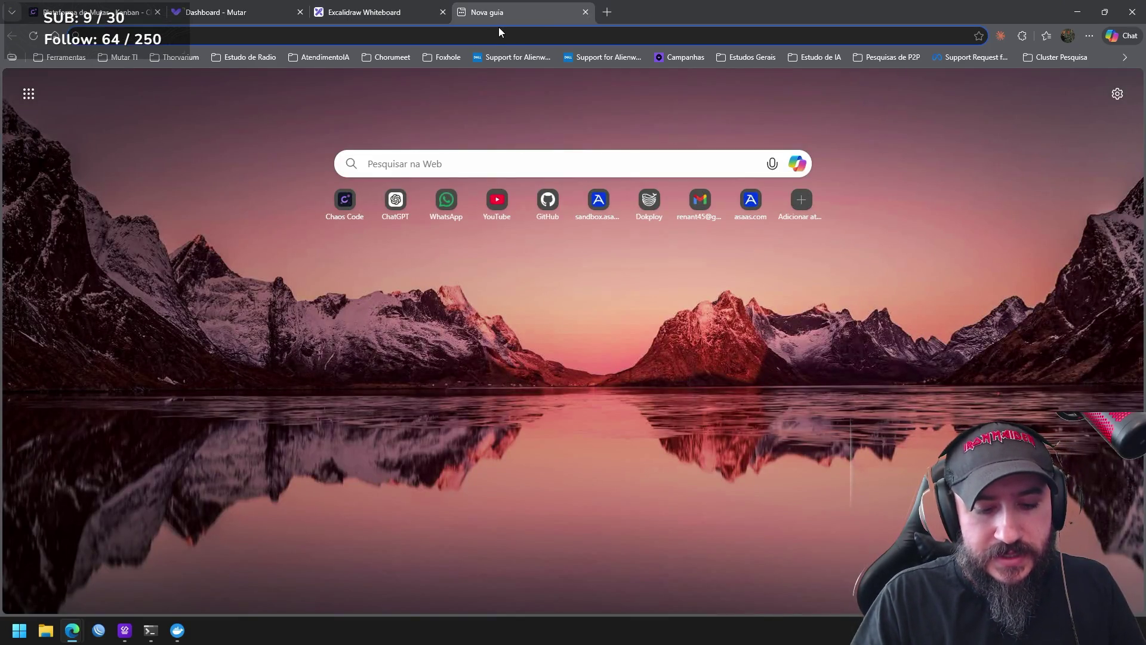
type("claude.")
Load the Claude site in the new Edge tab
key("Return")
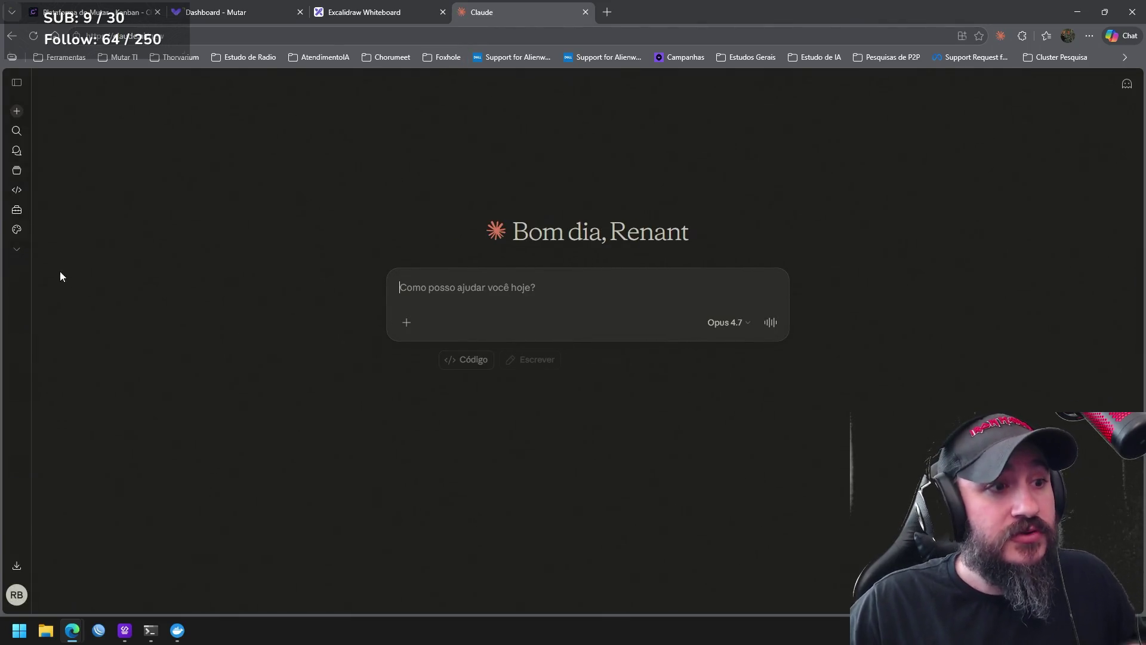
Review Claude's Privacidade data controls under Configurações, then return to the Excalidraw whiteboard
left_click(19, 598)
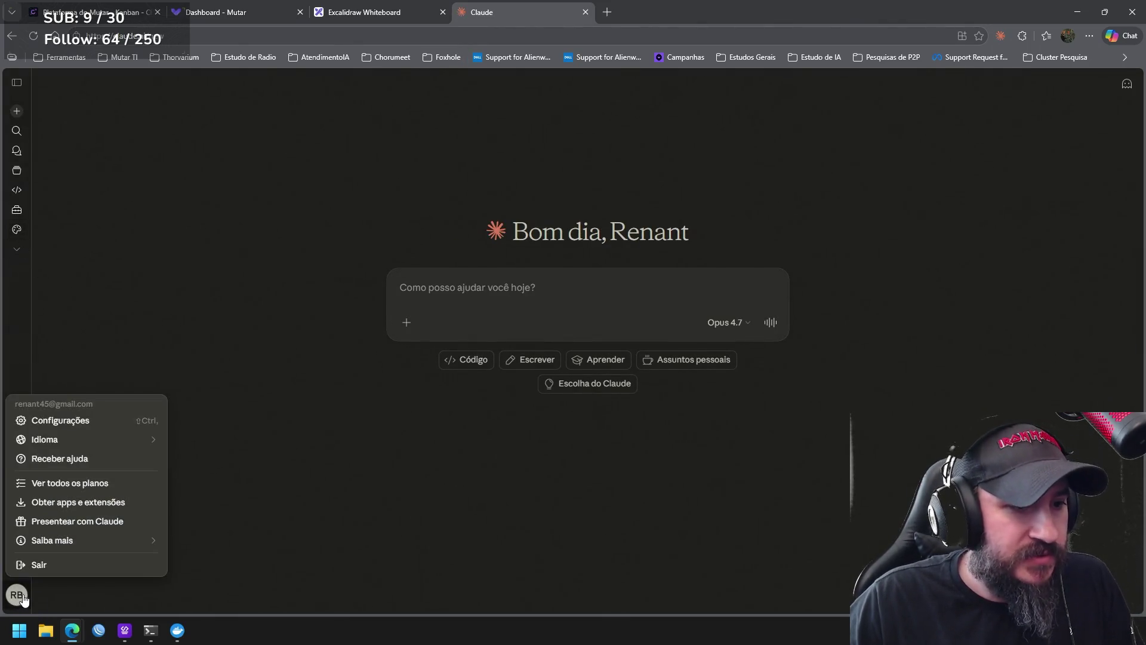
left_click(89, 421)
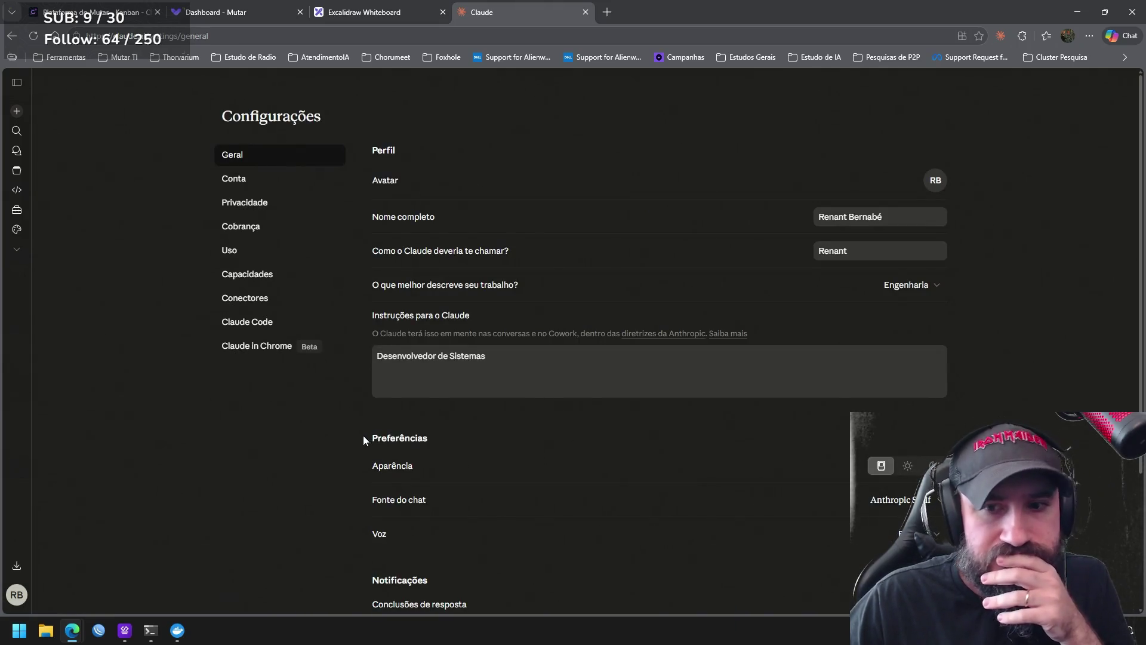
scroll(362, 437, "down", 2)
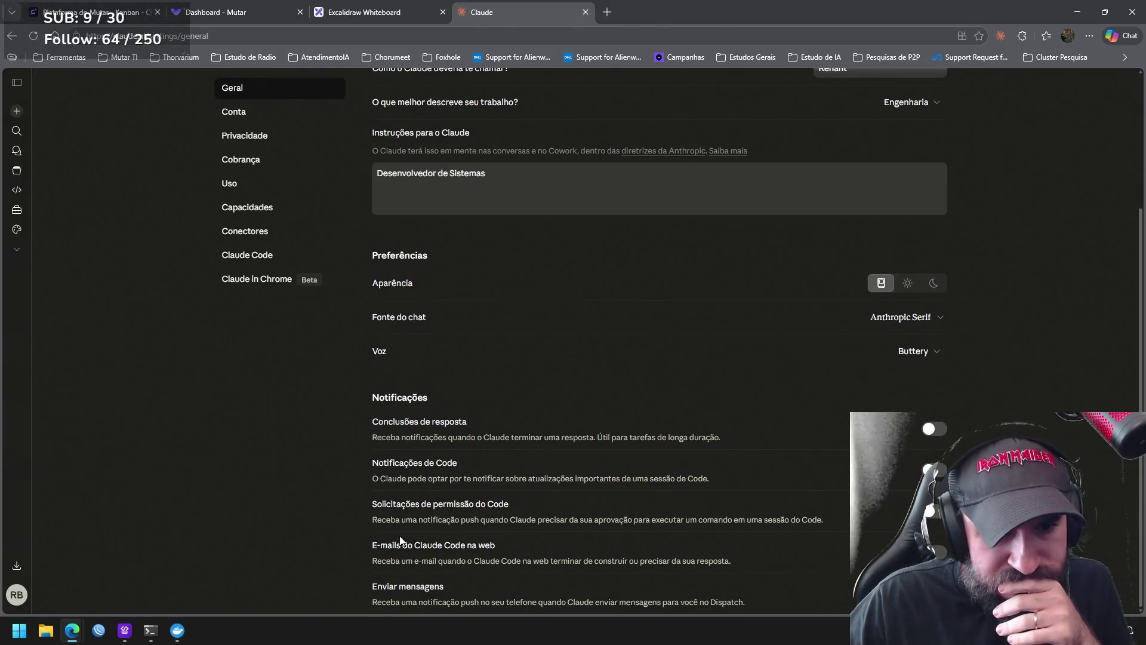
scroll(306, 460, "up", 1)
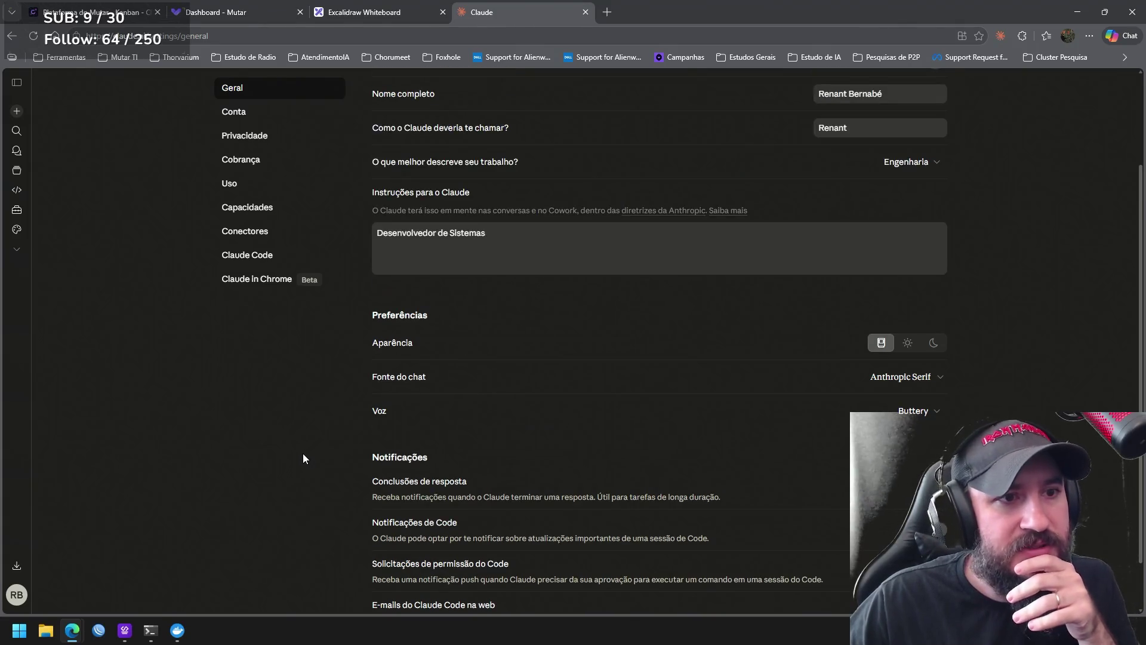
left_click(260, 138)
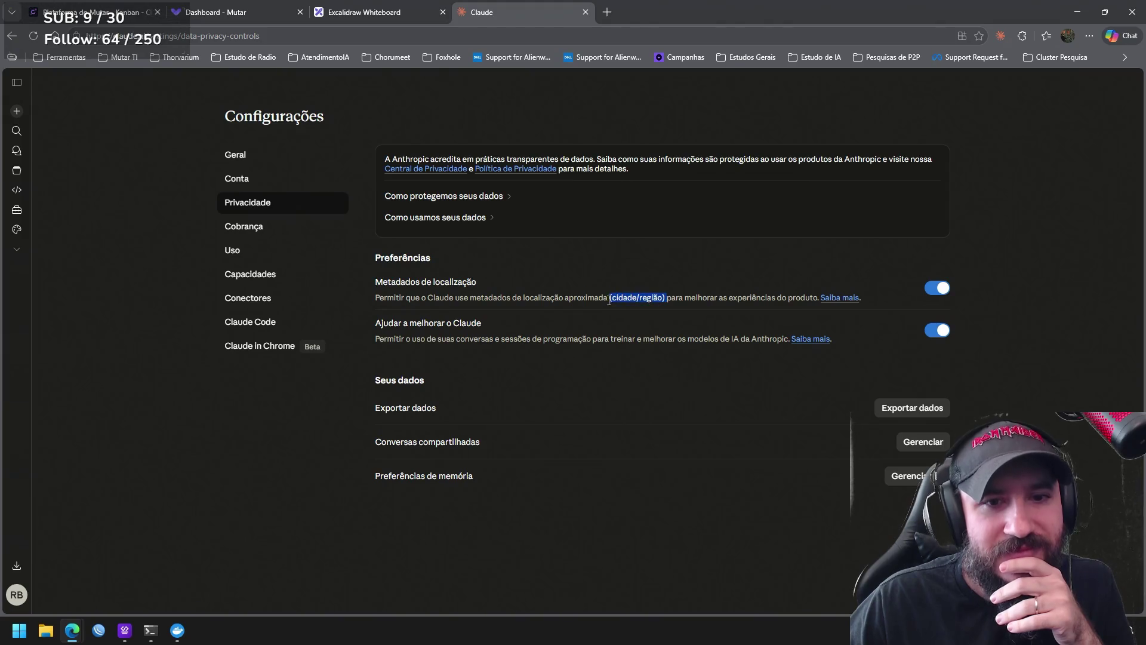
left_click_drag(609, 299, 614, 306)
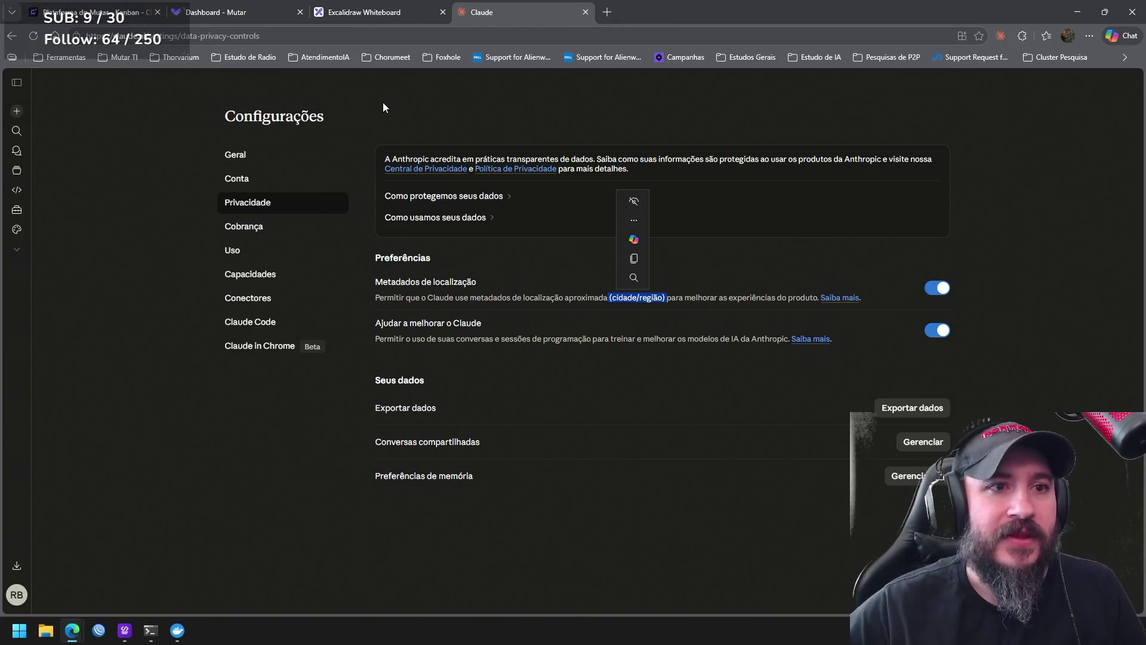
left_click(363, 12)
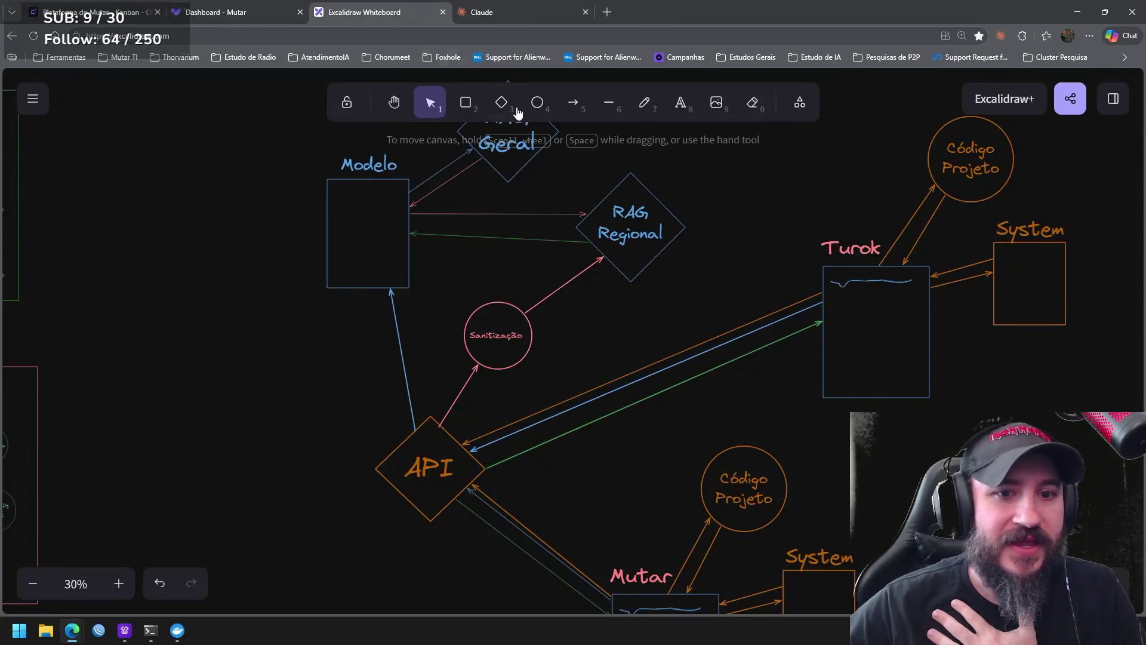
scroll(699, 332, "right", 2)
Shift the RAG Regional diamond and label down-right, then select the green Modelo–RAG arrow
left_click_drag(677, 308, 505, 147)
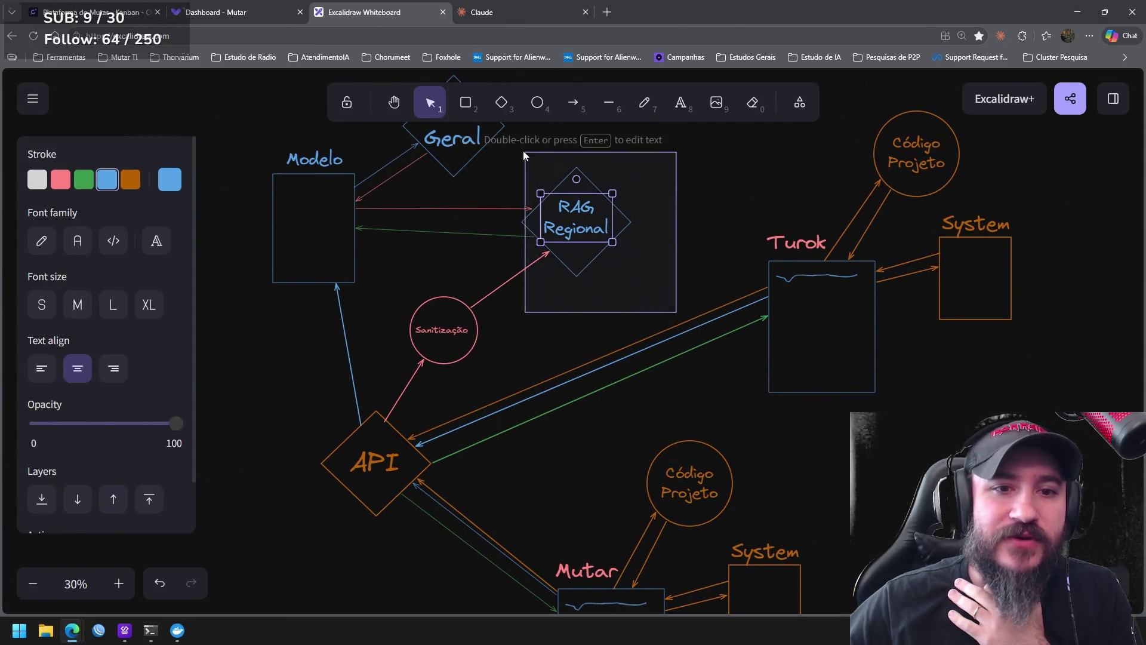
left_click_drag(585, 189, 601, 215)
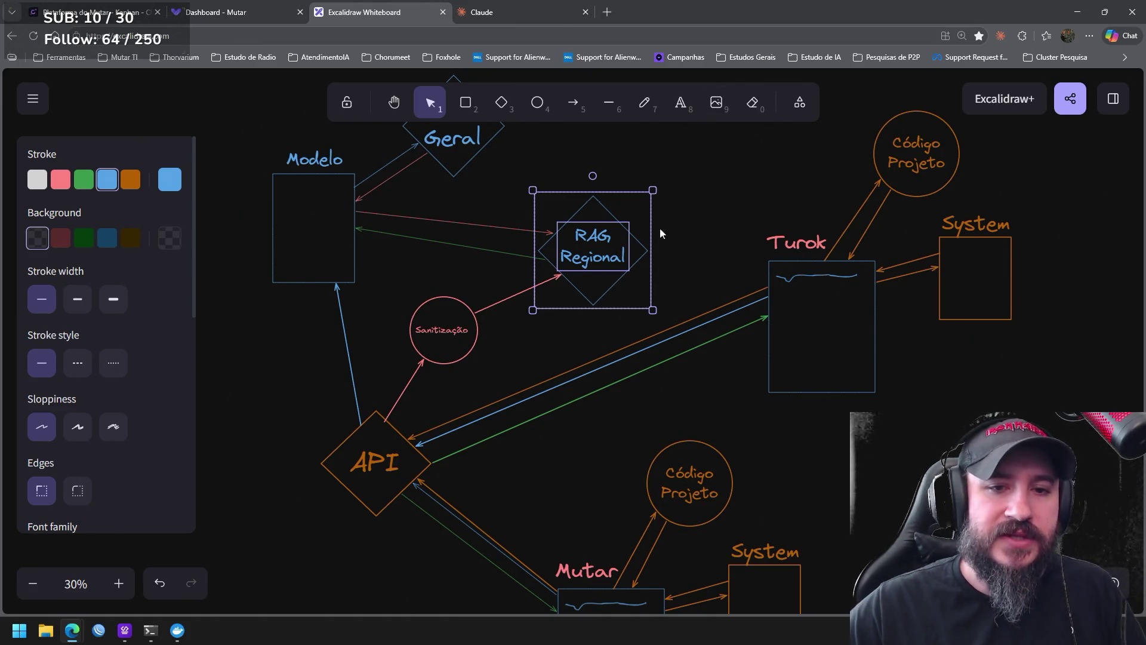
left_click(680, 235)
scroll(736, 272, "up", 1)
scroll(738, 271, "left", 1)
left_click_drag(757, 209, 580, 350)
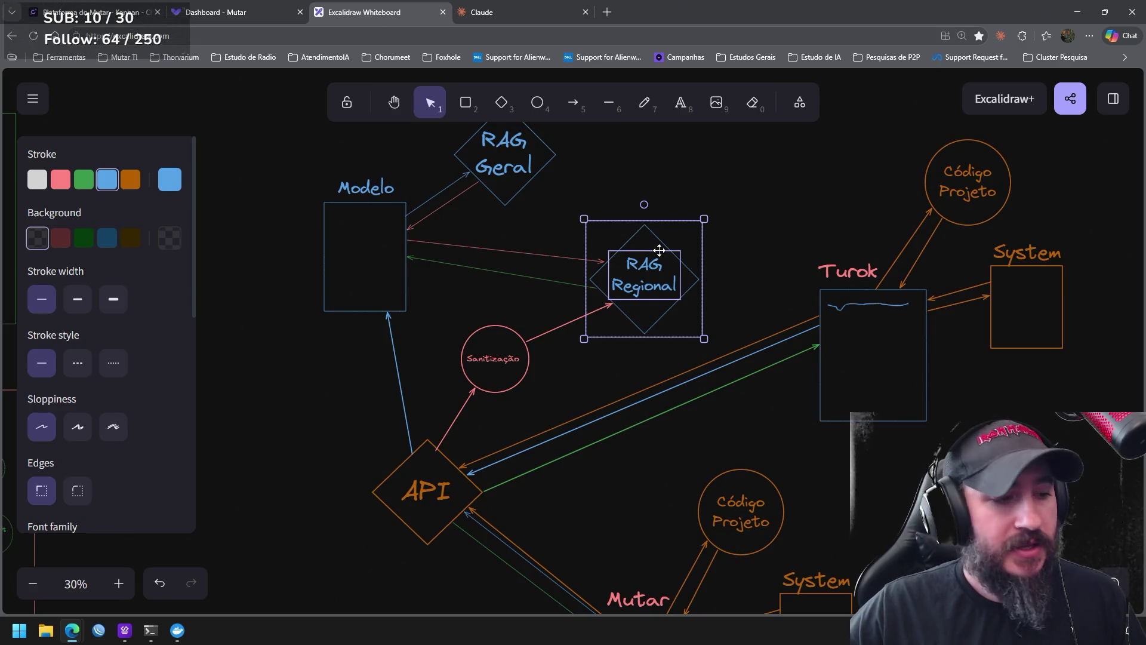
left_click_drag(659, 250, 665, 244)
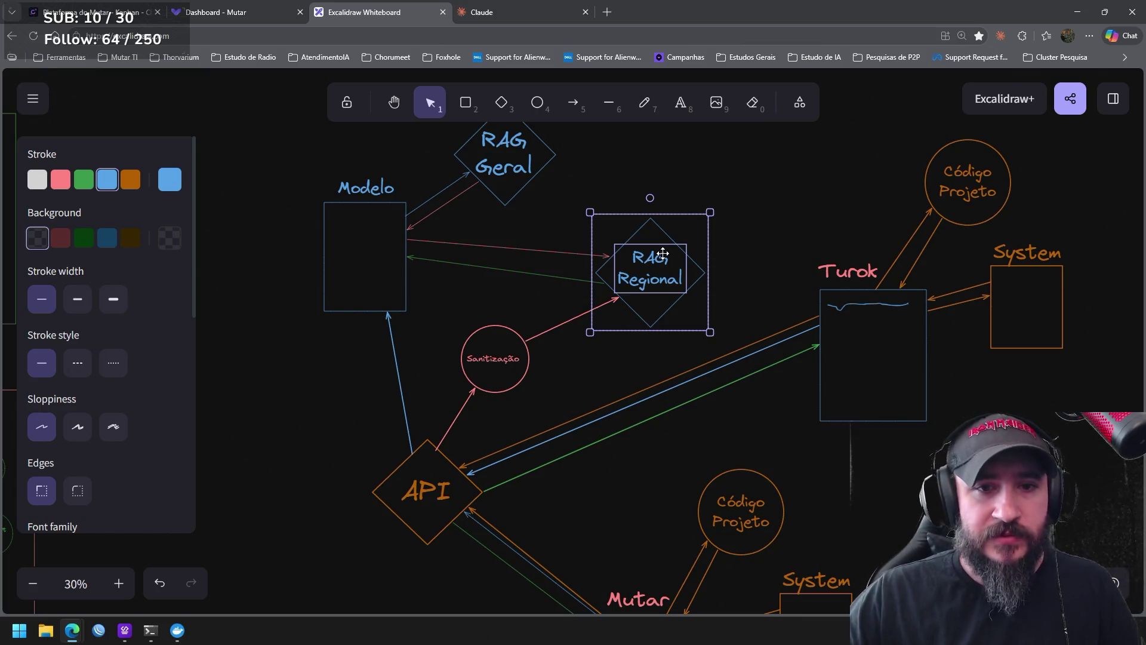
left_click(574, 277)
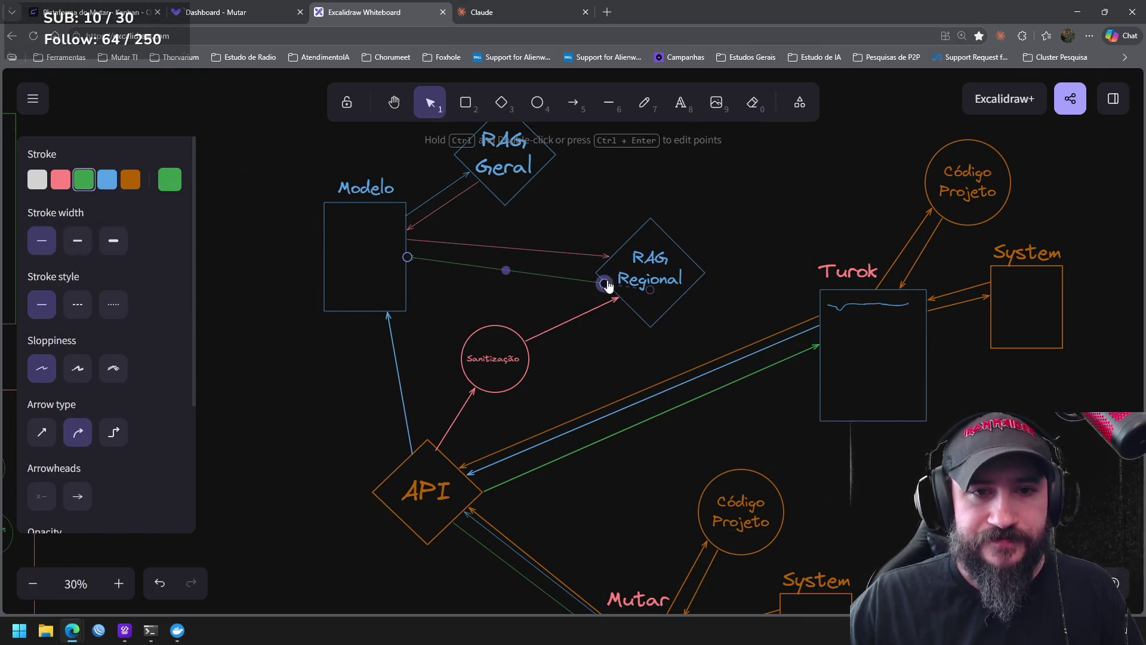
Bind the green return arrow's end onto the RAG Regional diamond's edge
left_click_drag(608, 285, 599, 278)
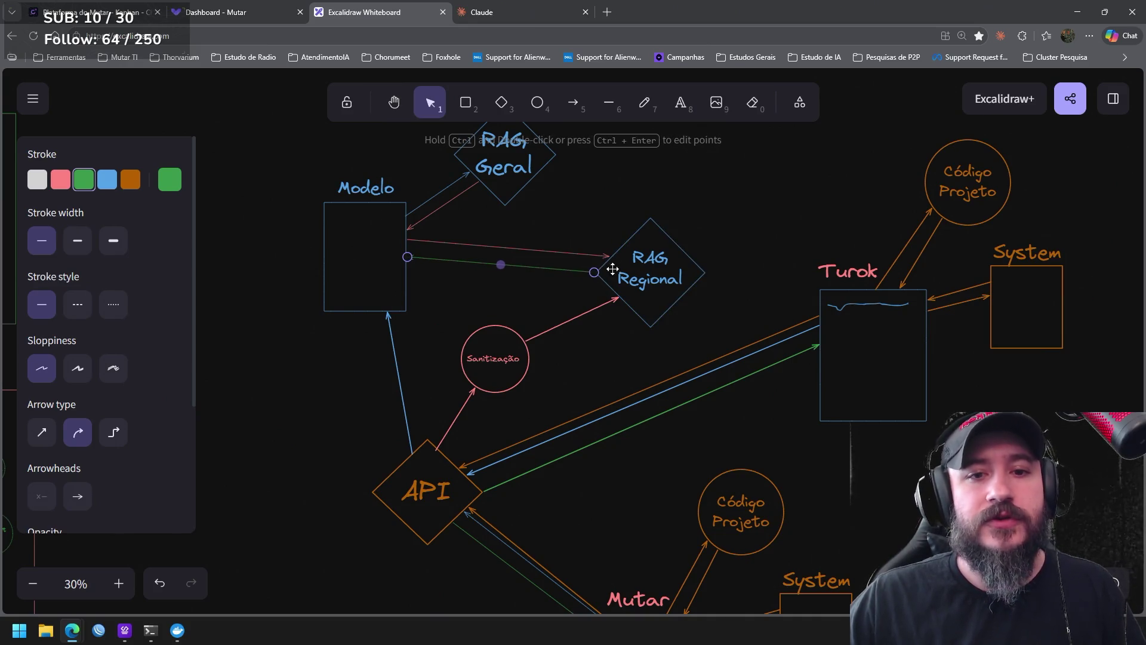
left_click(691, 286)
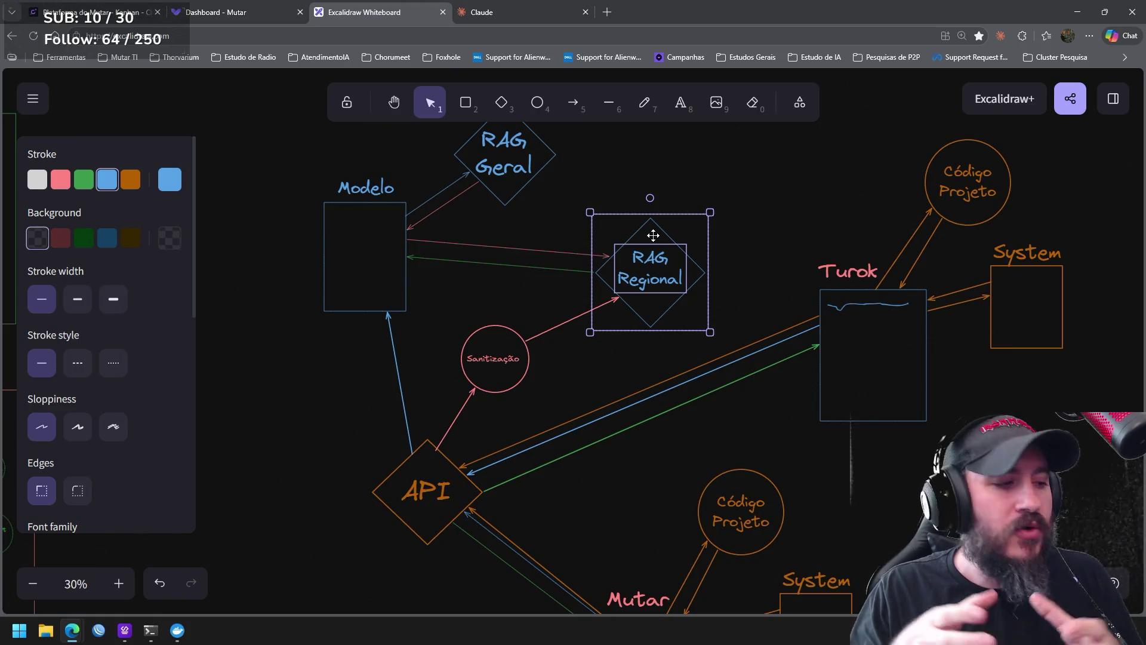
Move the Modelo box and label down, level with RAG Regional
left_click_drag(425, 338, 277, 169)
mouse_move(356, 233)
left_mouse_down()
mouse_move(349, 259)
mouse_move(359, 255)
left_mouse_up()
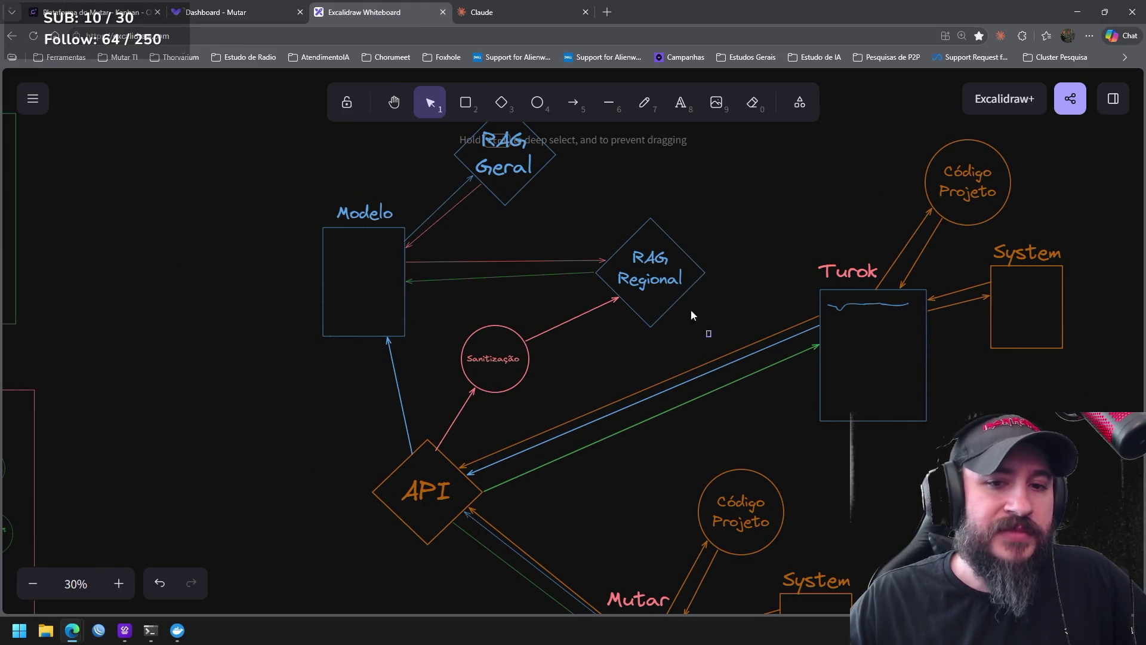
left_click_drag(706, 328, 579, 179)
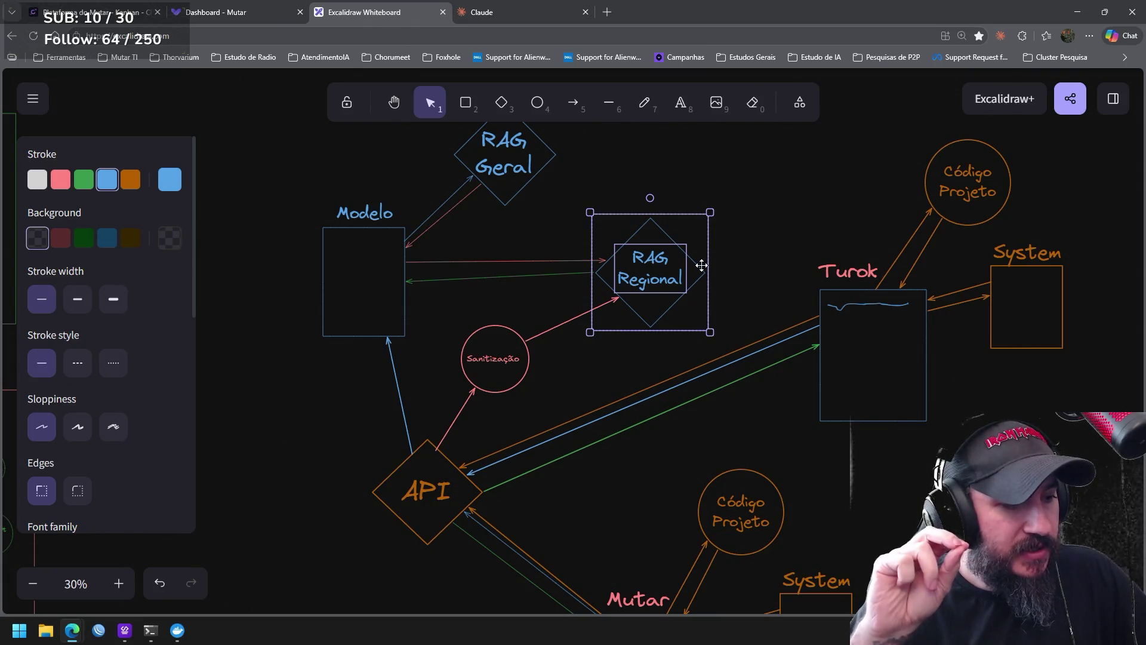
Reselect Modelo and pick its green arrow for further adjustment
left_click(416, 336)
left_click_drag(423, 350, 275, 184)
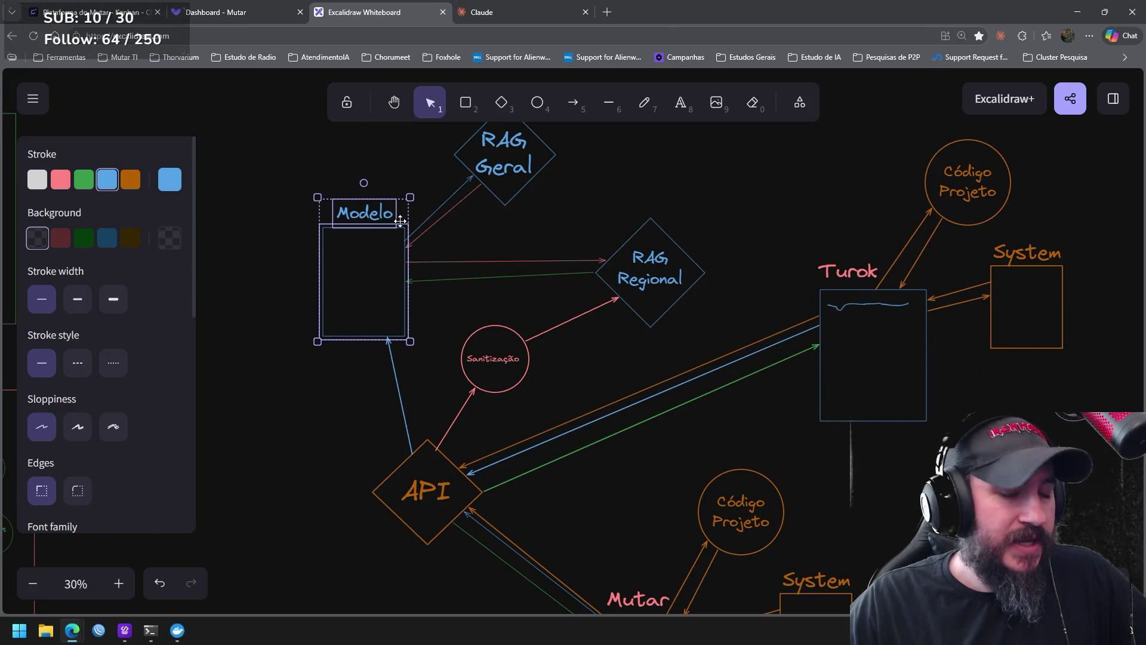
left_click(464, 277)
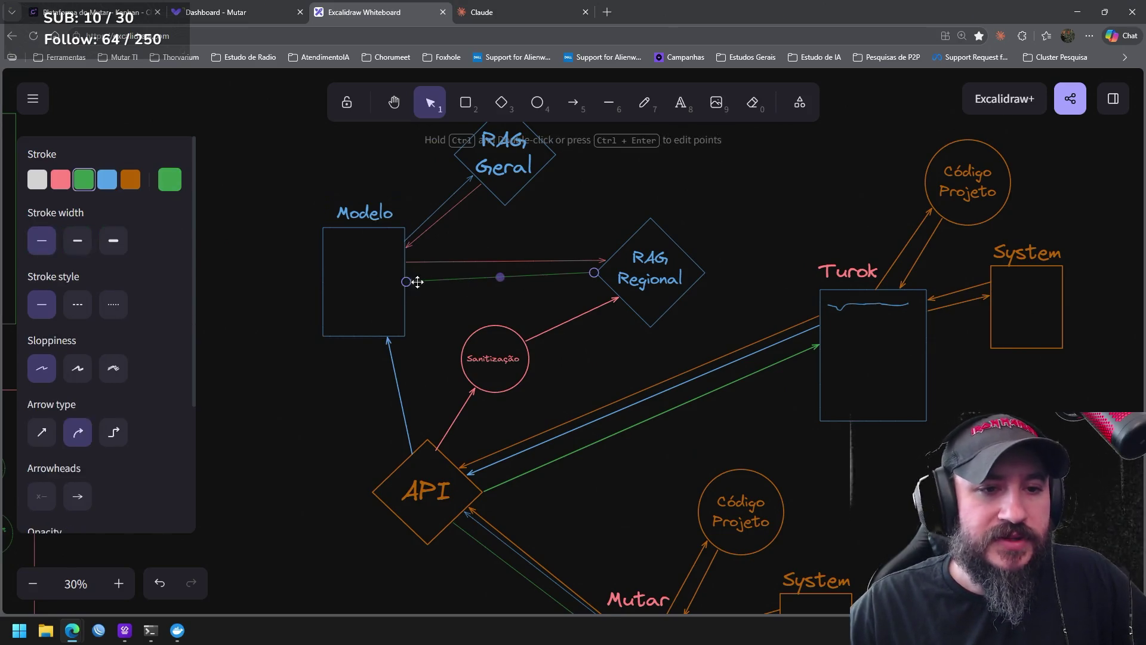
Attach the green arrow's start to the Modelo box's right edge
left_click_drag(406, 281, 409, 280)
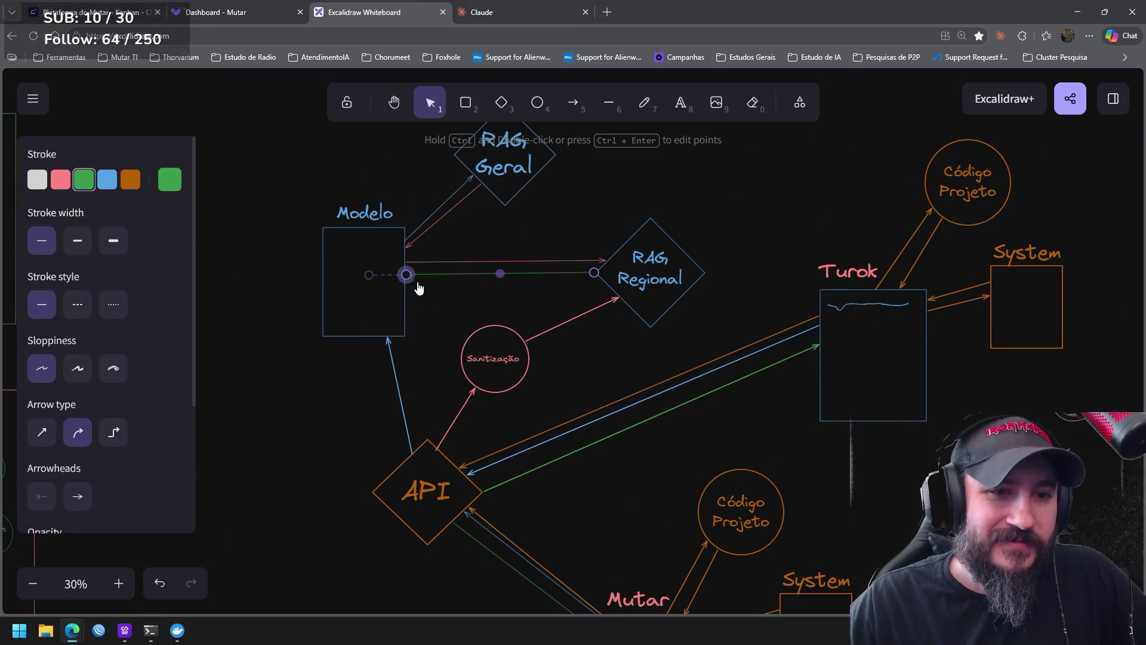
left_click(435, 304)
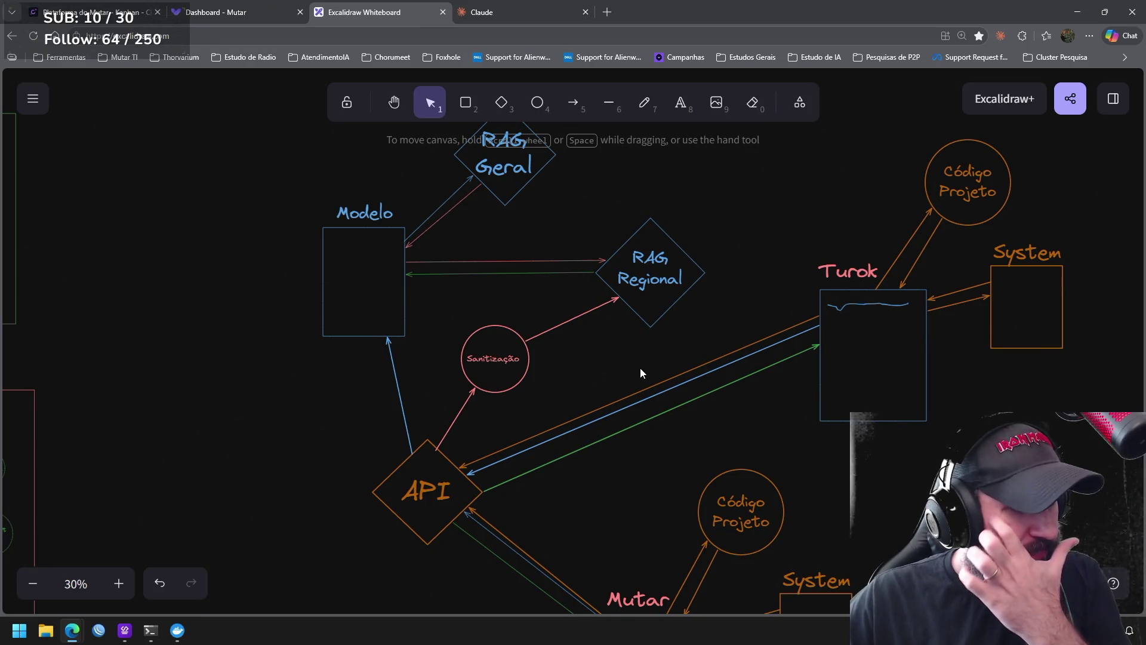
mouse_move(721, 430)
left_mouse_down()
mouse_move(733, 350)
mouse_move(728, 427)
left_mouse_up()
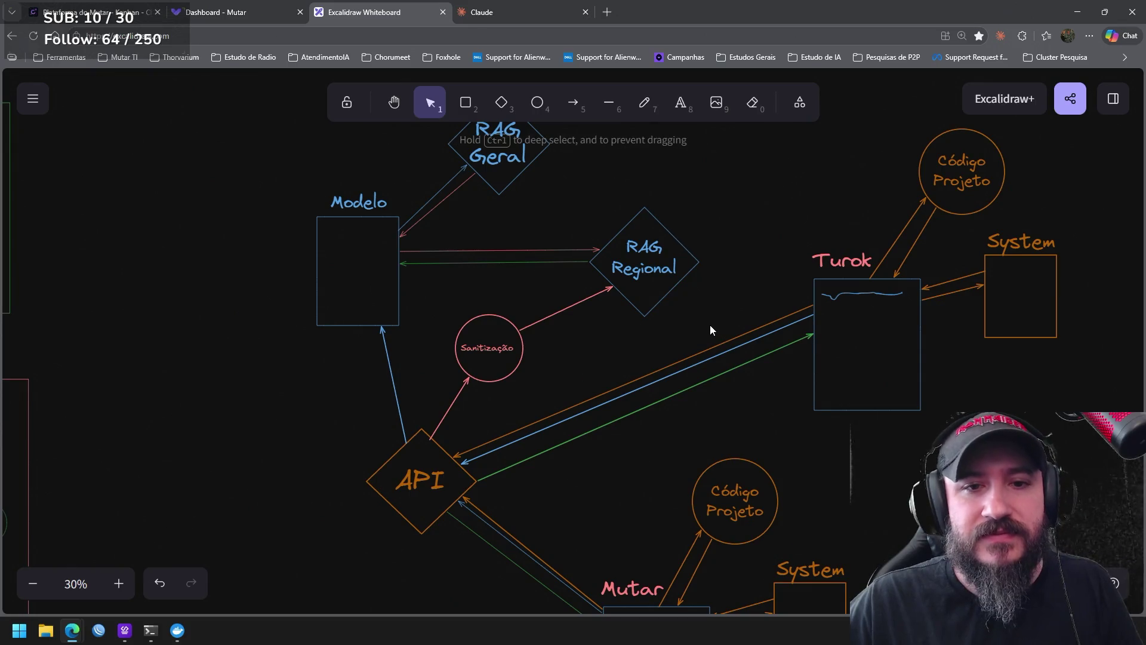
left_click_drag(711, 325, 557, 171)
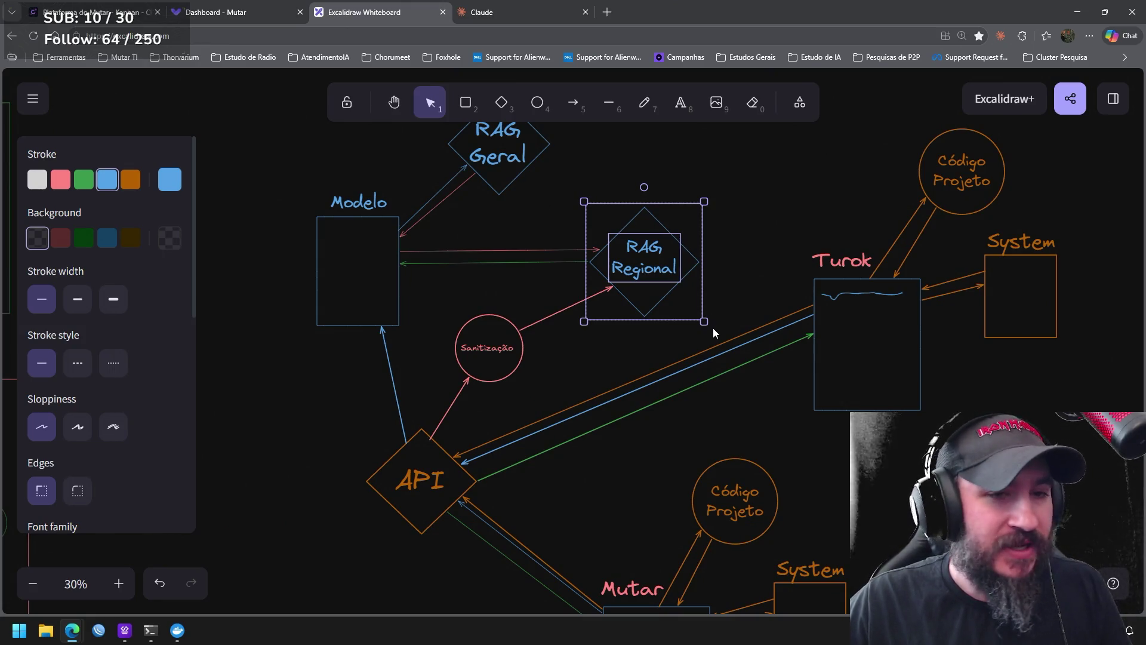
left_click(533, 372)
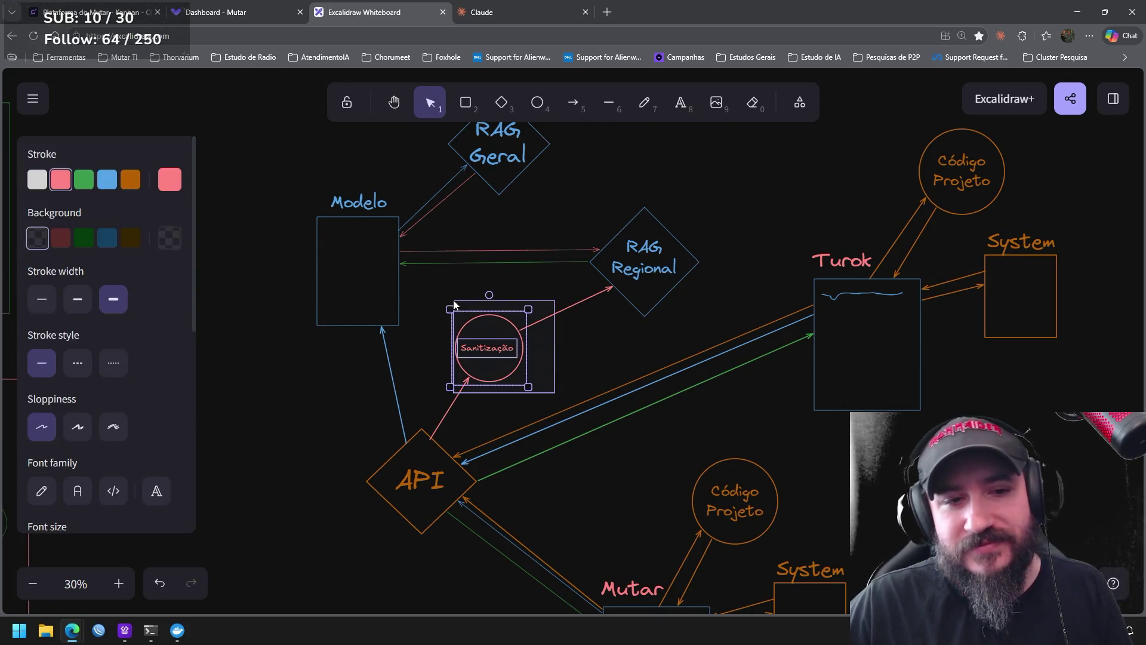
left_click_drag(514, 328, 497, 326)
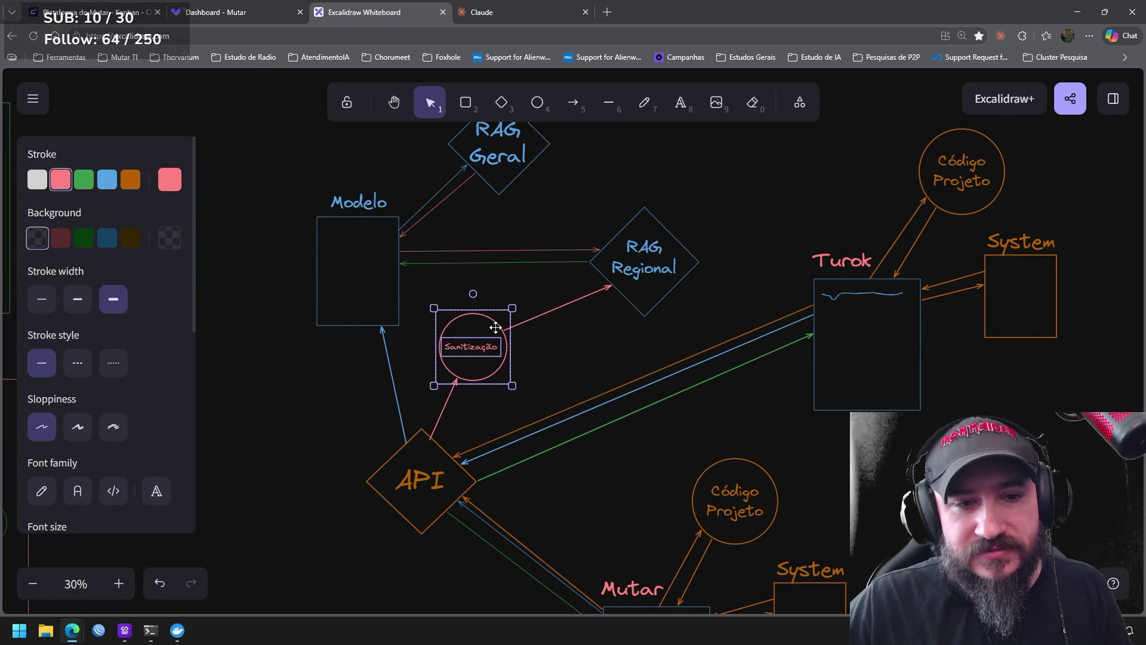
mouse_move(624, 338)
left_mouse_down()
mouse_move(655, 216)
mouse_move(602, 126)
left_mouse_up()
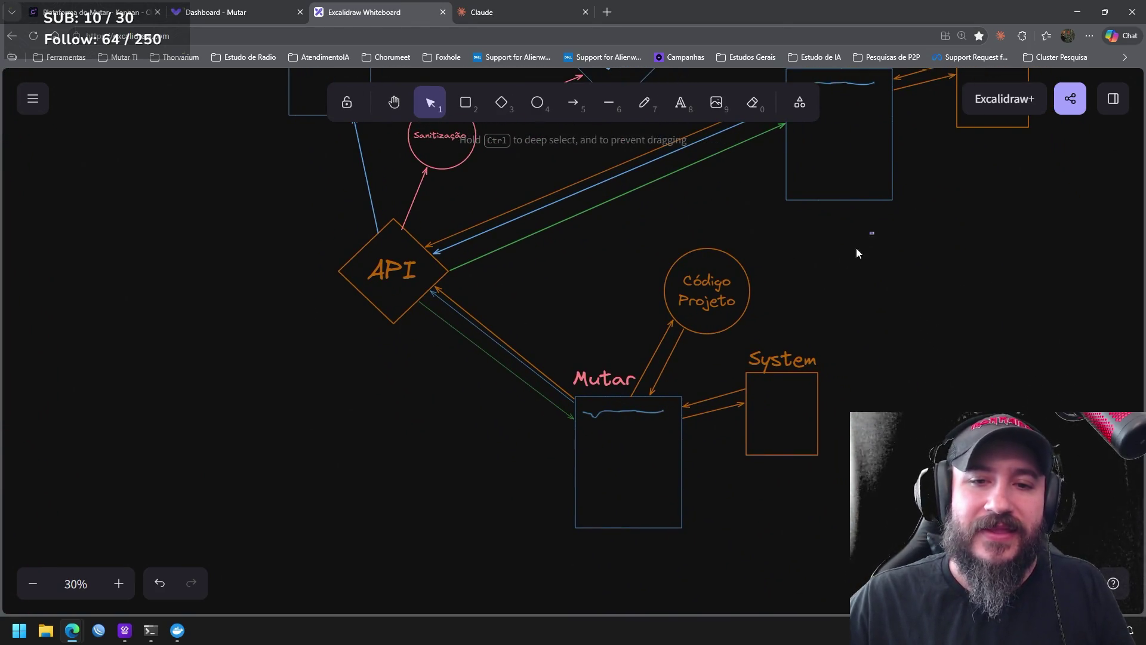
left_click_drag(873, 233, 574, 525)
left_click(618, 496, "shift")
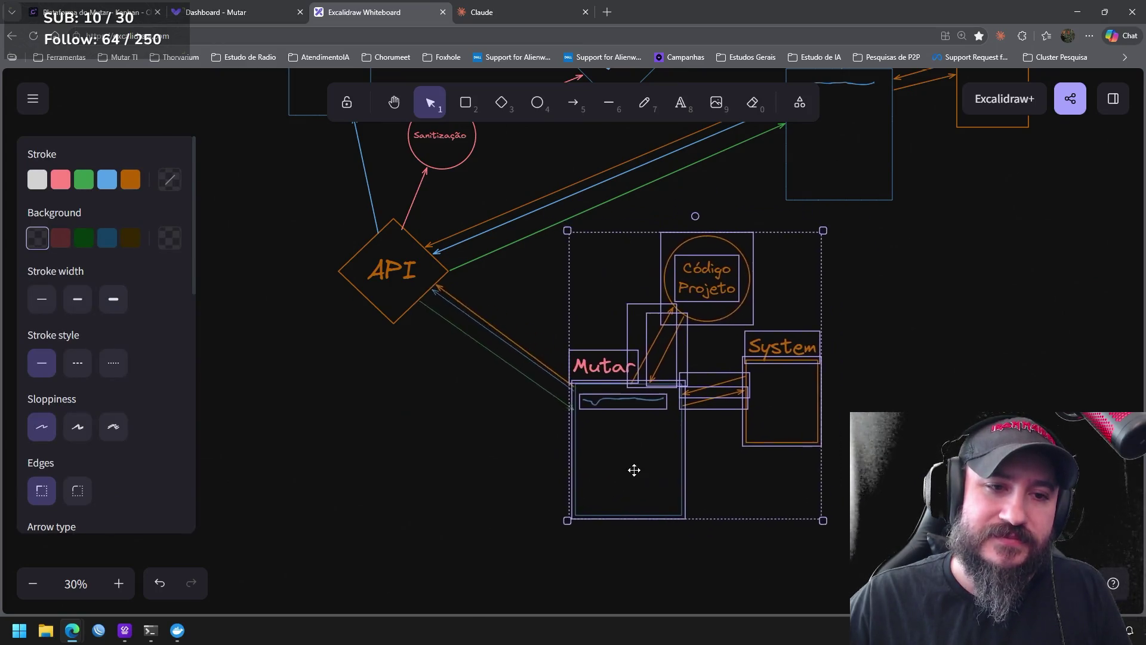
left_click_drag(619, 497, 613, 468)
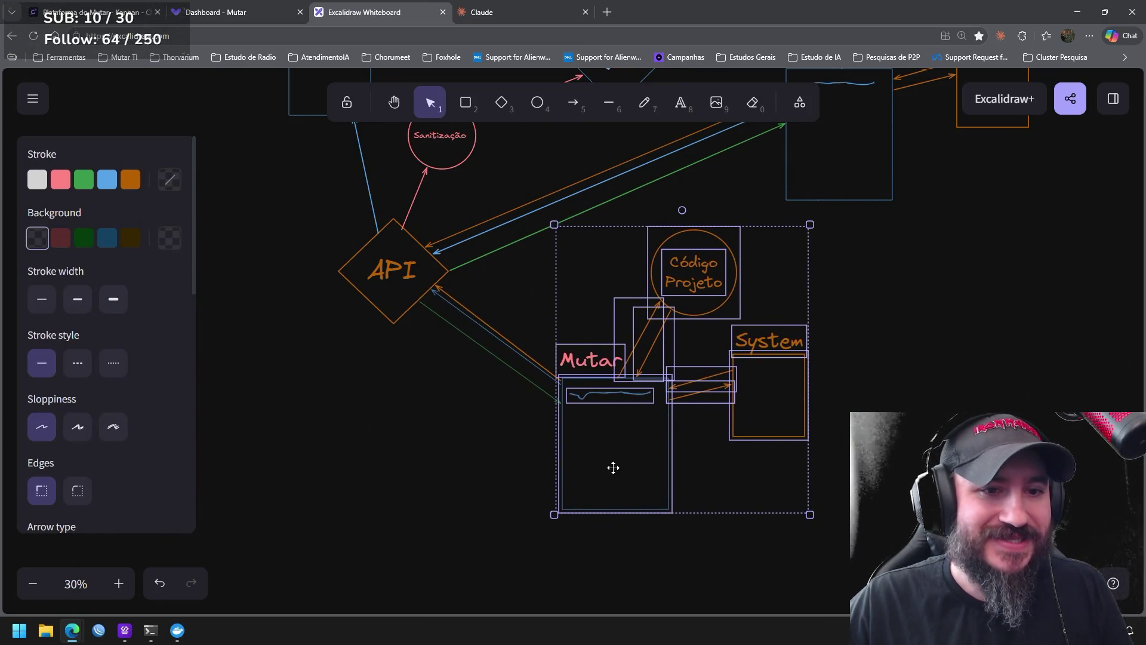
left_click(503, 382)
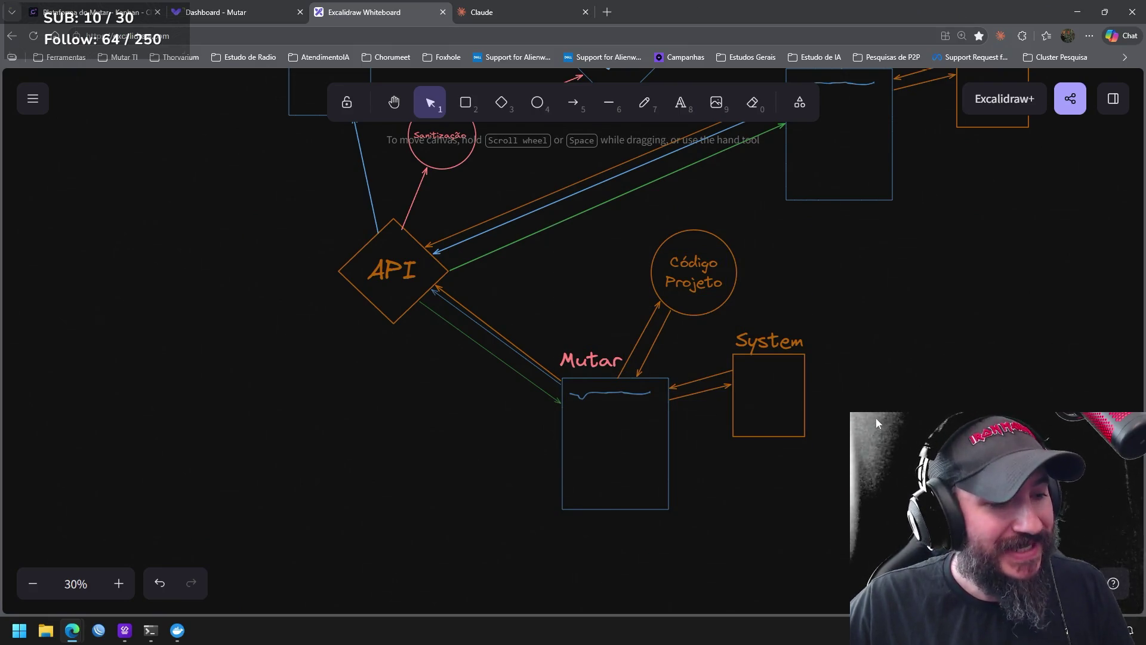
mouse_move(869, 328)
left_mouse_down()
mouse_move(845, 365)
mouse_move(844, 430)
left_mouse_up()
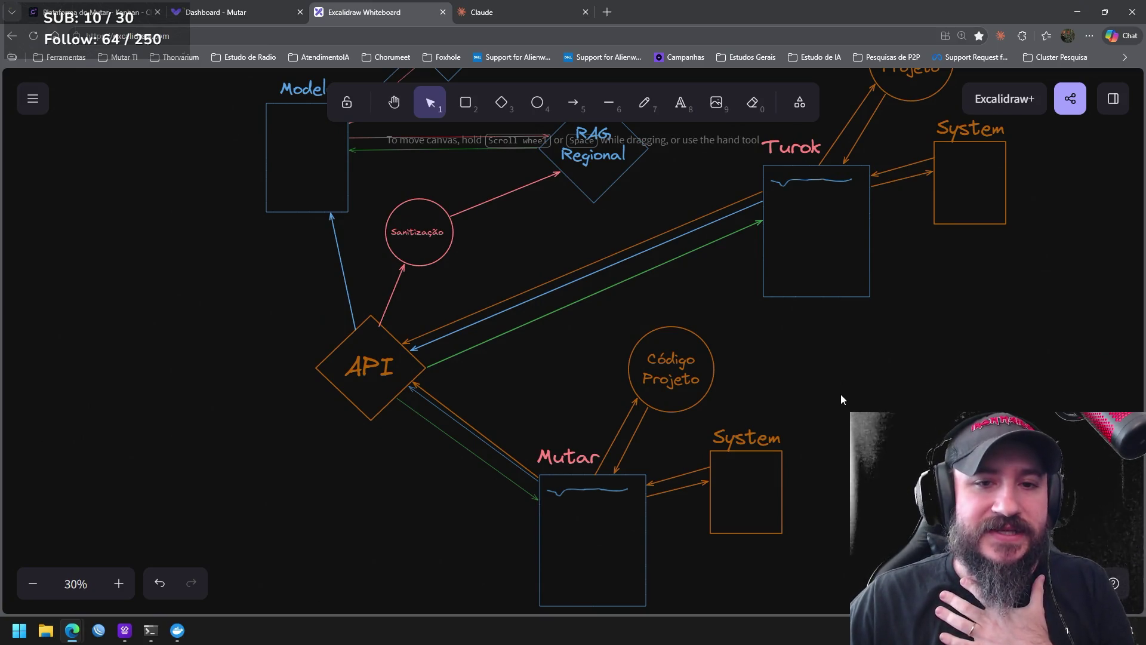
left_click_drag(785, 351, 821, 440)
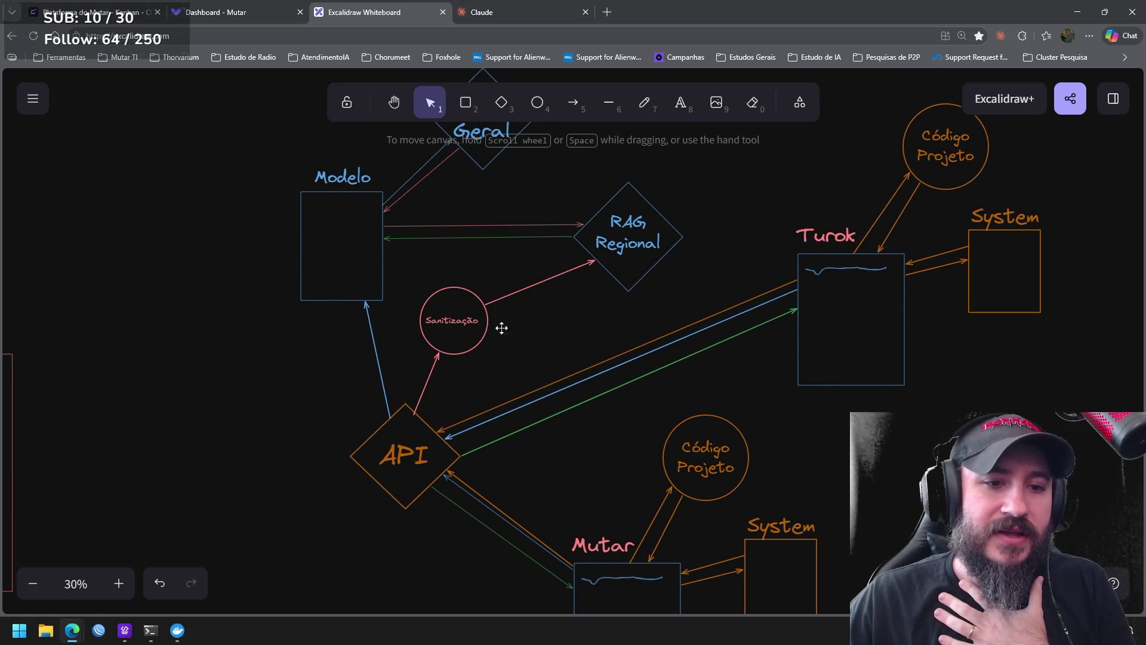
left_click_drag(520, 379, 405, 263)
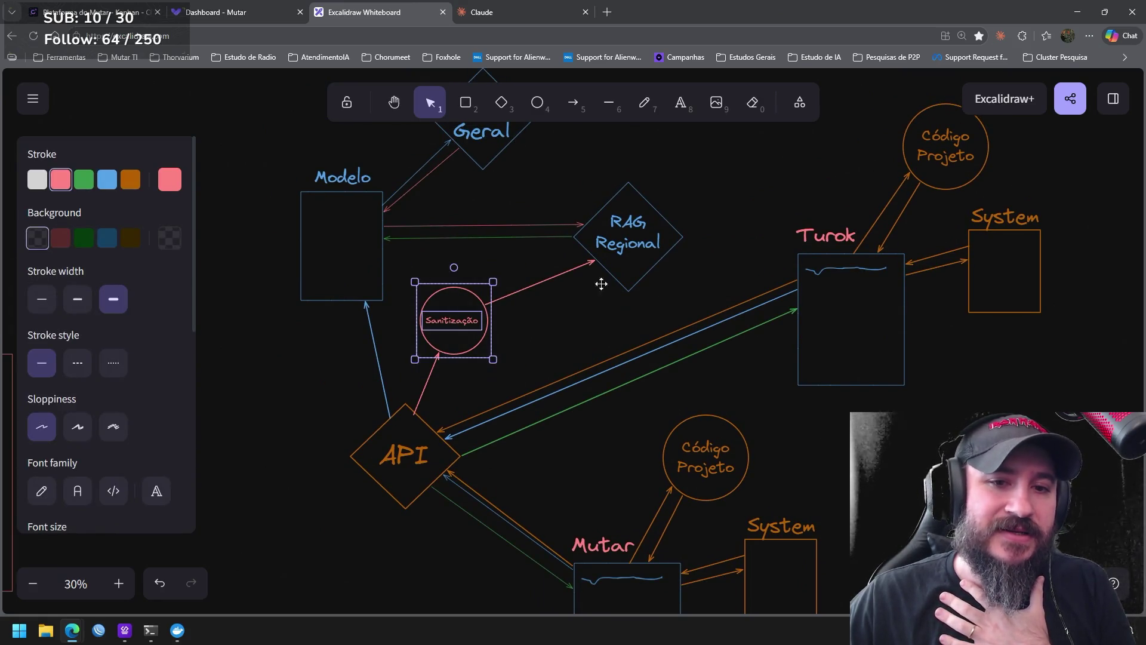
left_click_drag(697, 296, 538, 154)
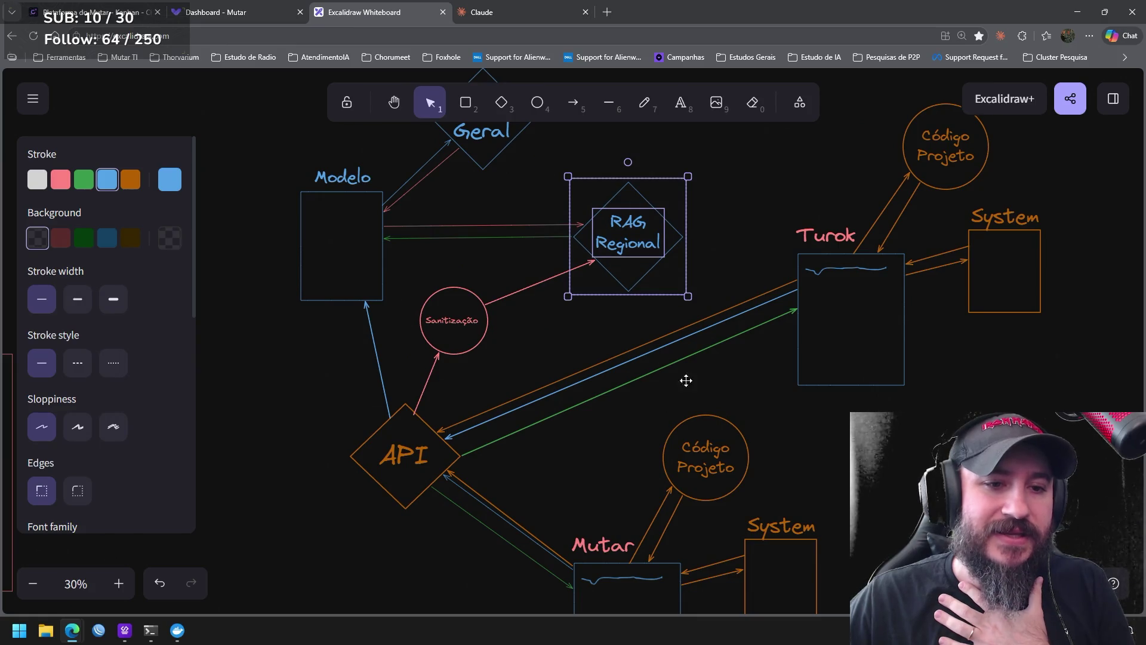
scroll(756, 401, "down", 3)
left_click_drag(540, 280, 411, 183)
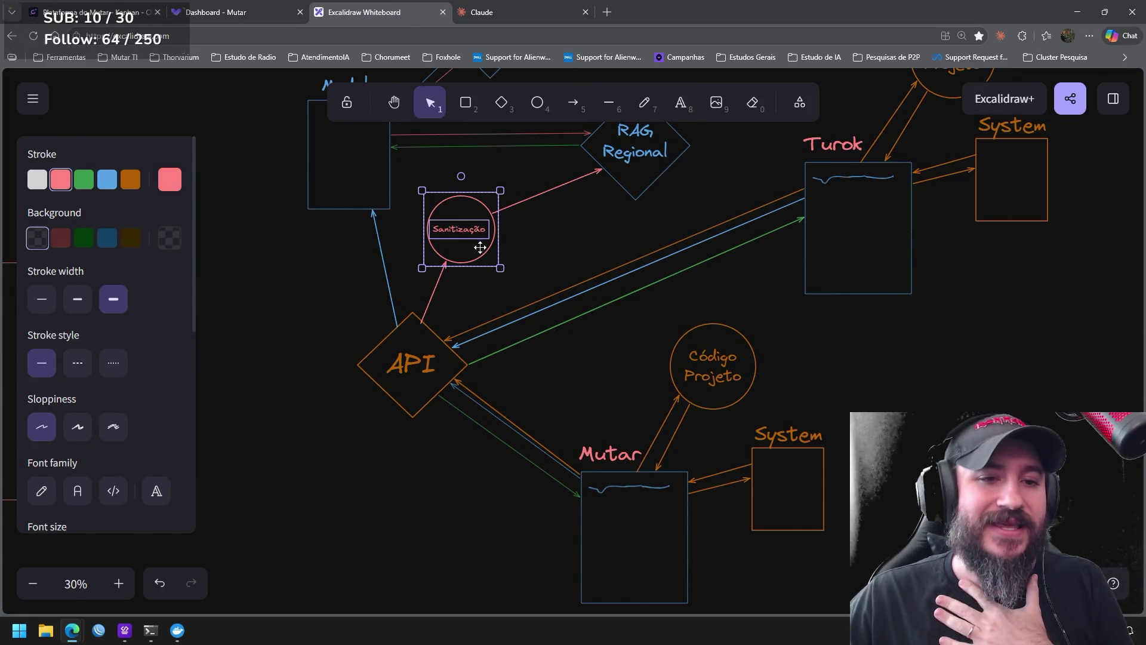
scroll(685, 259, "up", 1)
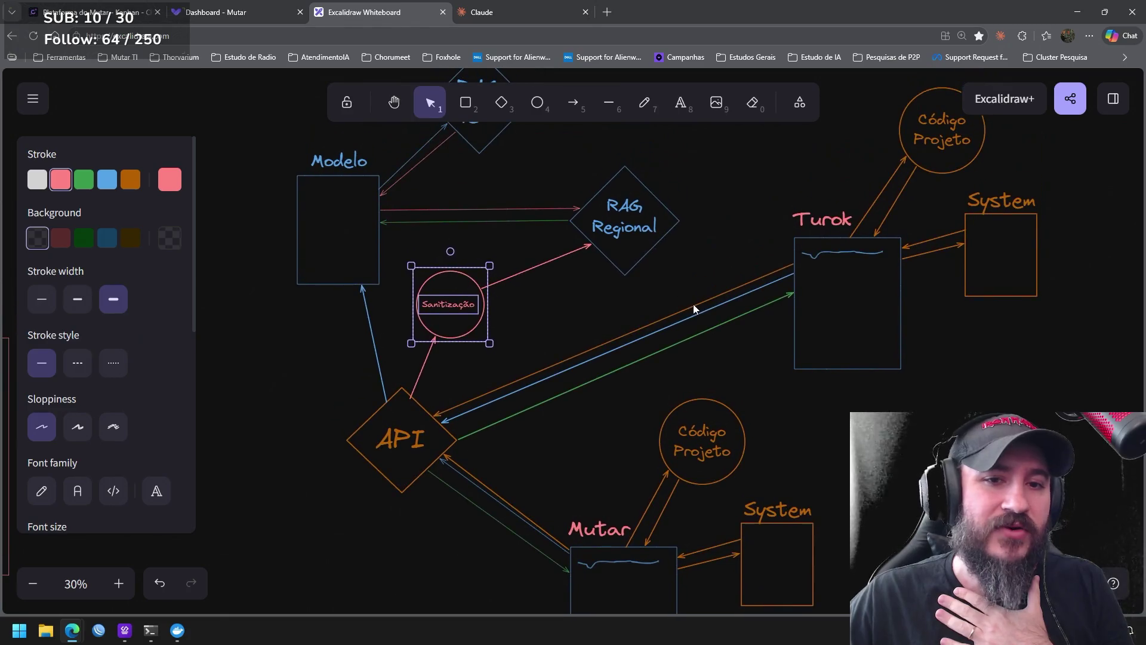
left_click_drag(693, 308, 665, 225)
key("ctrl+z")
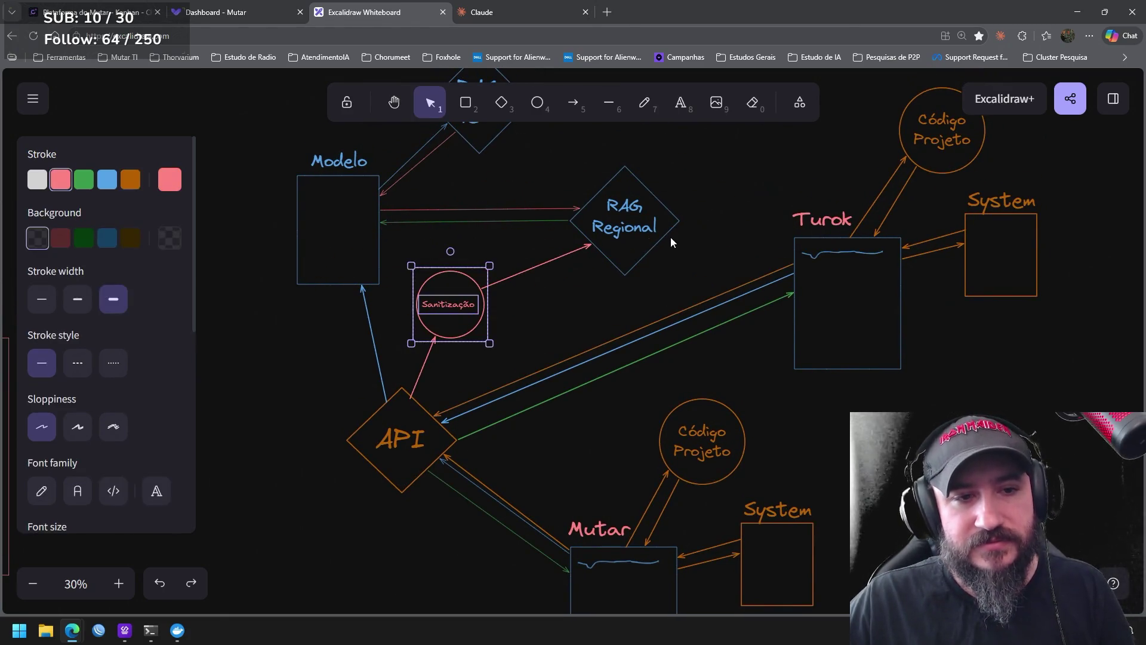
left_click_drag(689, 268, 524, 143)
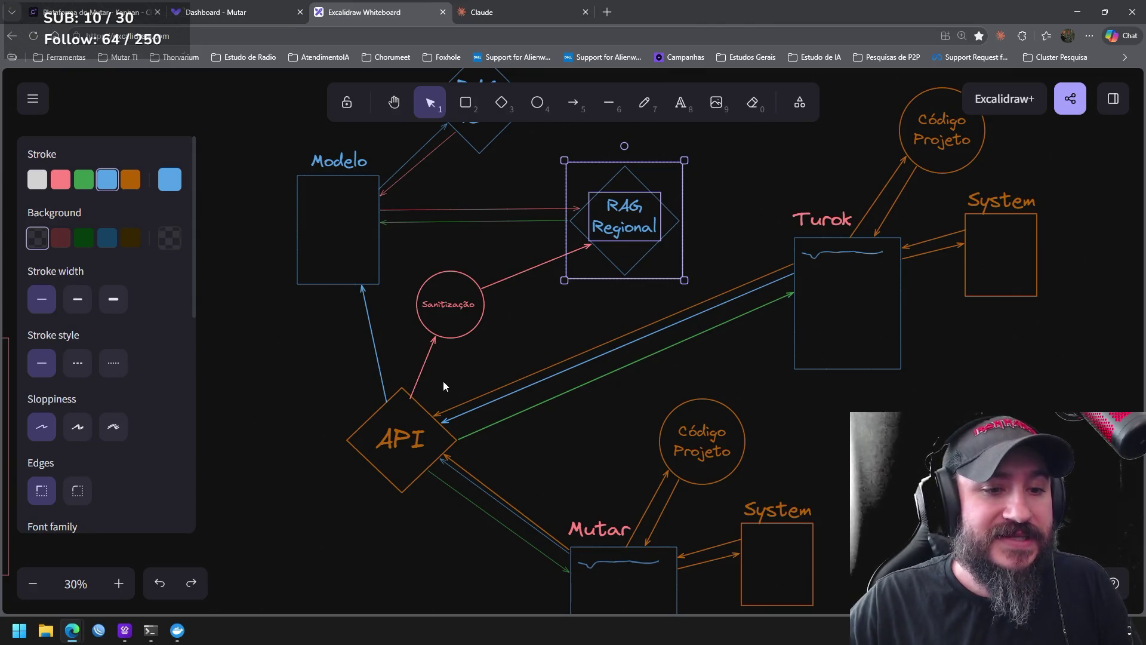
left_click(410, 397)
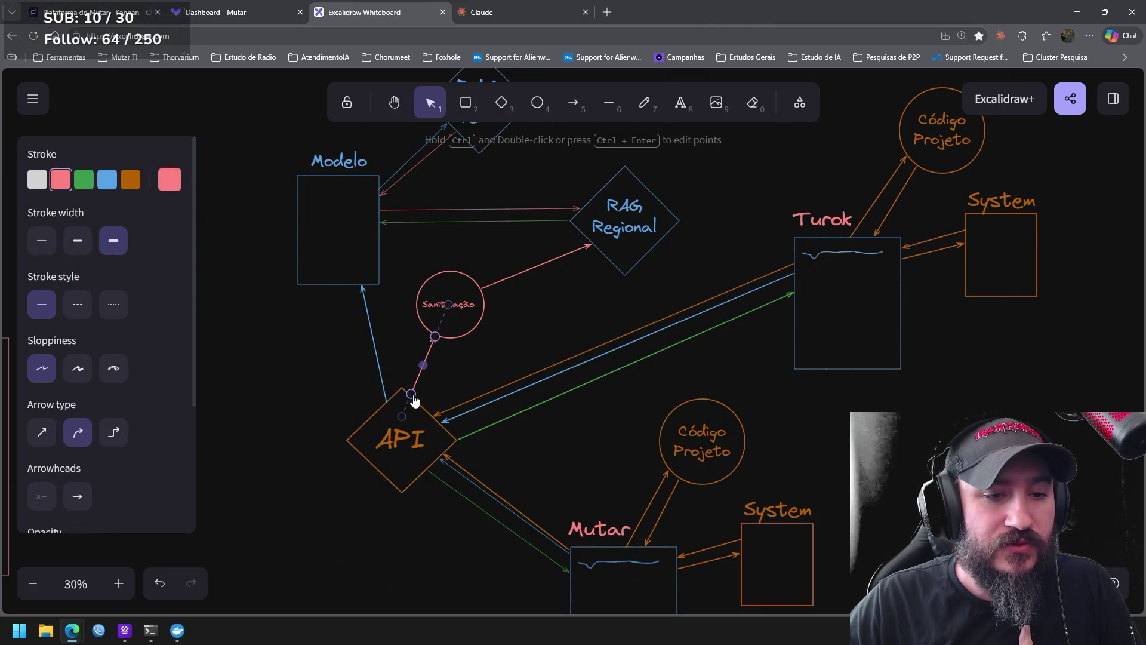
left_click(490, 367)
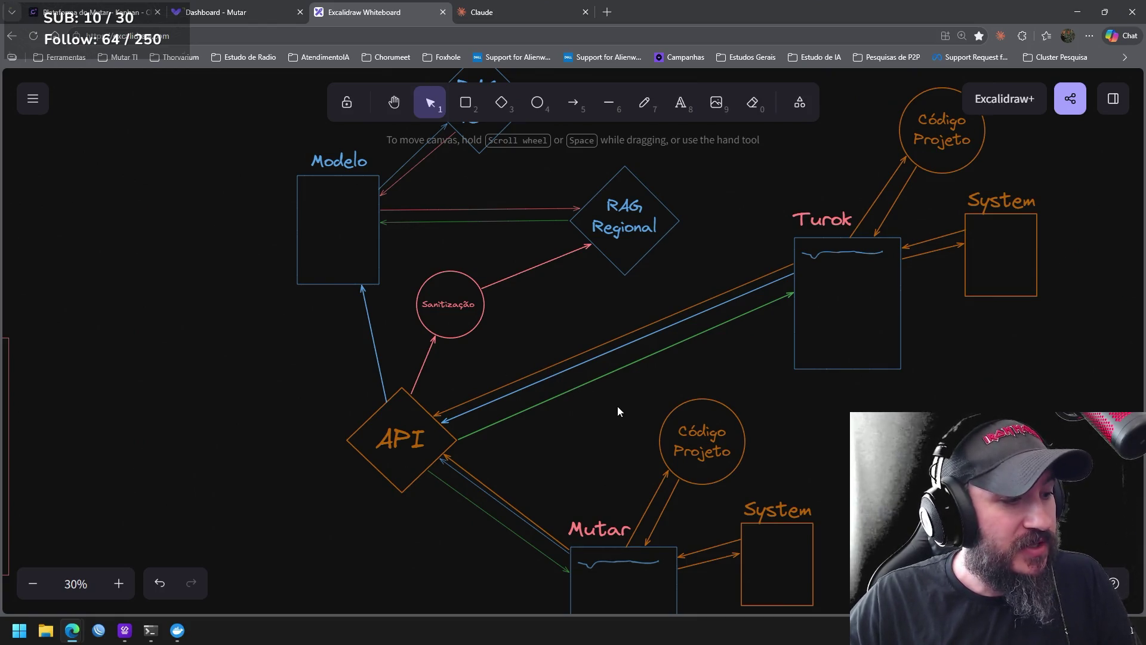
scroll(639, 400, "down", 3)
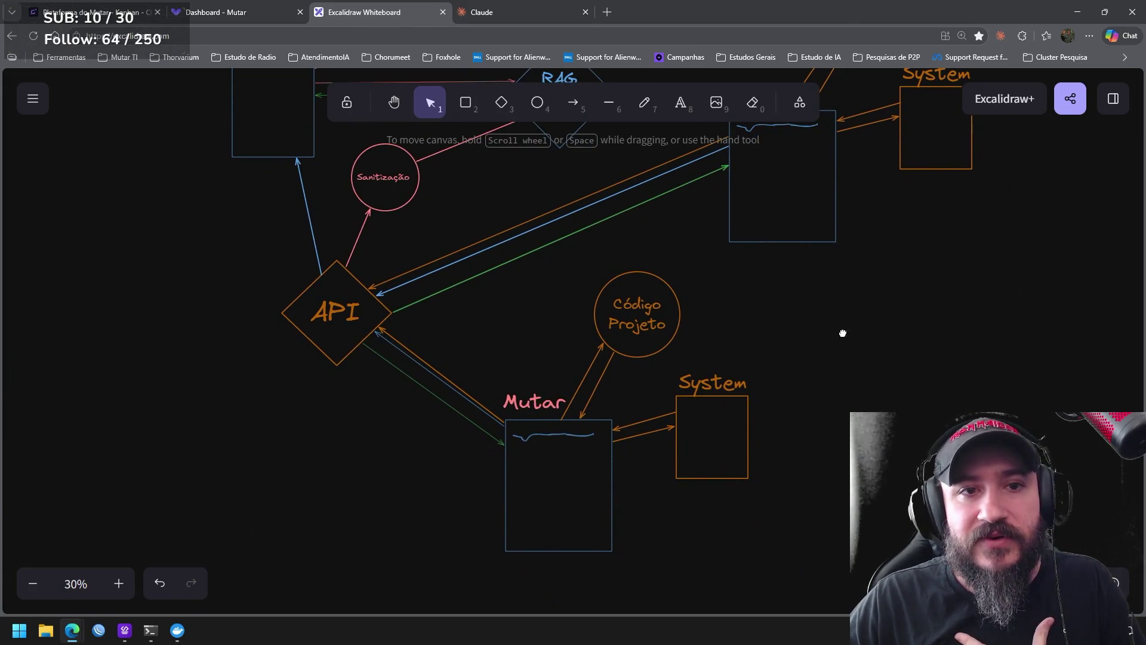
left_click_drag(842, 333, 750, 322)
left_click(465, 103)
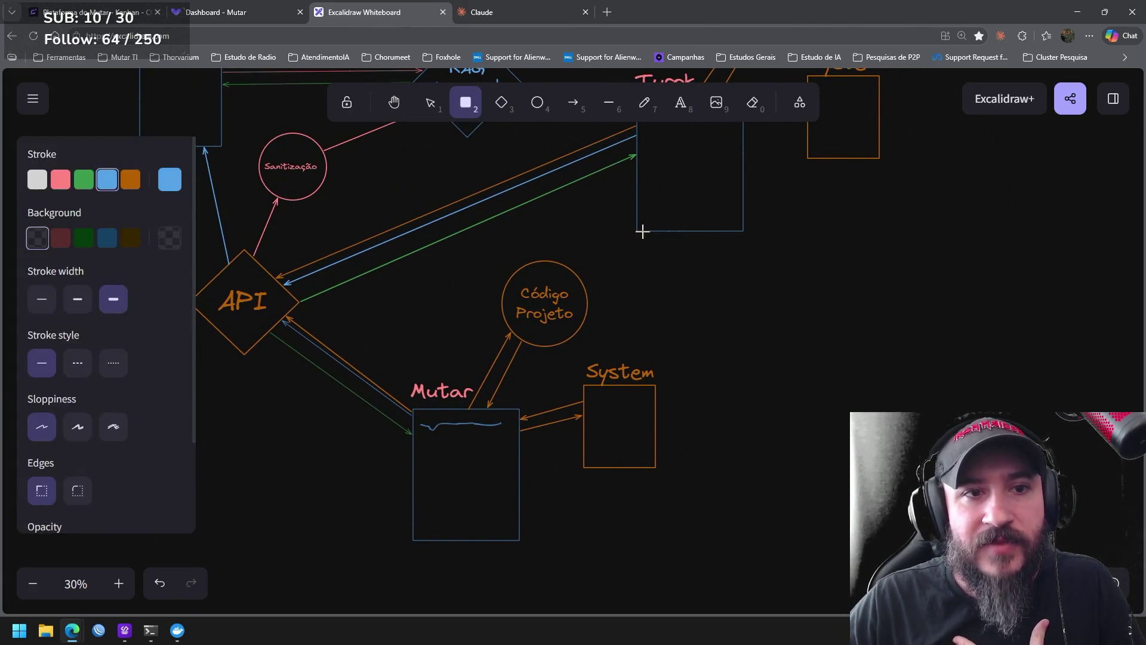
Add a small blue rectangle right of System; a freehand loop around Mutar is undone
left_click_drag(785, 416, 785, 420)
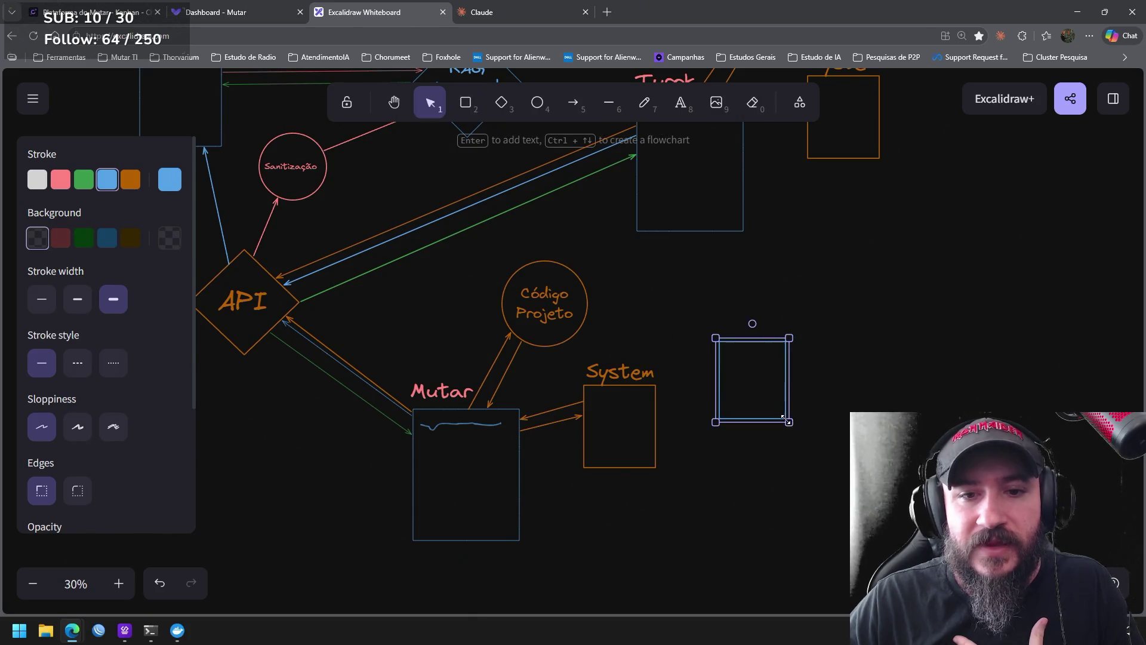
left_click_drag(664, 363, 773, 388)
left_click(644, 103)
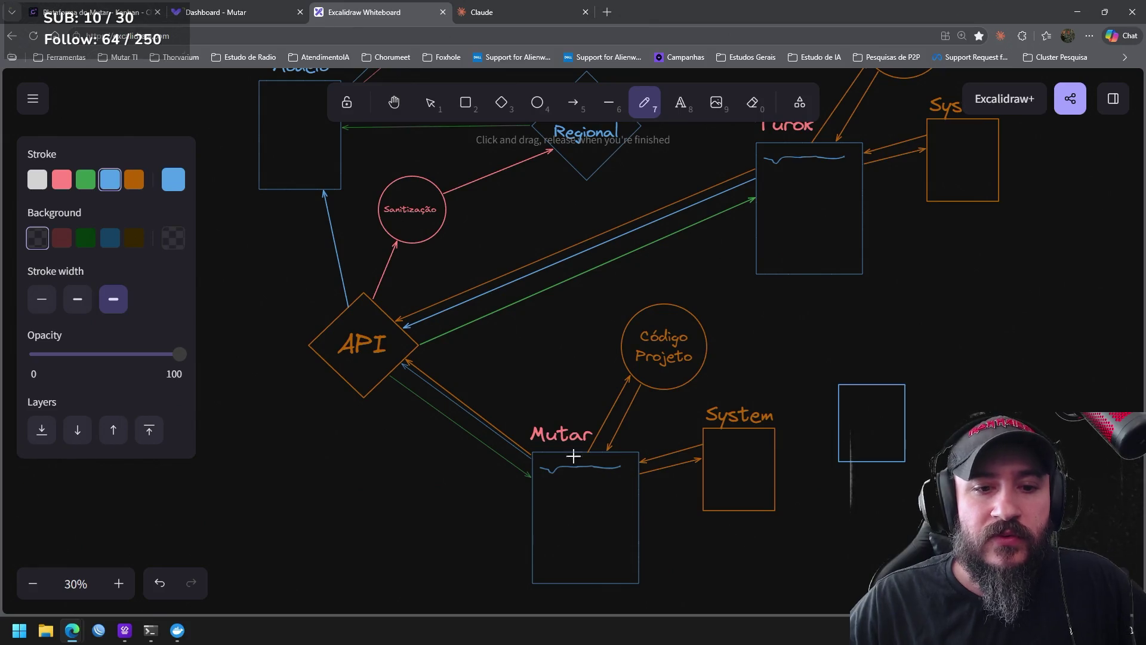
left_click_drag(770, 528, 763, 459)
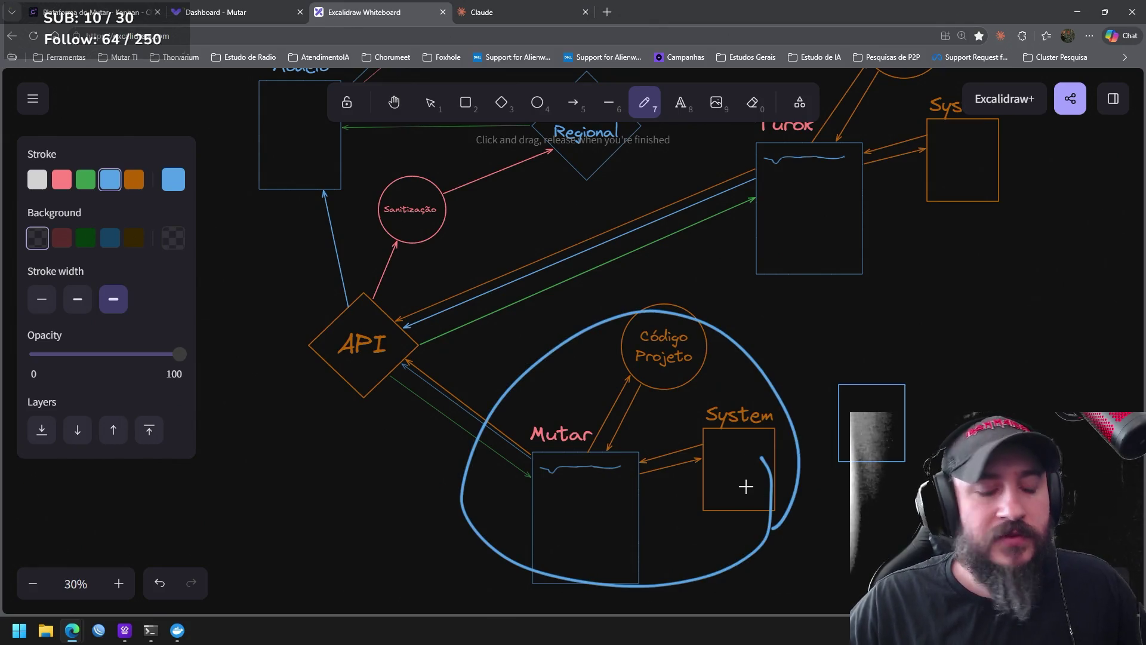
key("ctrl+z")
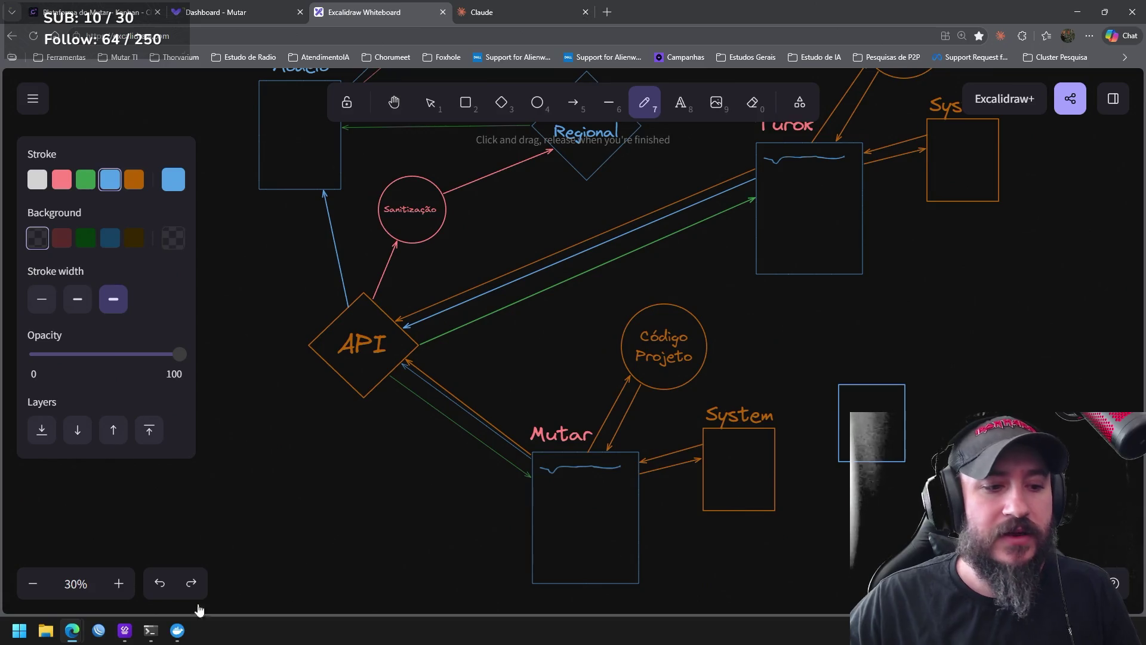
Glance at the Chaos Code project list and return to Excalidraw
left_click(125, 630)
left_click(44, 108)
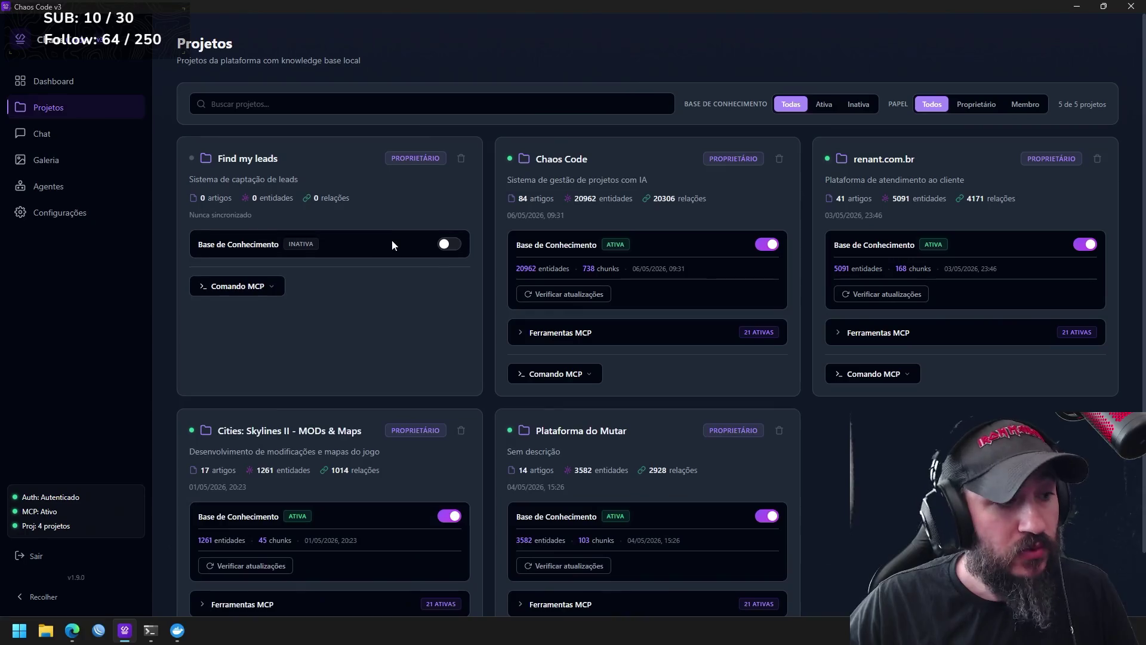
key("alt+Tab")
scroll(608, 316, "down", 2)
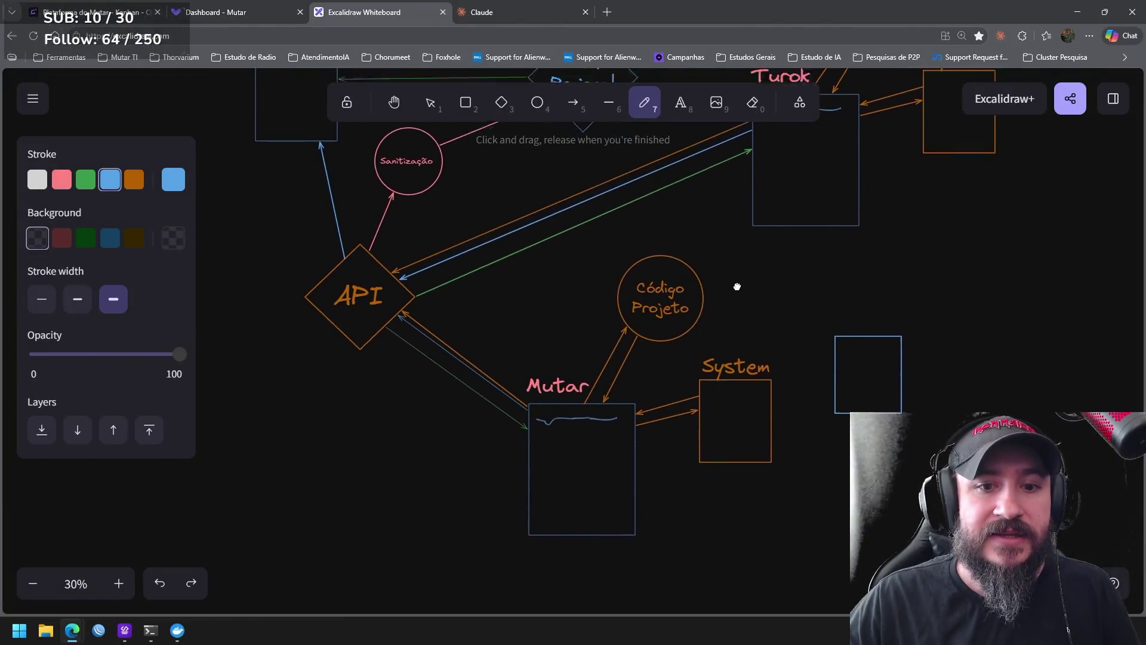
scroll(737, 287, "down", 2)
mouse_move(739, 253)
left_mouse_down()
mouse_move(739, 341)
mouse_move(738, 255)
left_mouse_up()
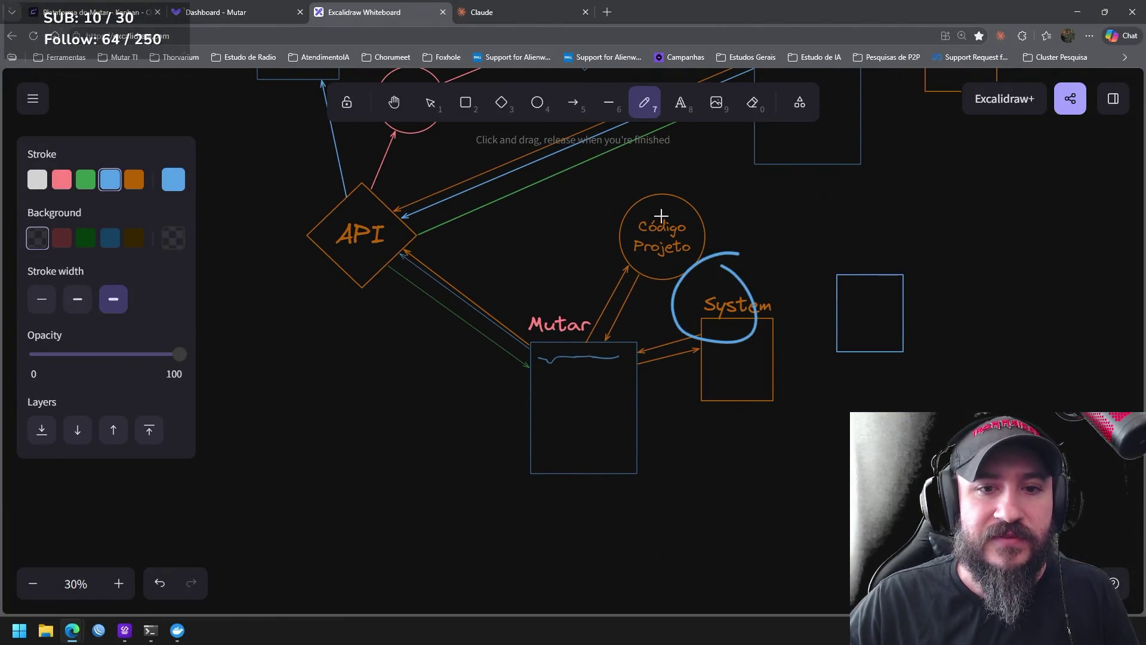
left_click_drag(664, 218, 680, 287)
key("ctrl+z")
key("ctrl+z")
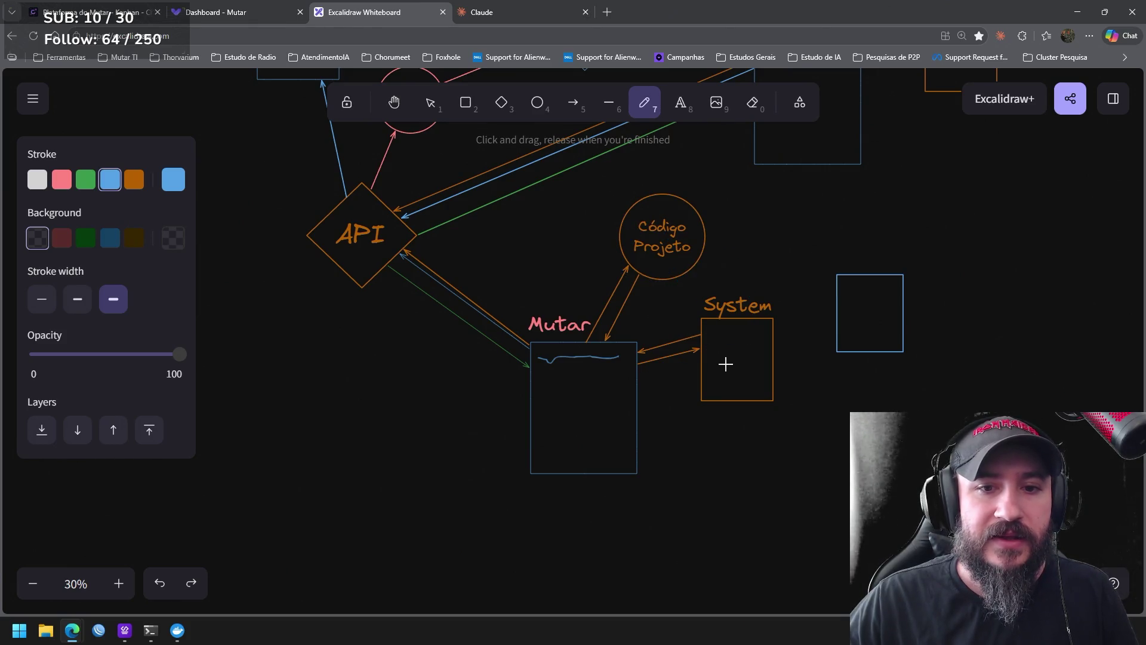
left_click_drag(606, 268, 722, 391)
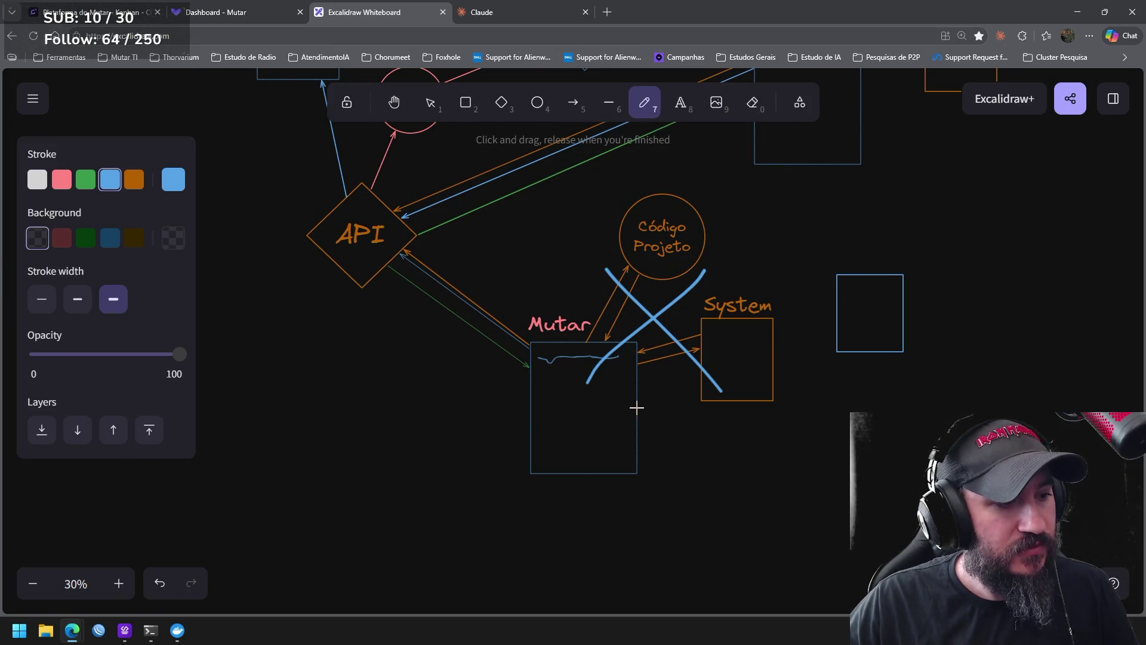
scroll(680, 421, "left", 3)
scroll(679, 421, "up", 1)
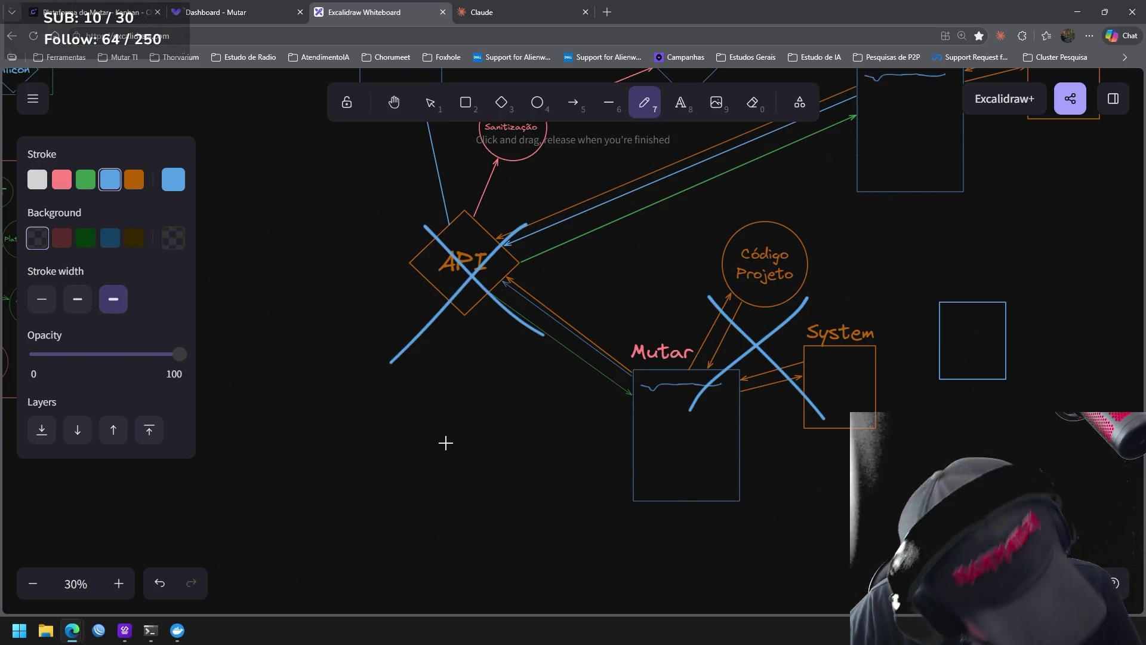
key("ctrl+z")
key("ctrl+z")
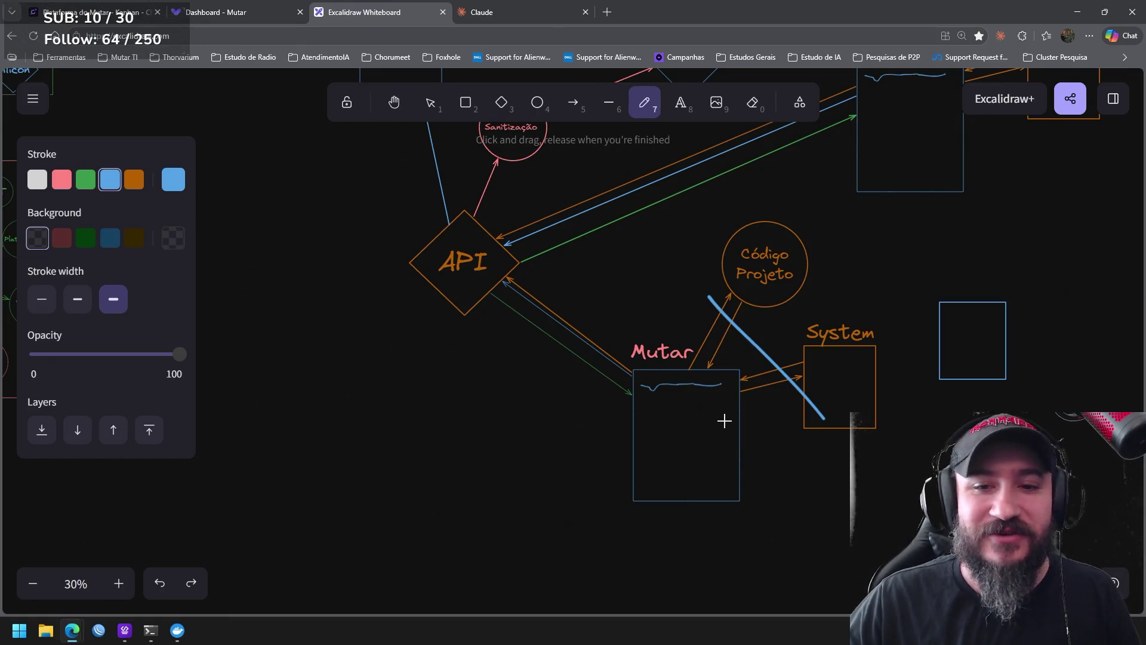
scroll(779, 435, "right", 2)
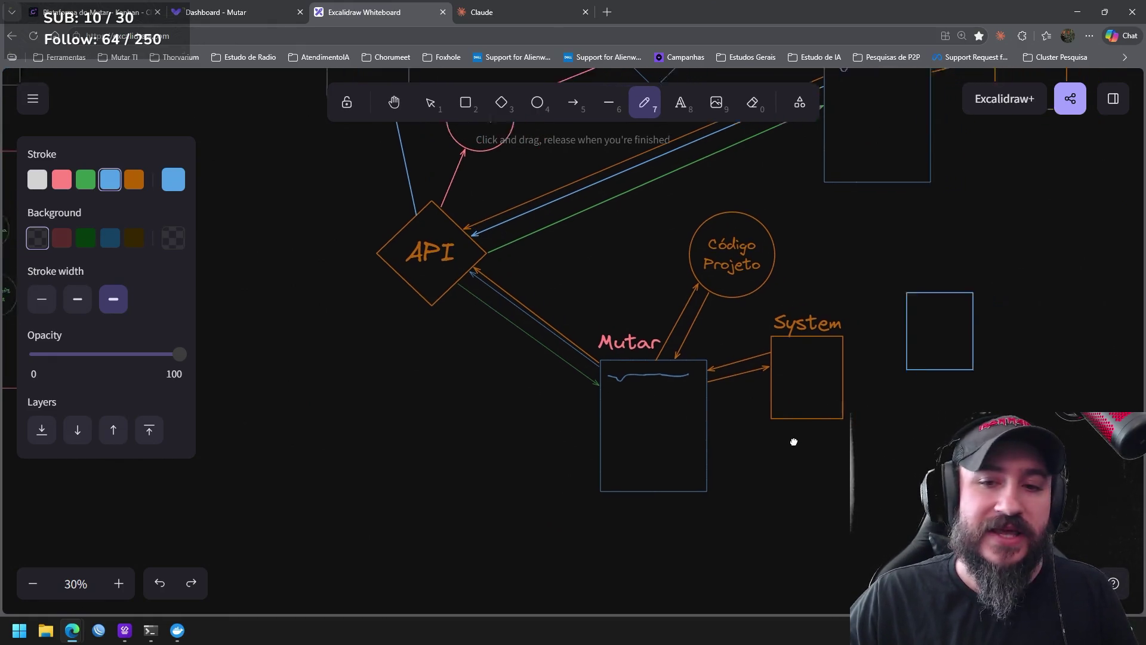
scroll(721, 454, "down", 1)
left_click_drag(713, 476, 765, 489)
key("ctrl+z")
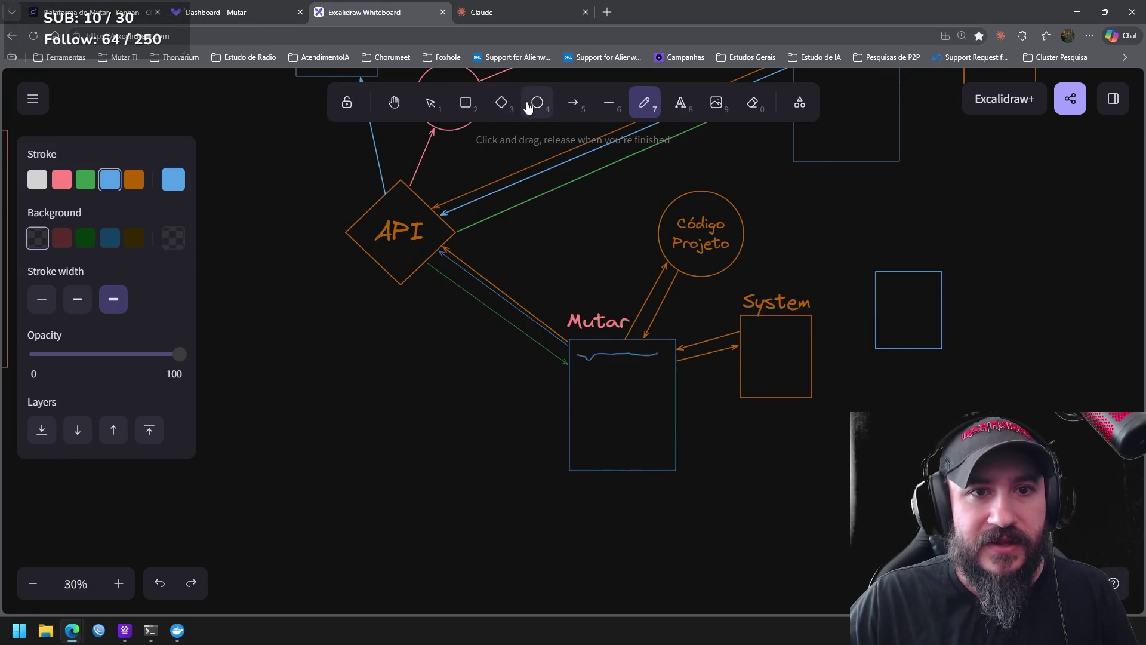
Draw a blue diamond below the System box and nudge it down-left
left_click(502, 103)
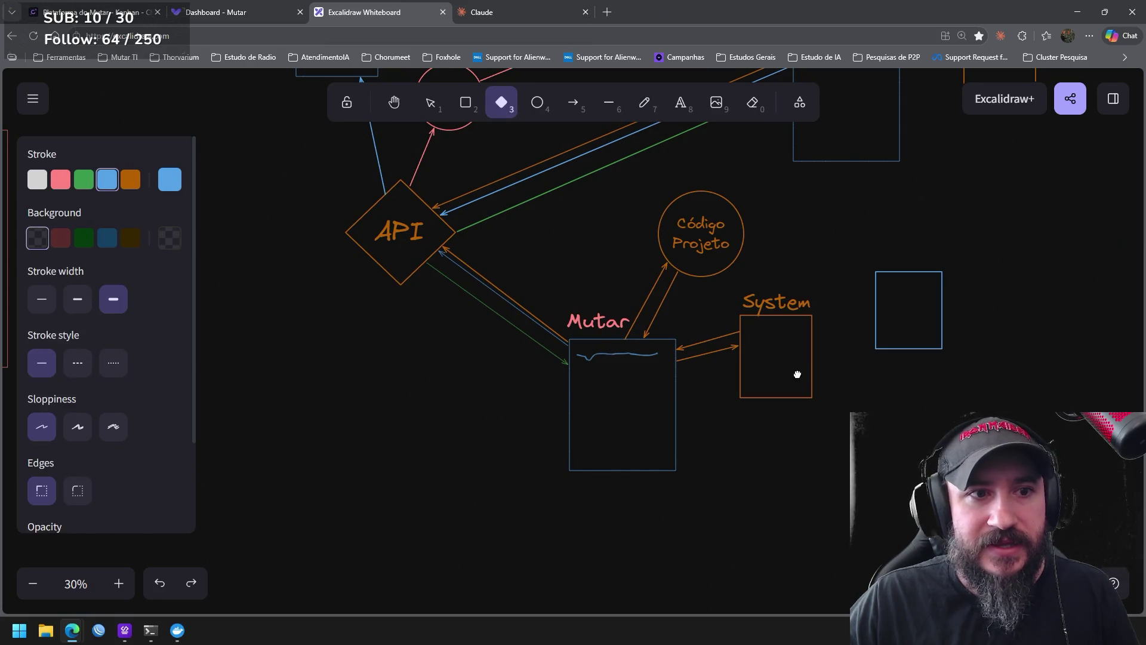
left_click_drag(797, 375, 776, 301)
left_click_drag(701, 350, 817, 466)
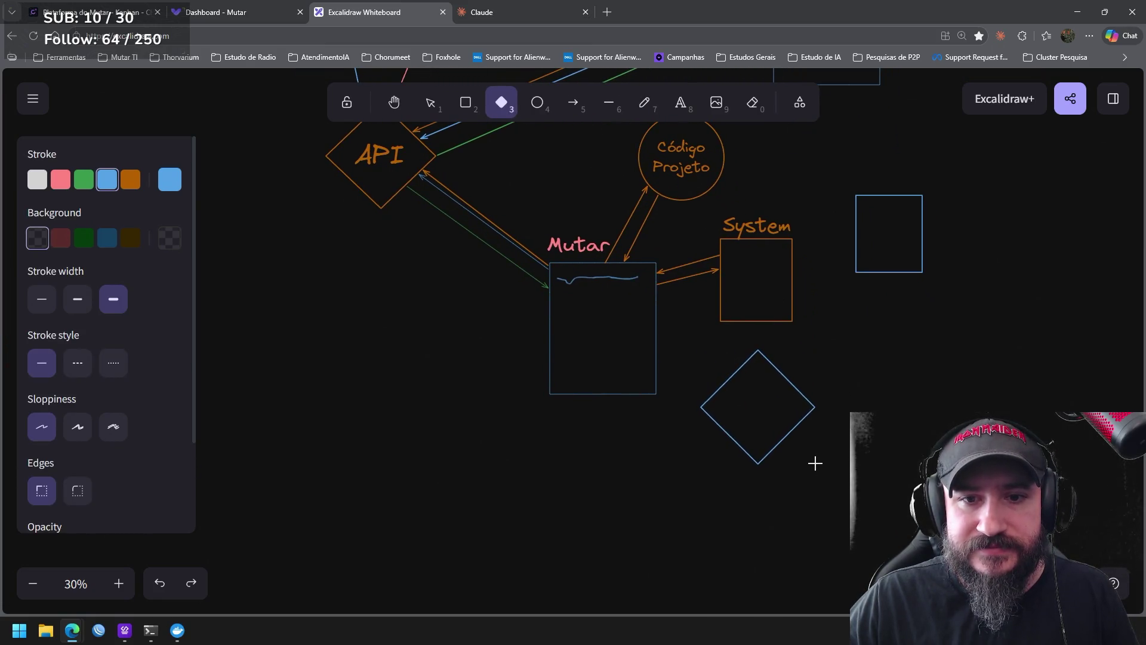
left_click_drag(789, 400, 775, 427)
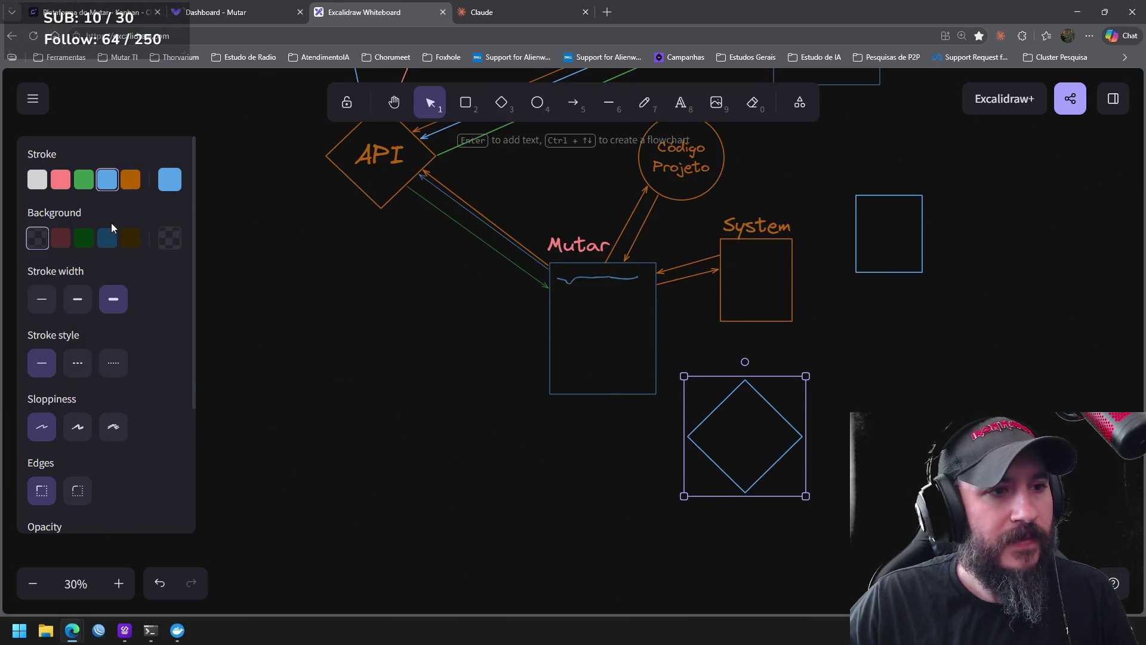
Label the diamond 'PC' and enlarge the text to fill it
key("t")
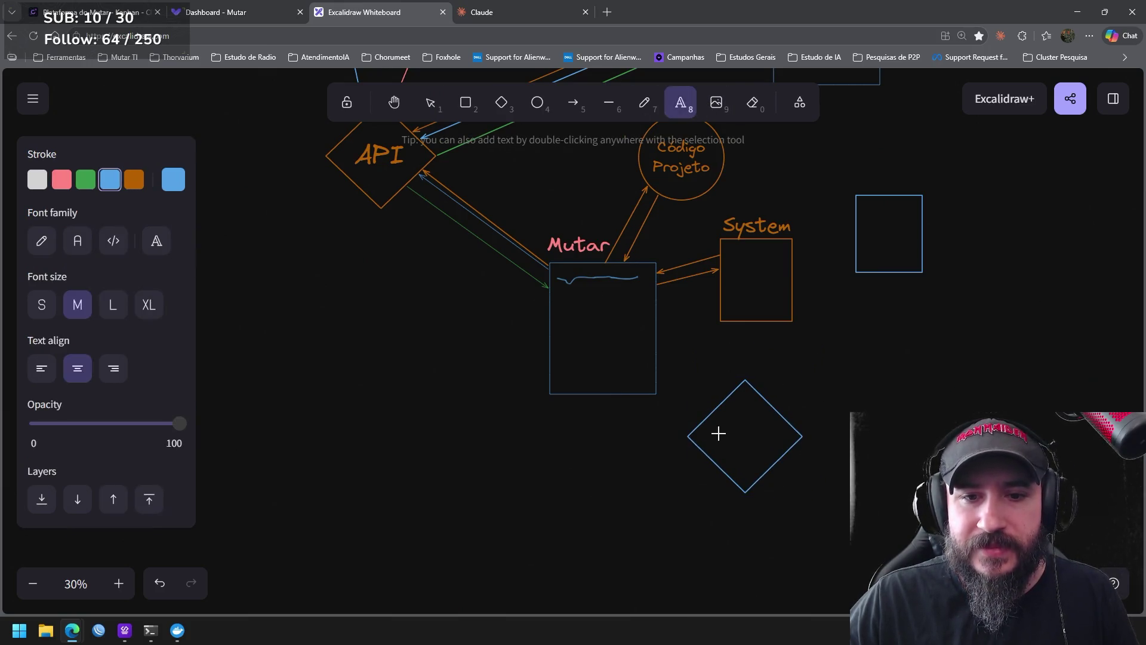
left_click(718, 433)
type("pc")
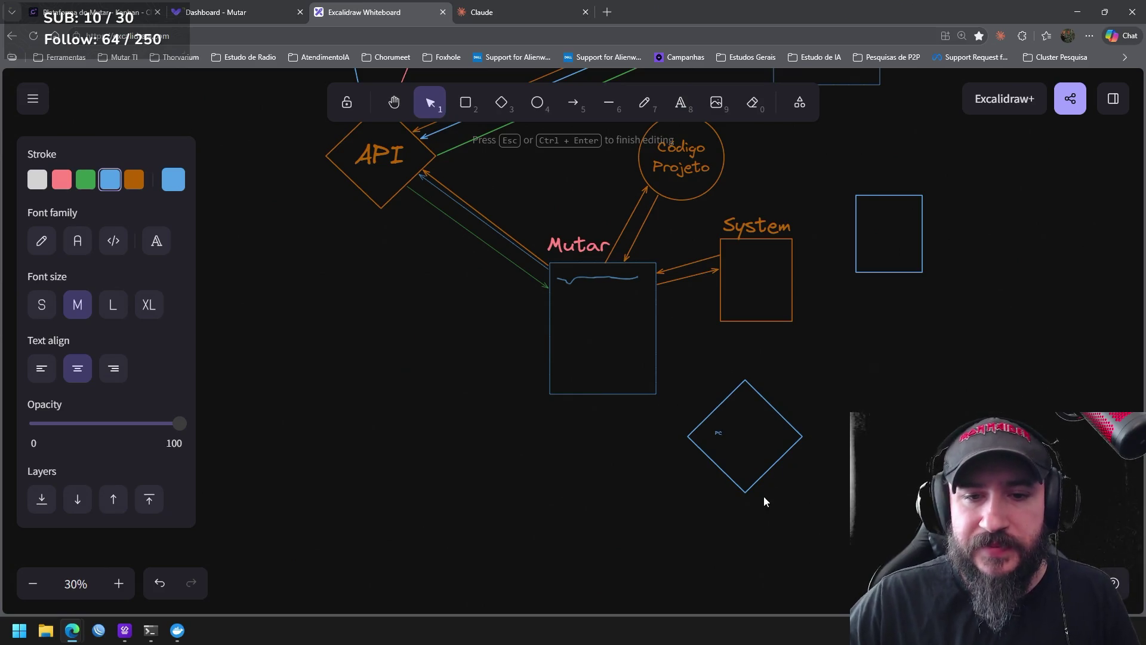
left_click(764, 502)
left_click(718, 435)
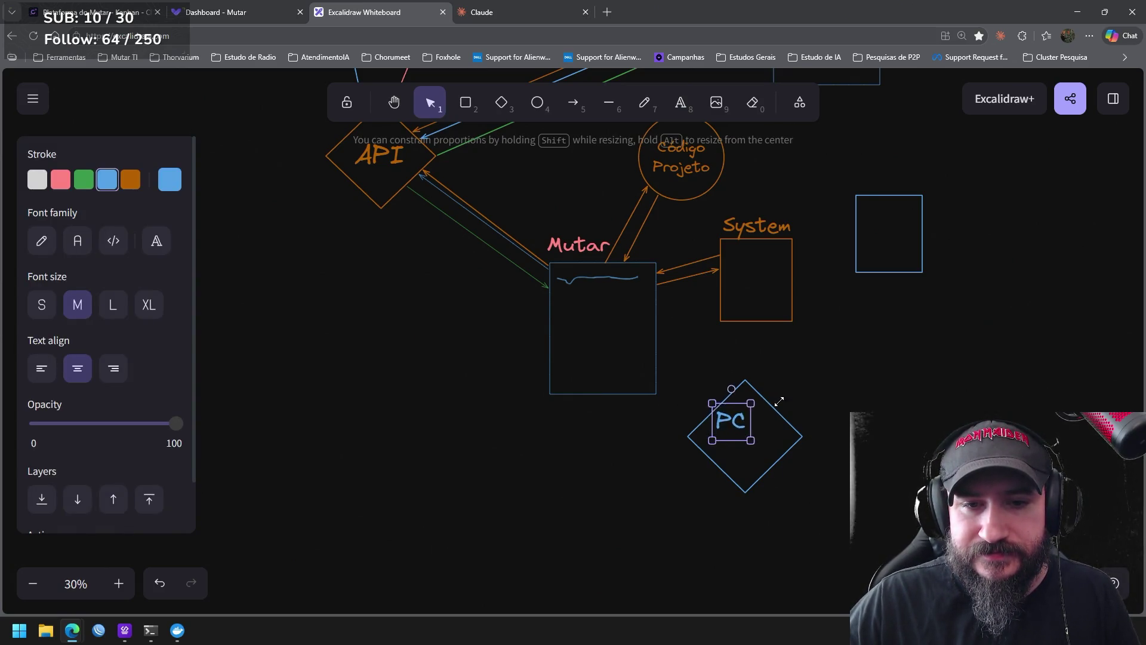
left_click_drag(727, 441, 767, 468)
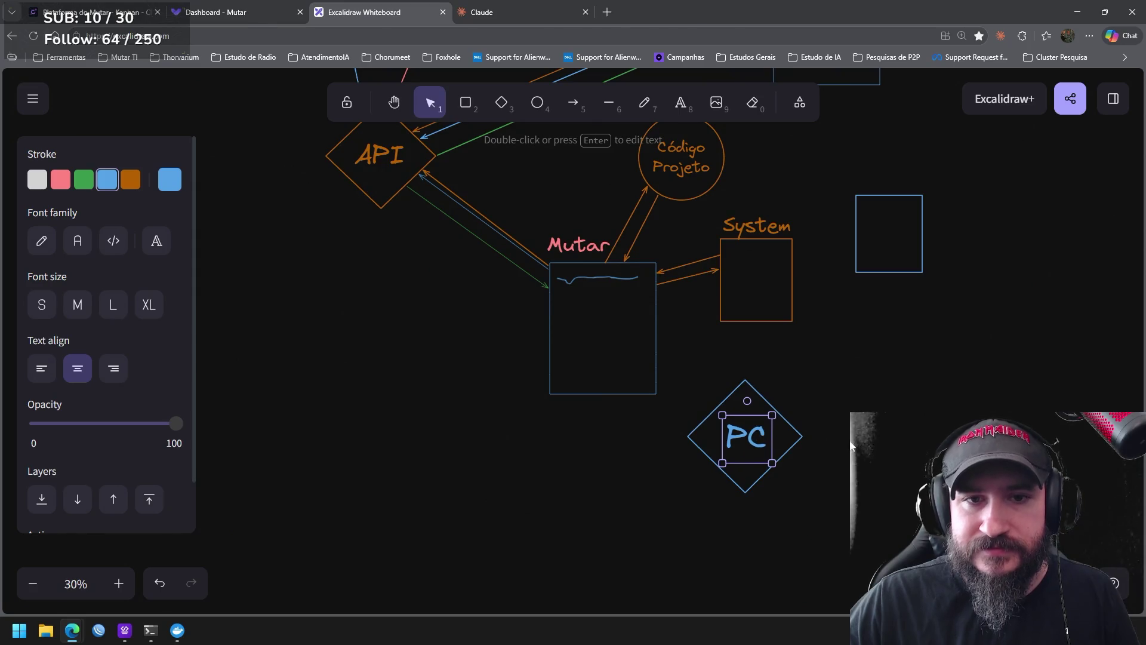
left_click(809, 365)
scroll(809, 366, "up", 2)
left_click(574, 102)
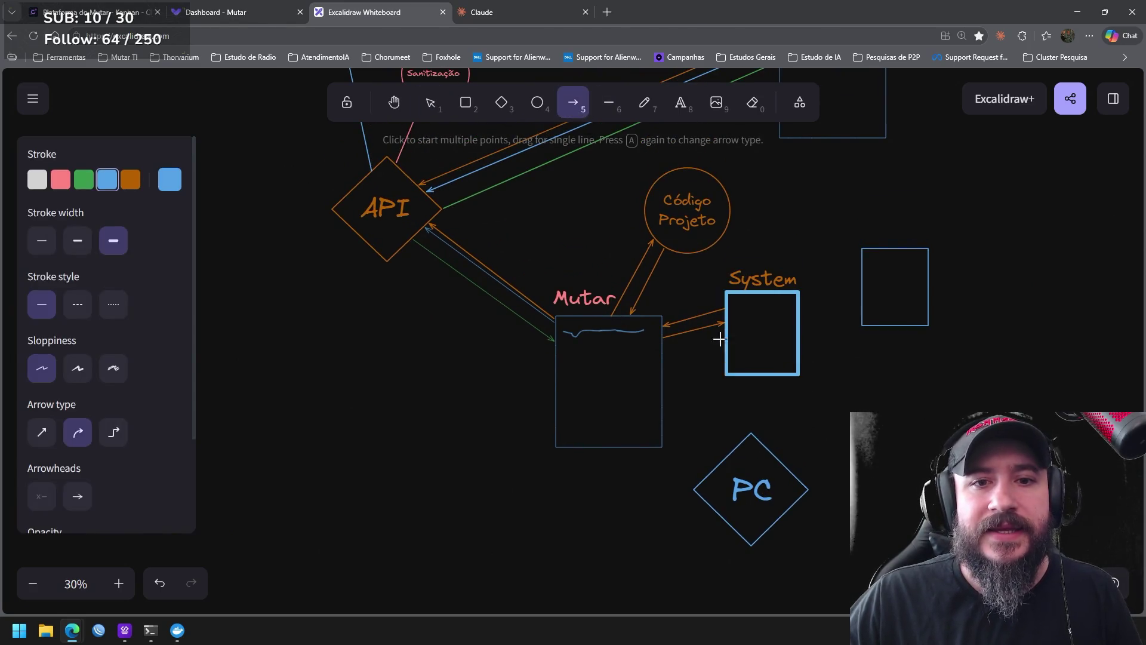
scroll(734, 350, "down", 1)
Draw a blue arrow from the PC diamond into Mutar and nudge PC up-right
left_click_drag(740, 427, 680, 374)
left_click(766, 380)
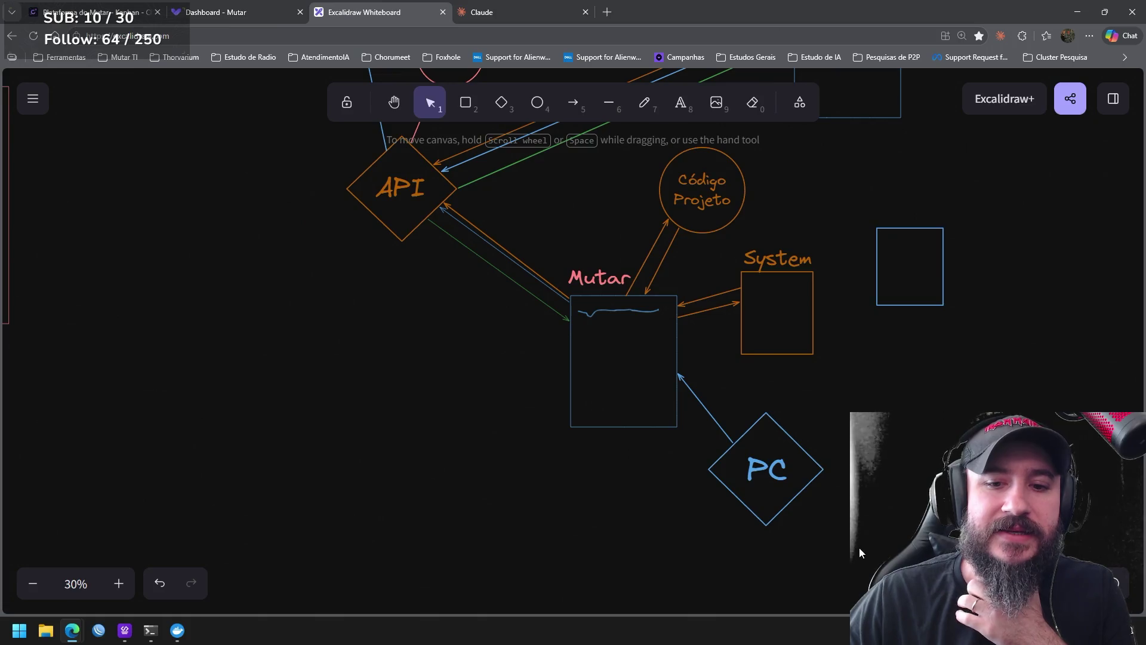
left_click_drag(859, 553, 657, 401)
left_click_drag(772, 429, 785, 413)
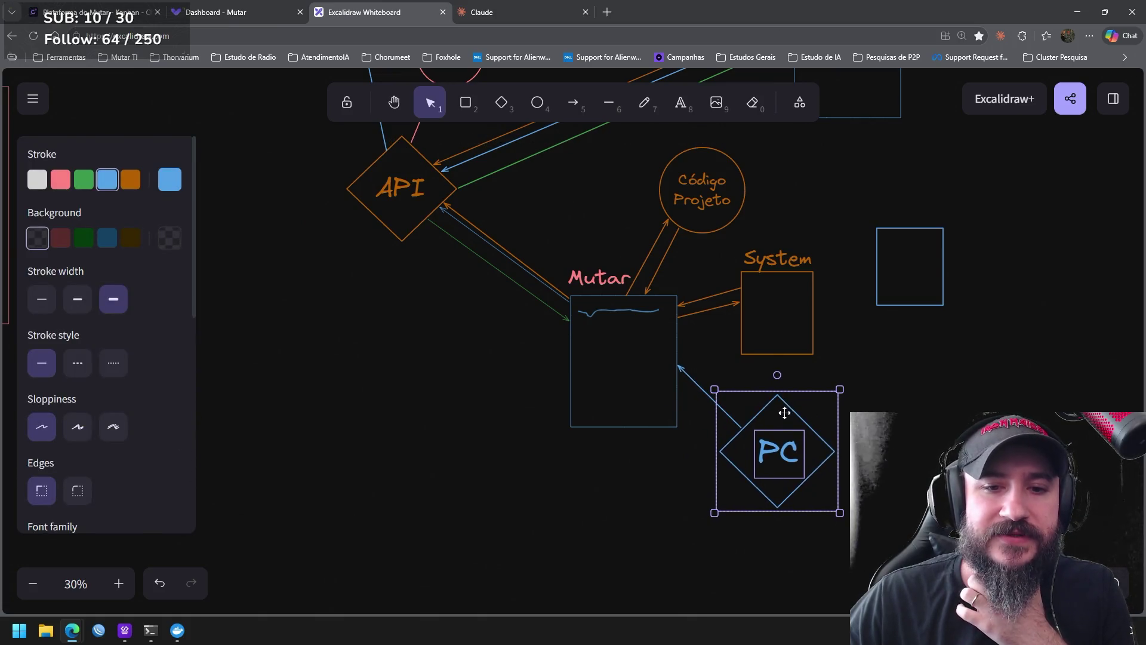
key("Escape")
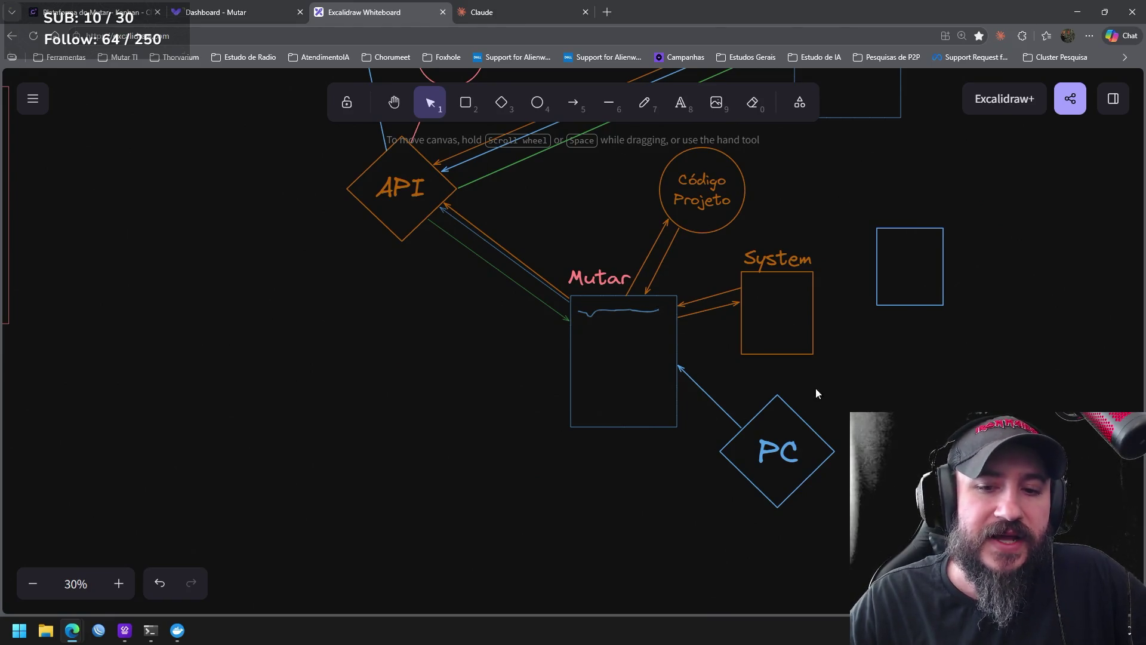
left_click_drag(848, 389, 698, 518)
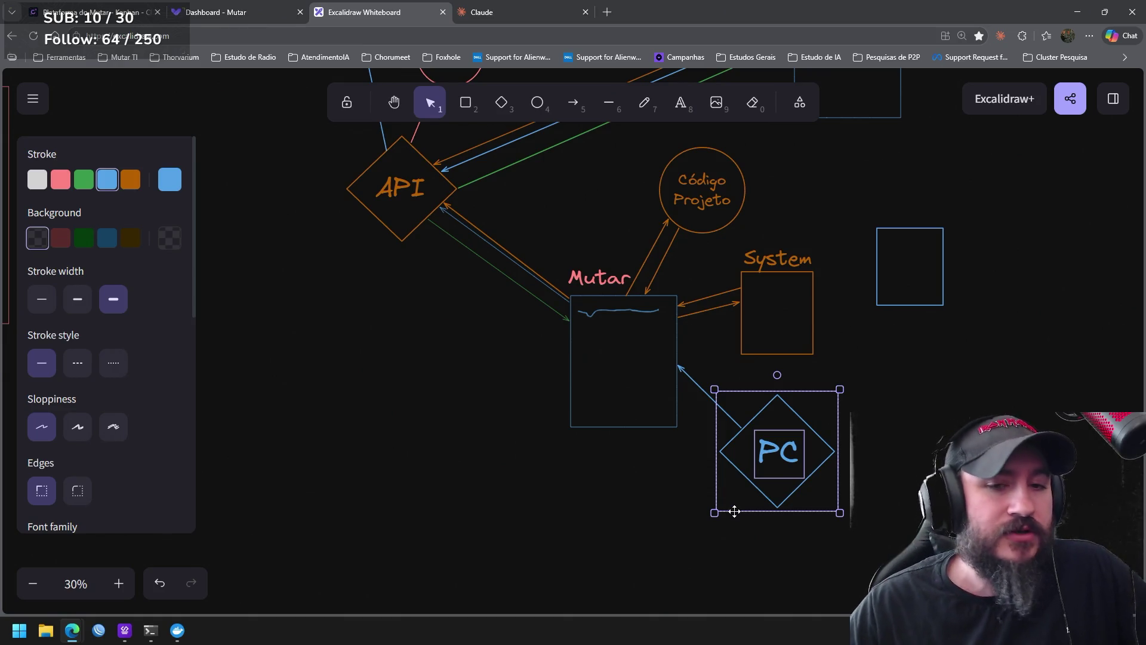
left_click_drag(876, 372, 650, 56)
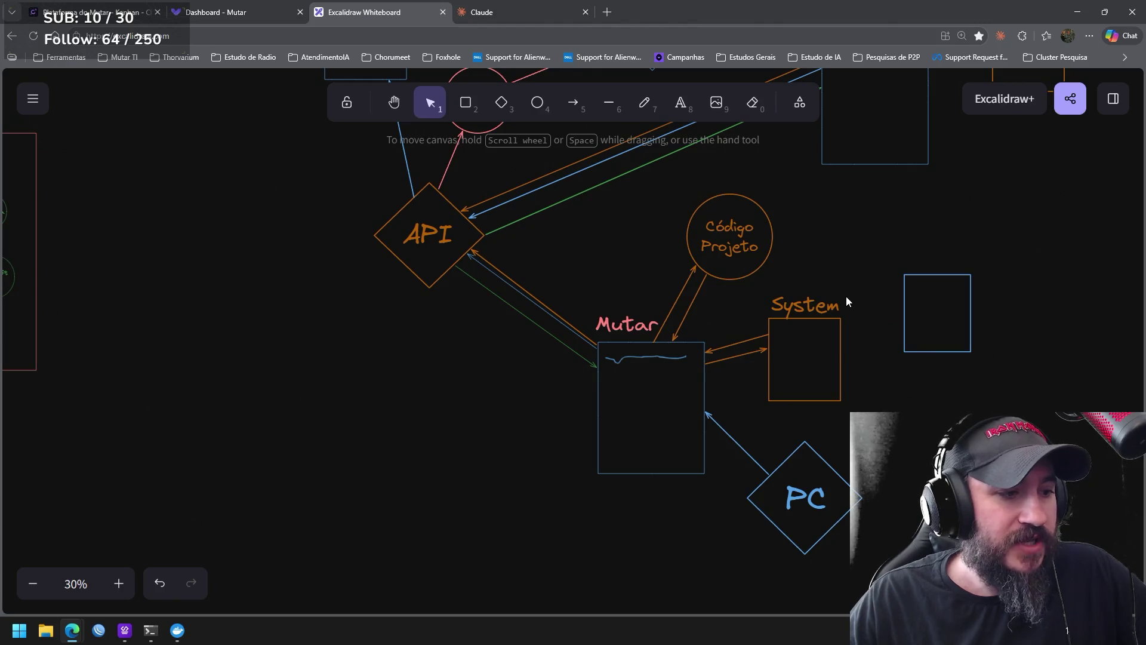
left_click_drag(865, 278, 743, 421)
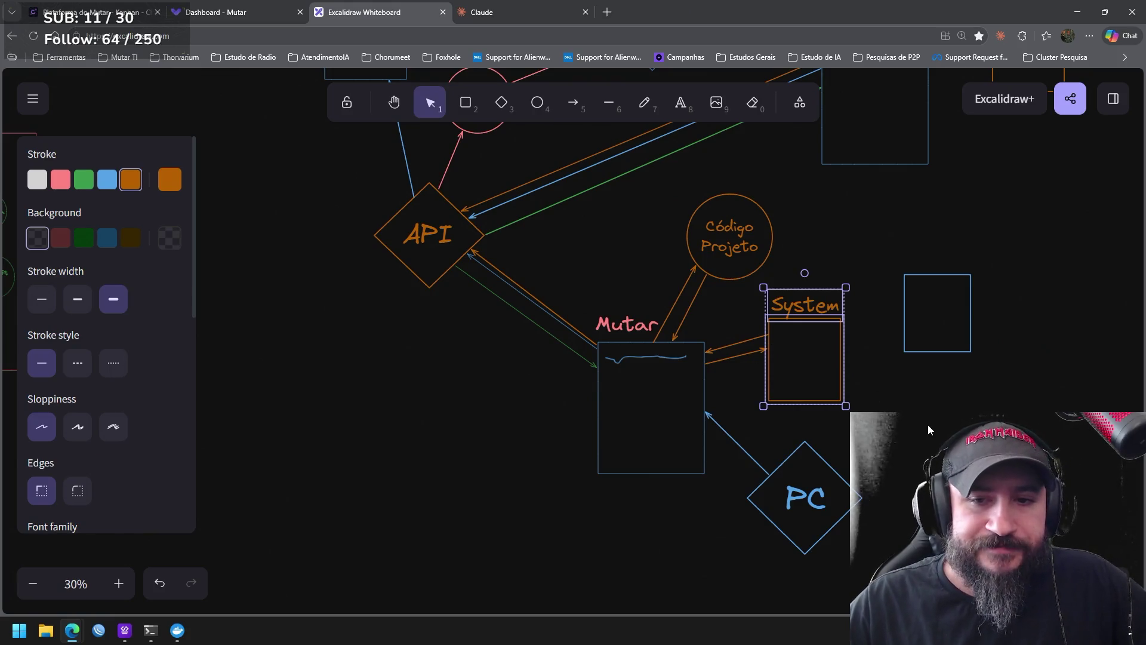
left_click(901, 429)
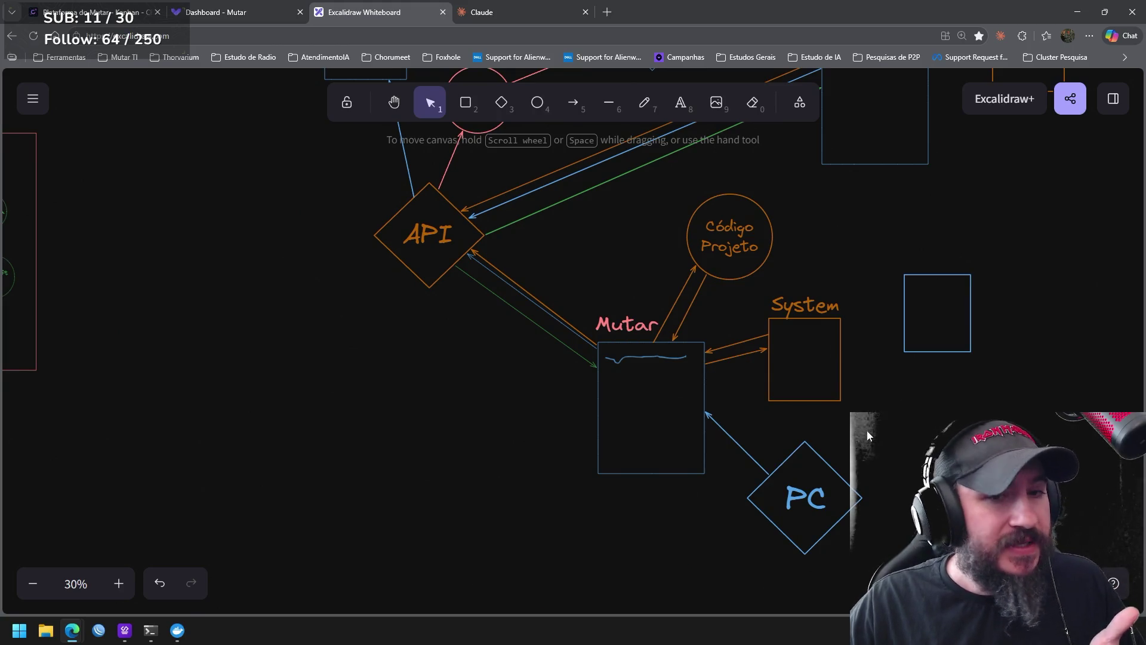
left_click_drag(861, 435, 739, 288)
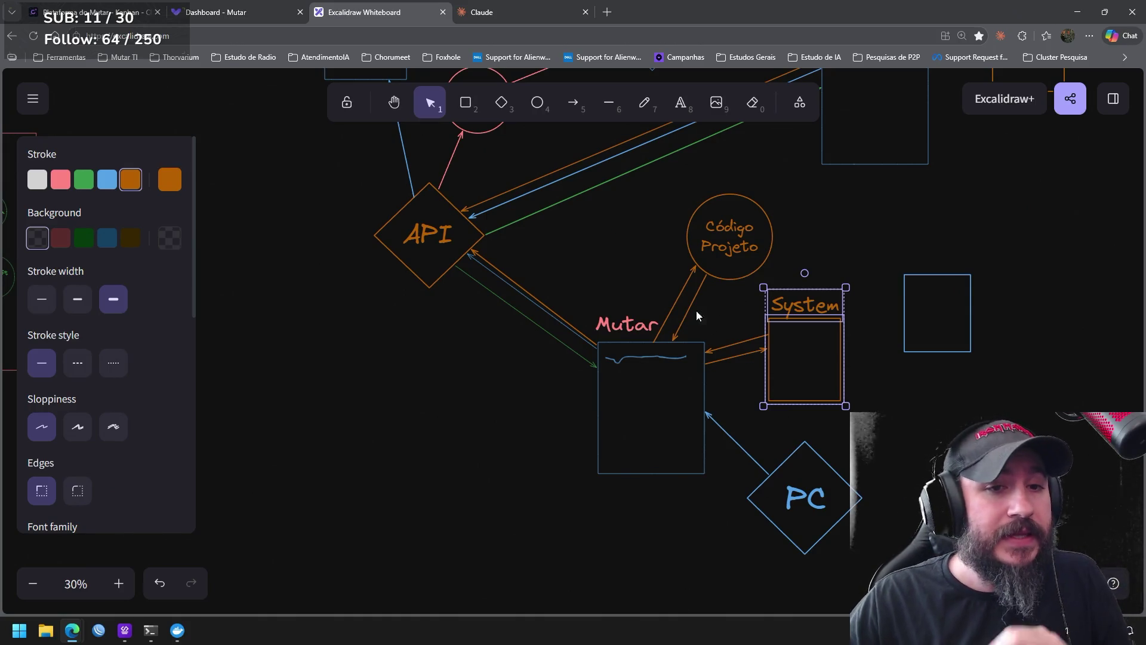
left_click_drag(606, 265, 627, 392)
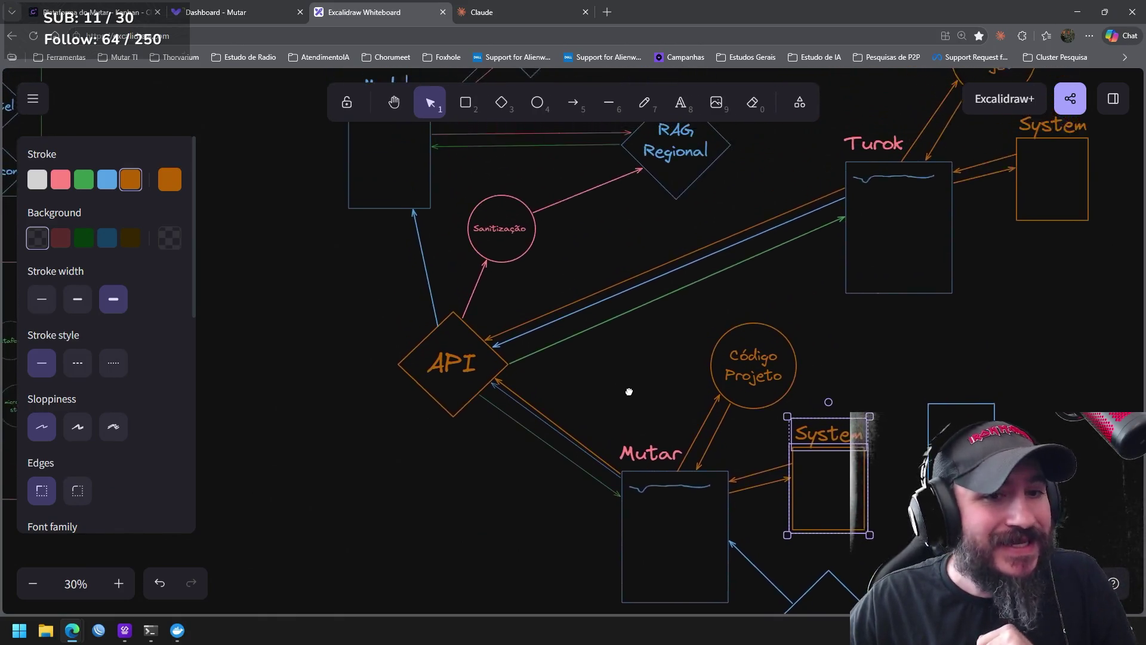
Inspect Sanitização and RAG Regional by selecting them in turn
left_click(488, 253)
left_click(606, 258)
left_click(708, 215)
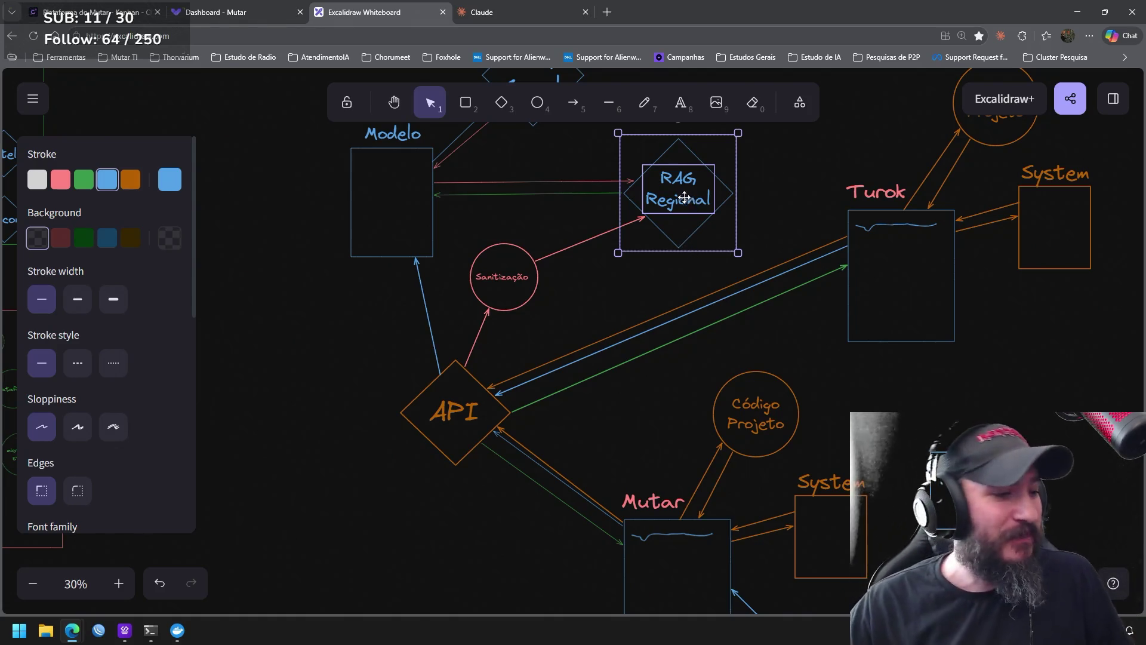
scroll(621, 288, "up", 3)
left_click_drag(754, 320, 563, 180)
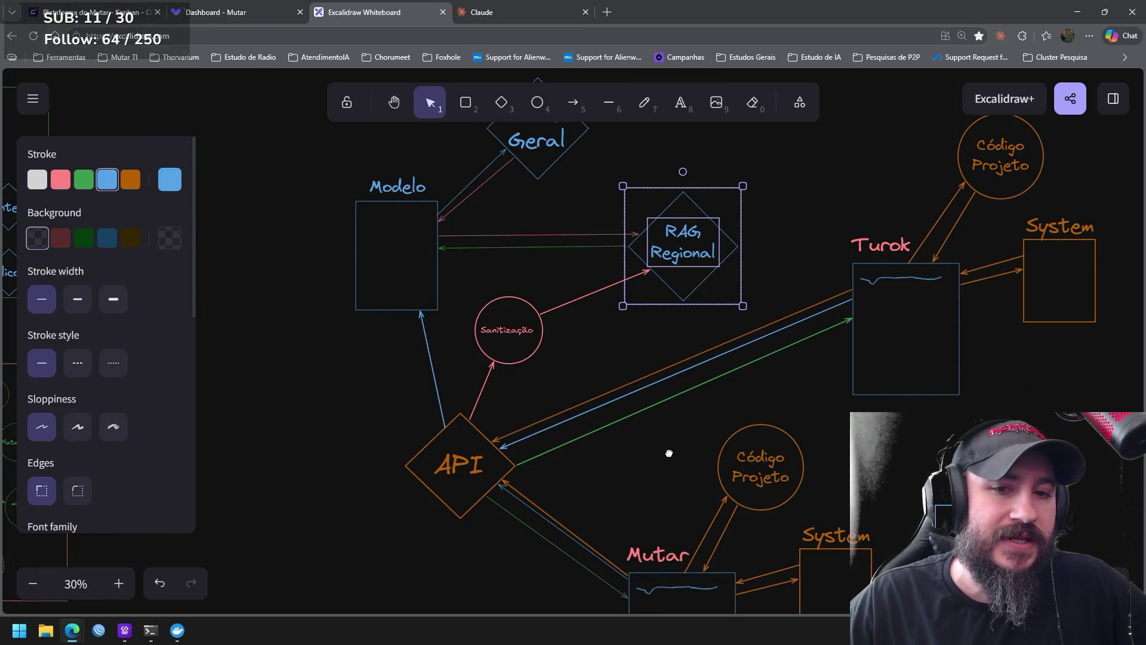
scroll(671, 439, "down", 1)
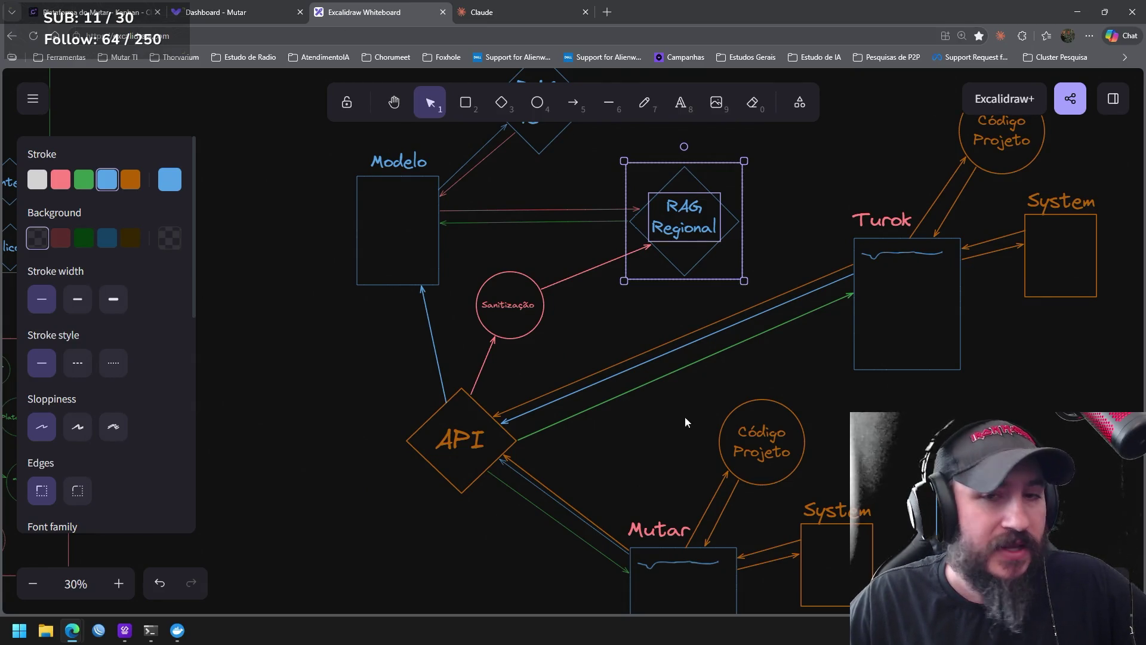
Nudge the PC diamond slightly lower-right of the Mutar box
left_click(789, 231)
left_click_drag(643, 286, 599, 327)
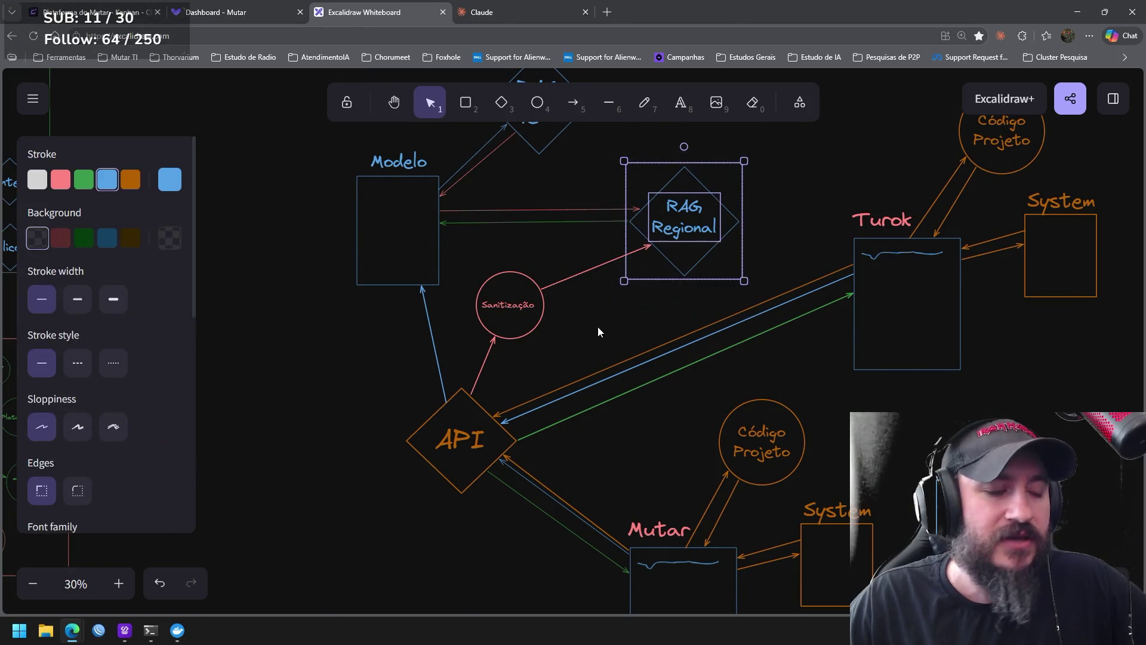
scroll(652, 449, "down", 2)
scroll(616, 351, "down", 5)
left_click_drag(860, 383, 663, 541)
left_click_drag(733, 441, 738, 455)
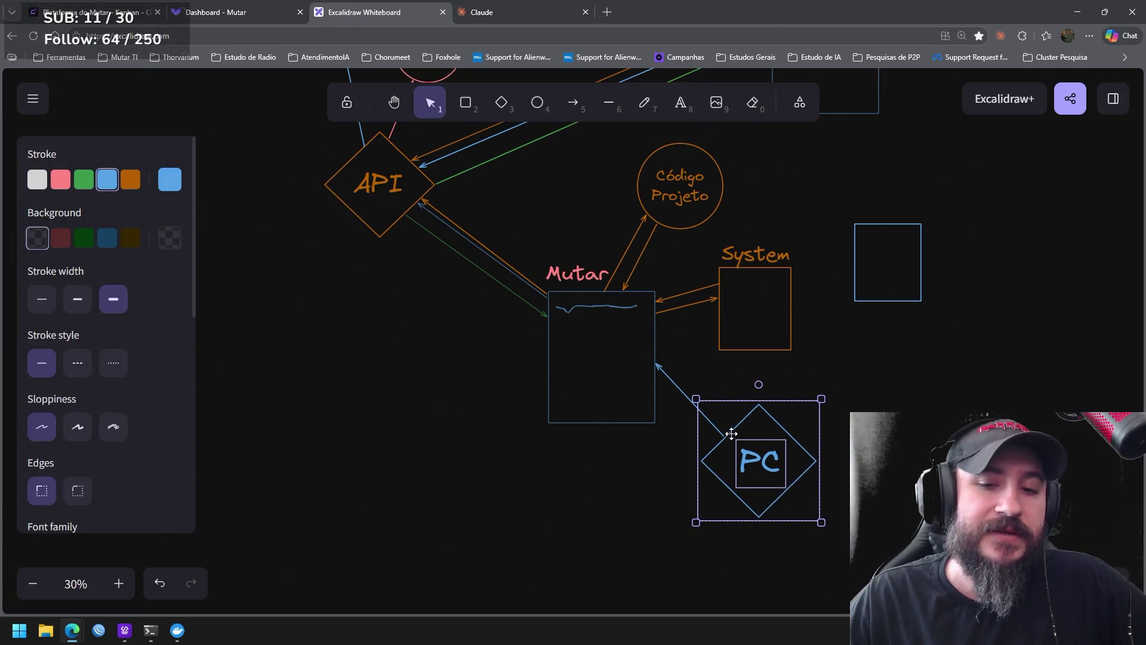
Re-anchor the PC arrow's head onto the Mutar box's border
left_click(671, 382)
left_click_drag(658, 366, 656, 381)
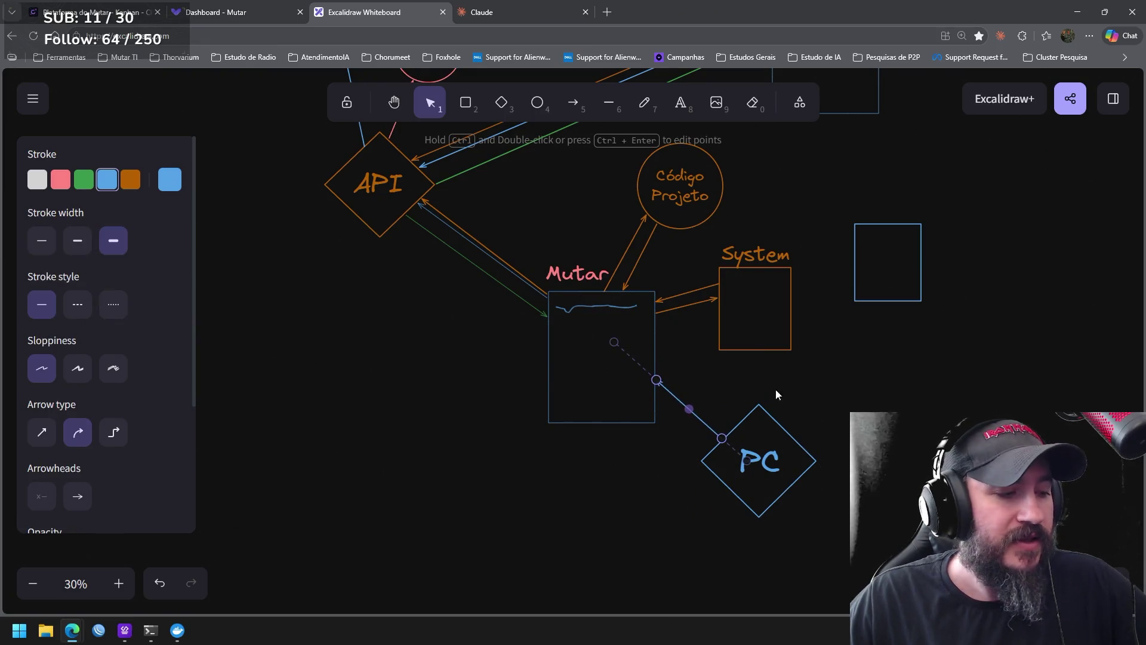
left_click(807, 399)
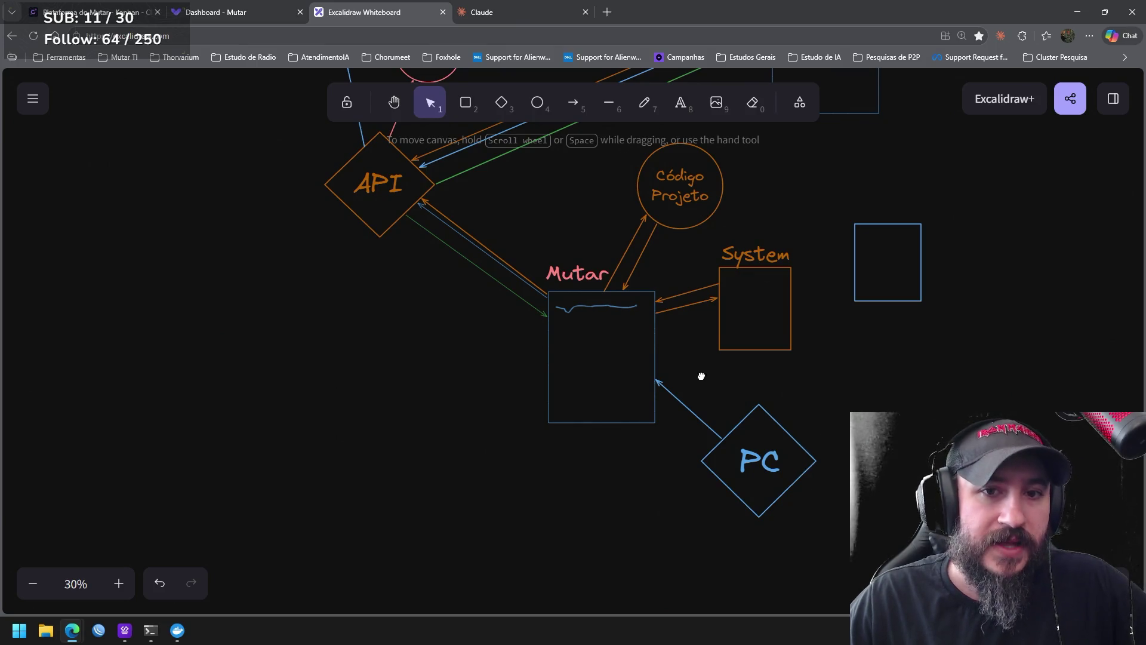
scroll(701, 376, "up", 3)
Select the Código Projeto circle group, then clear the selection
left_click(725, 389)
key("Escape")
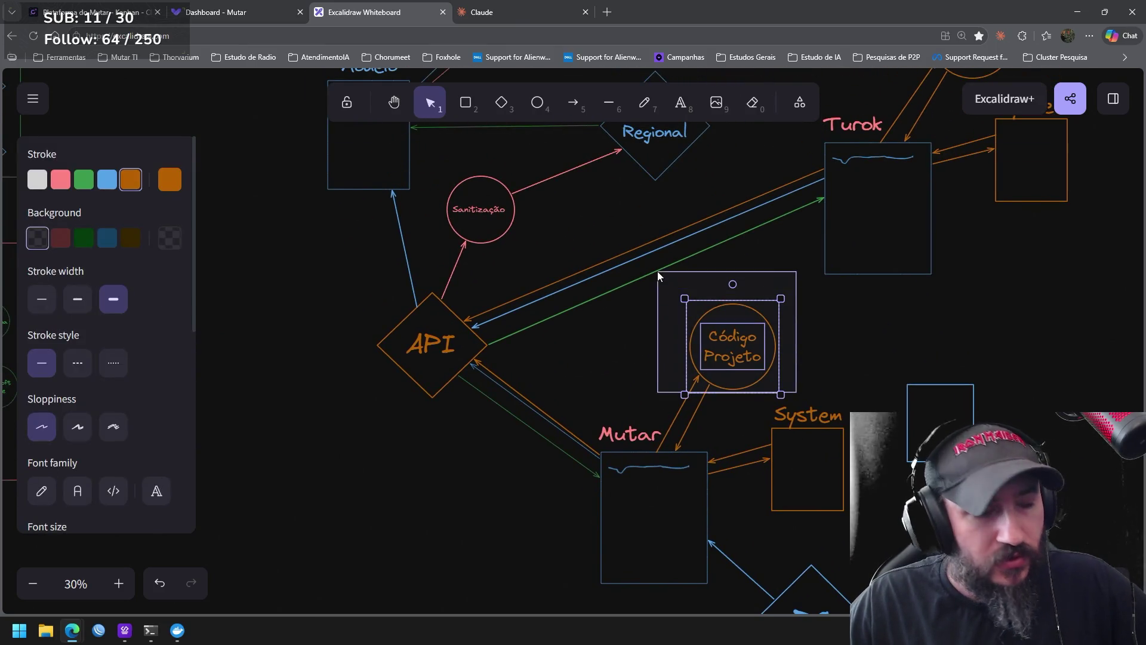
left_click(802, 357)
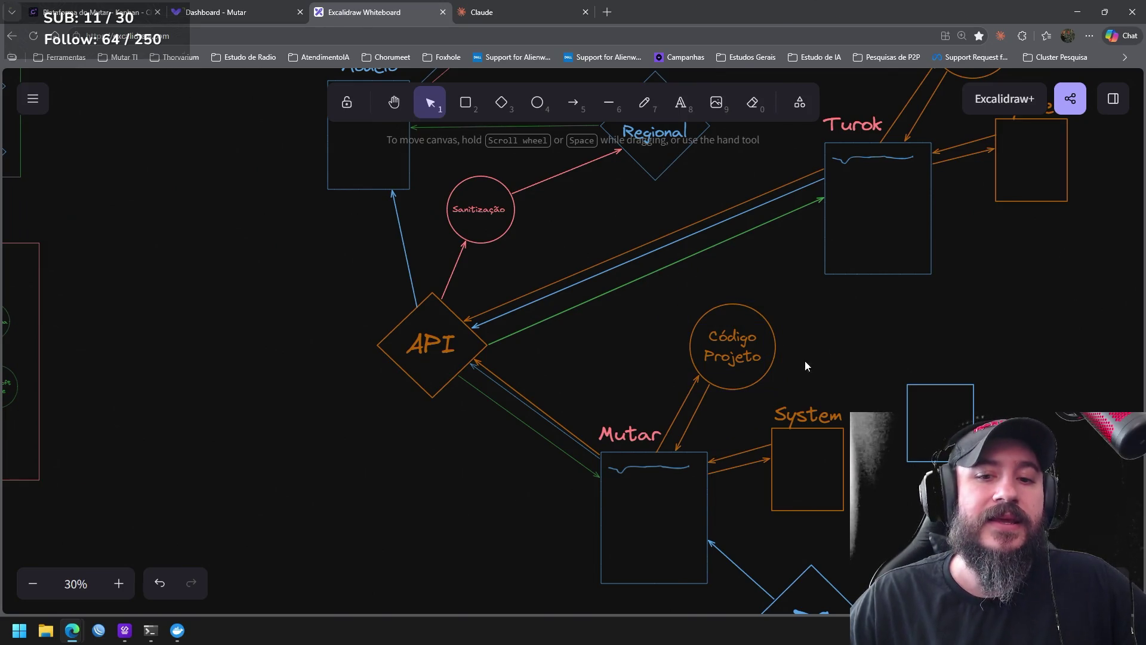
scroll(811, 429, "up", 5)
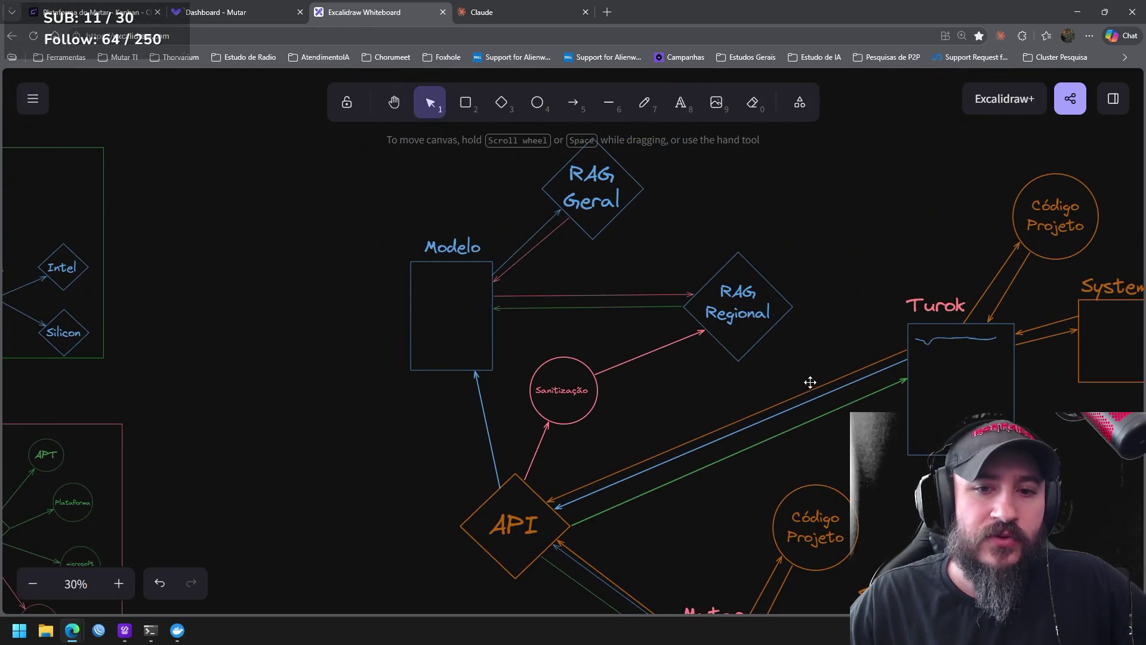
Shift the RAG Regional diamond left toward Modelo
left_click(736, 309)
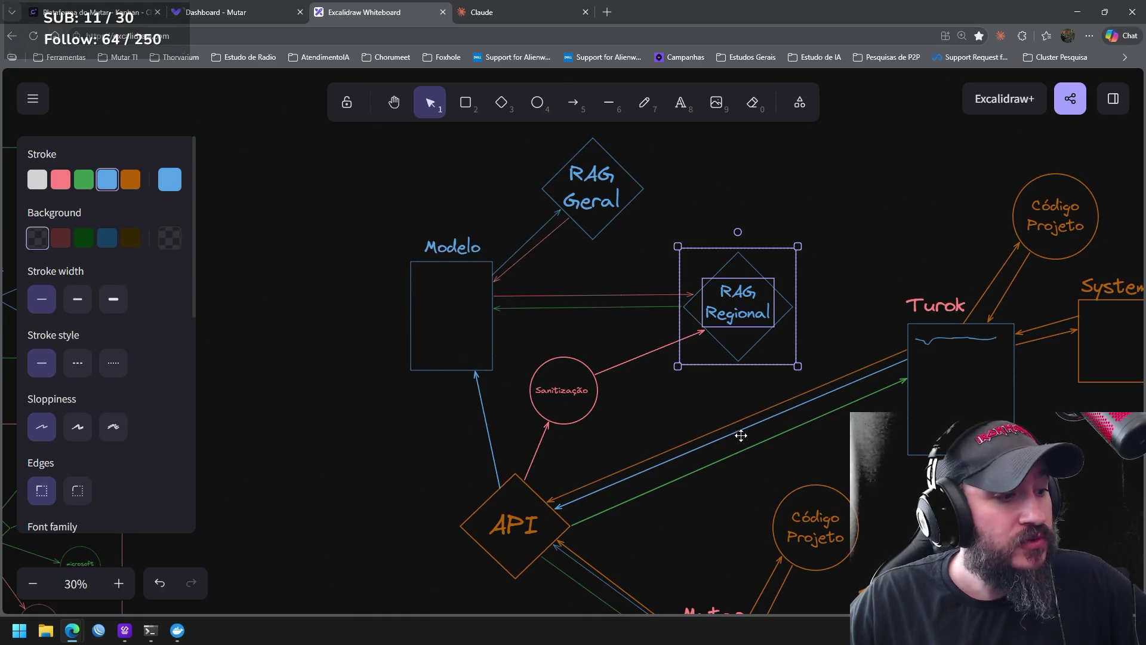
left_click_drag(750, 502, 724, 437)
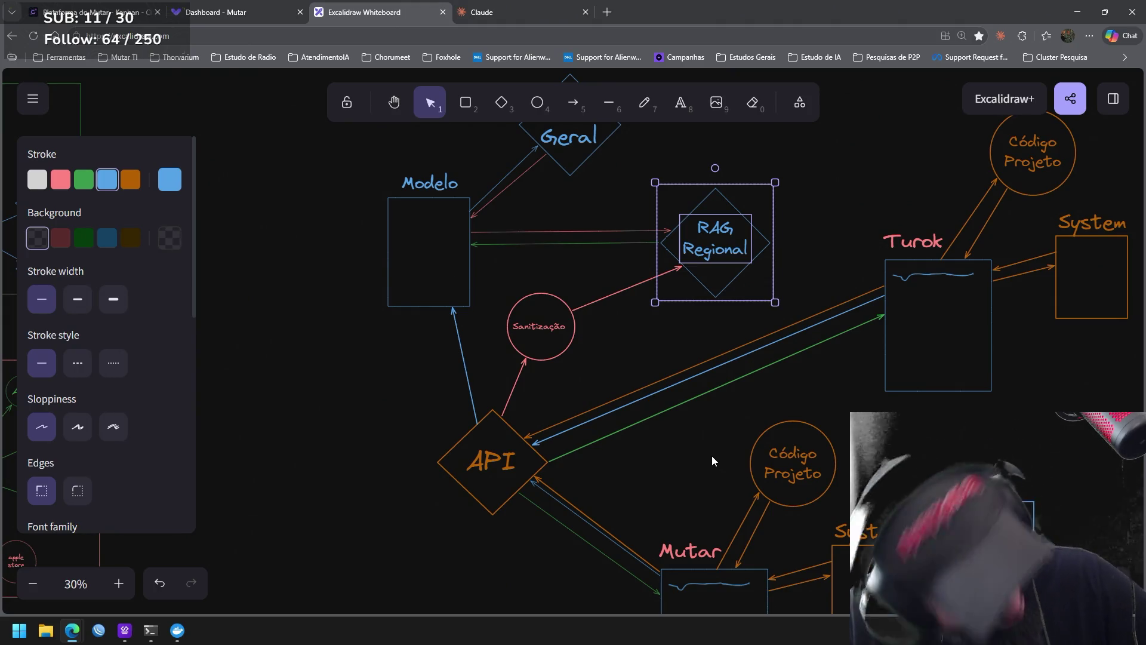
left_click(652, 345)
left_click_drag(721, 208, 683, 213)
left_click(670, 343)
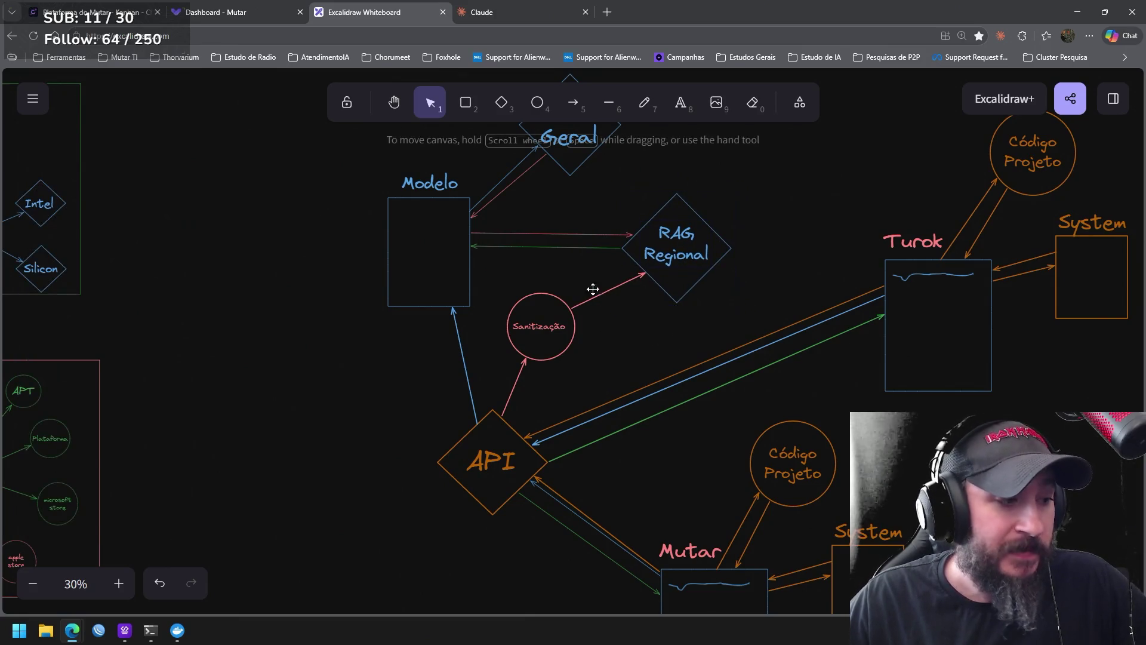
scroll(716, 327, "up", 3)
scroll(716, 327, "left", 3)
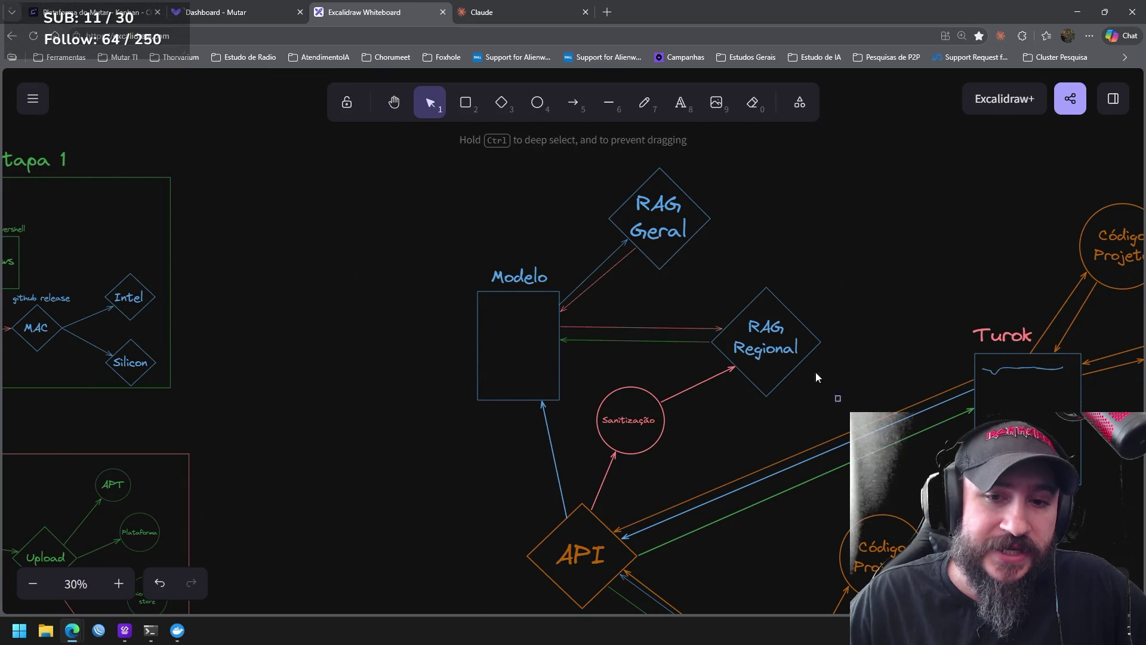
Clear the RAG Regional selection and ready the Arrow tool
left_click_drag(818, 384, 678, 242)
left_click(764, 223)
left_click(575, 105)
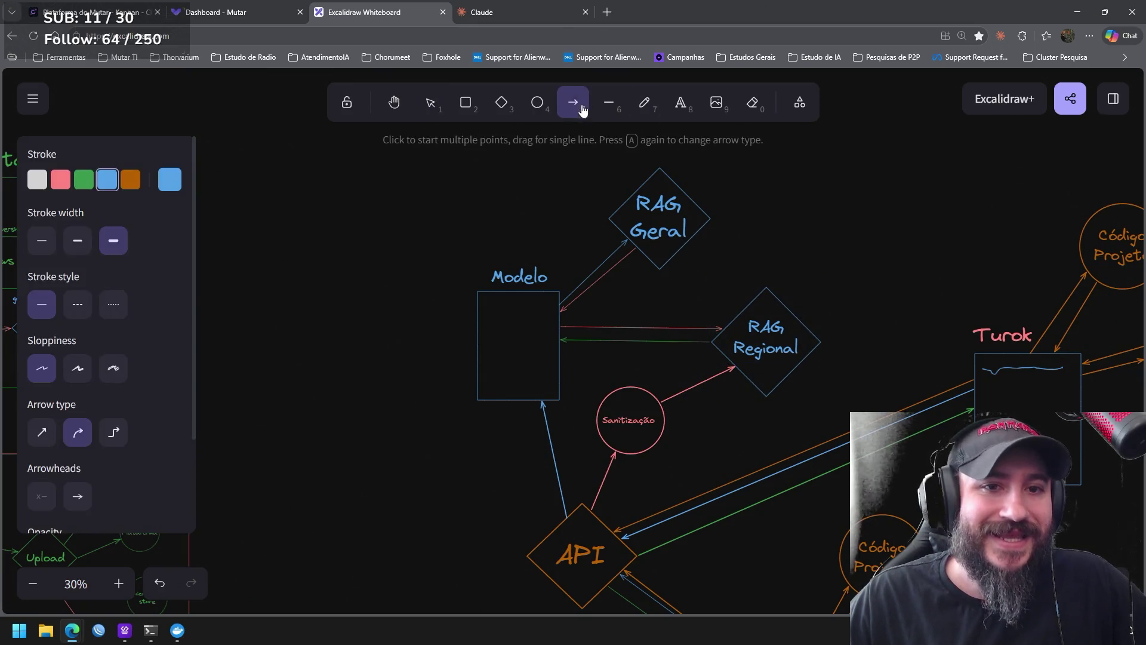
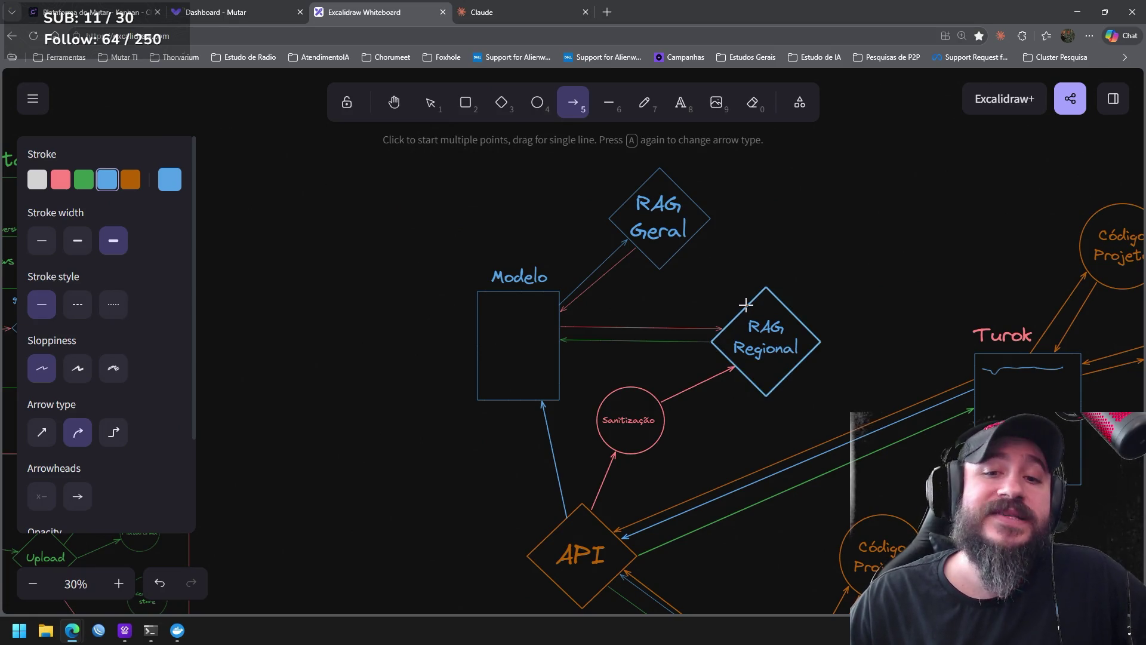
Draw a blue arrow from the RAG Regional diamond to RAG Geral, then deselect and pan toward Mutar and System
left_click_drag(747, 305, 691, 246)
left_click(815, 228)
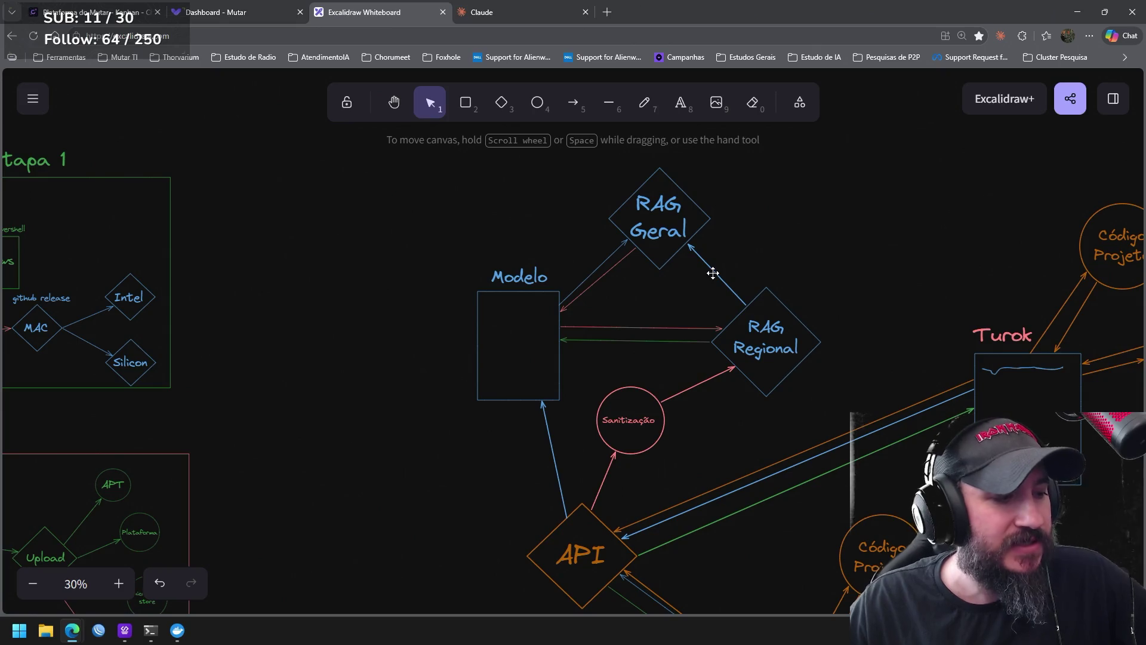
left_click_drag(875, 262, 700, 406)
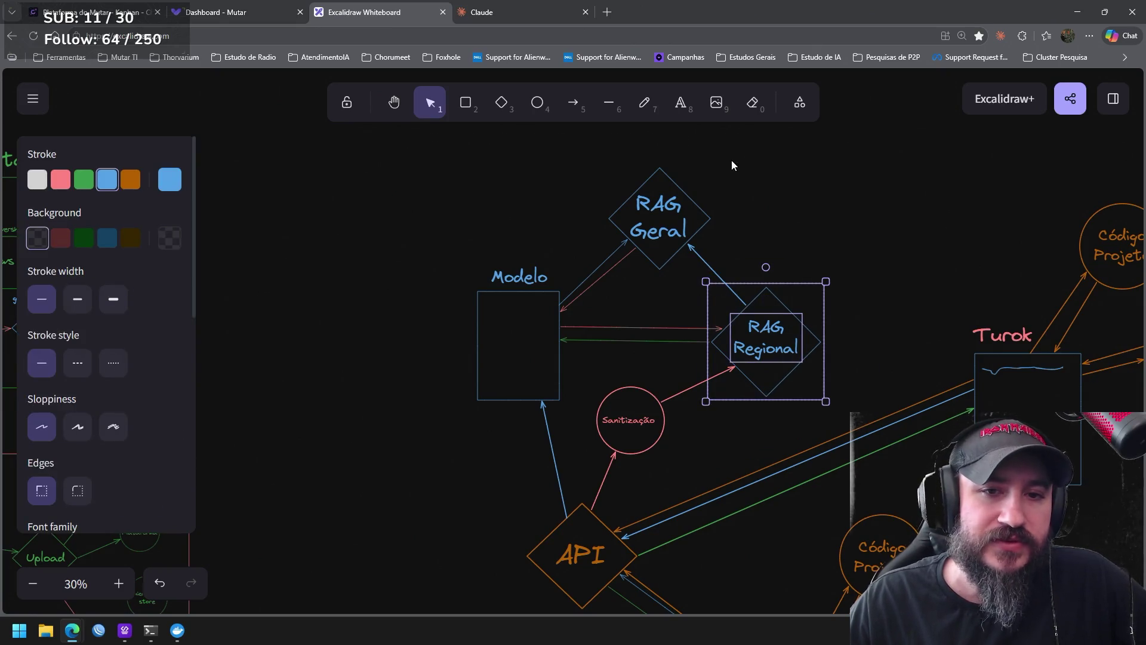
left_click_drag(732, 161, 593, 288)
left_click(833, 232)
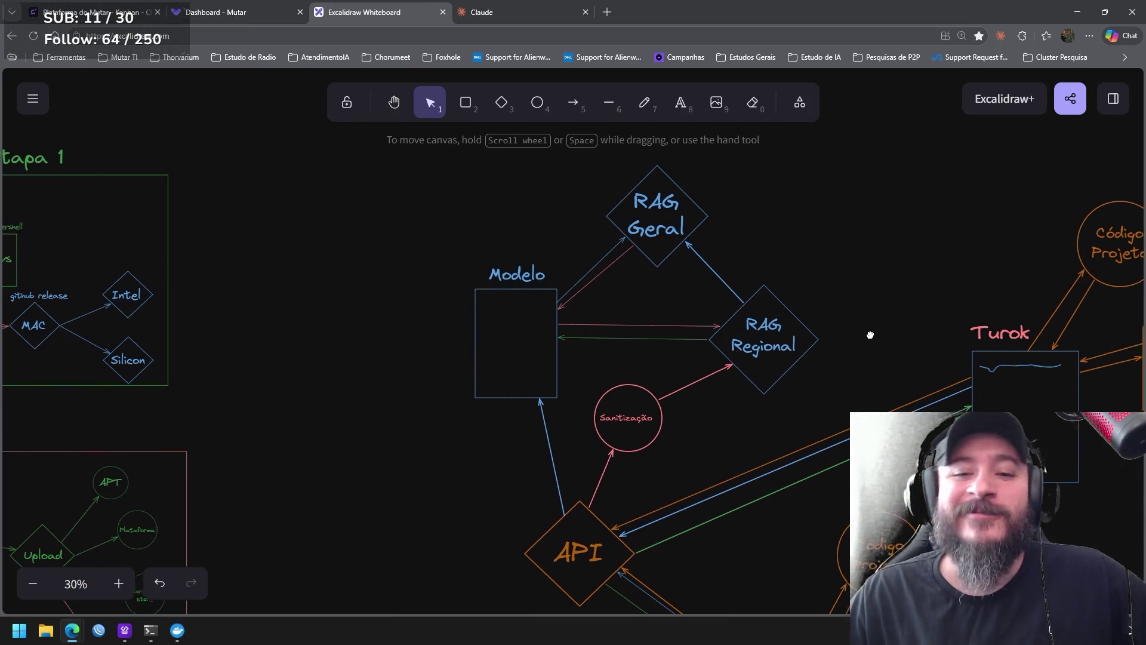
left_click_drag(870, 332, 717, 138)
scroll(812, 326, "down", 1)
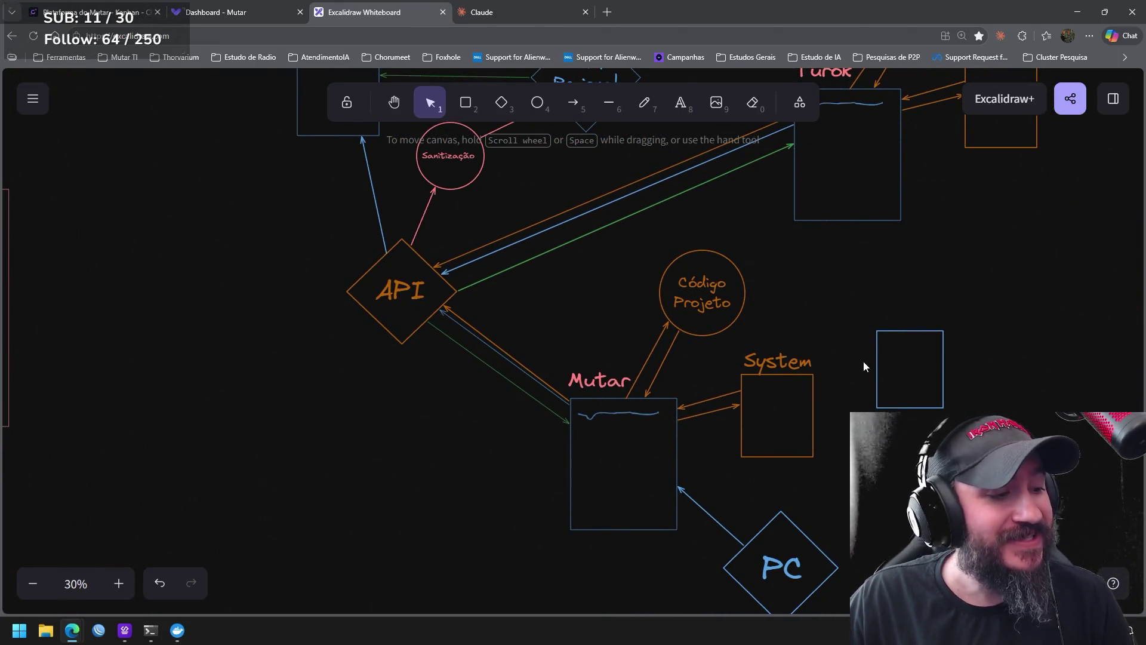
Move the empty blue rectangle beside System slightly to the right
mouse_move(1098, 487)
left_mouse_down()
mouse_move(1075, 537)
mouse_move(837, 296)
left_mouse_up()
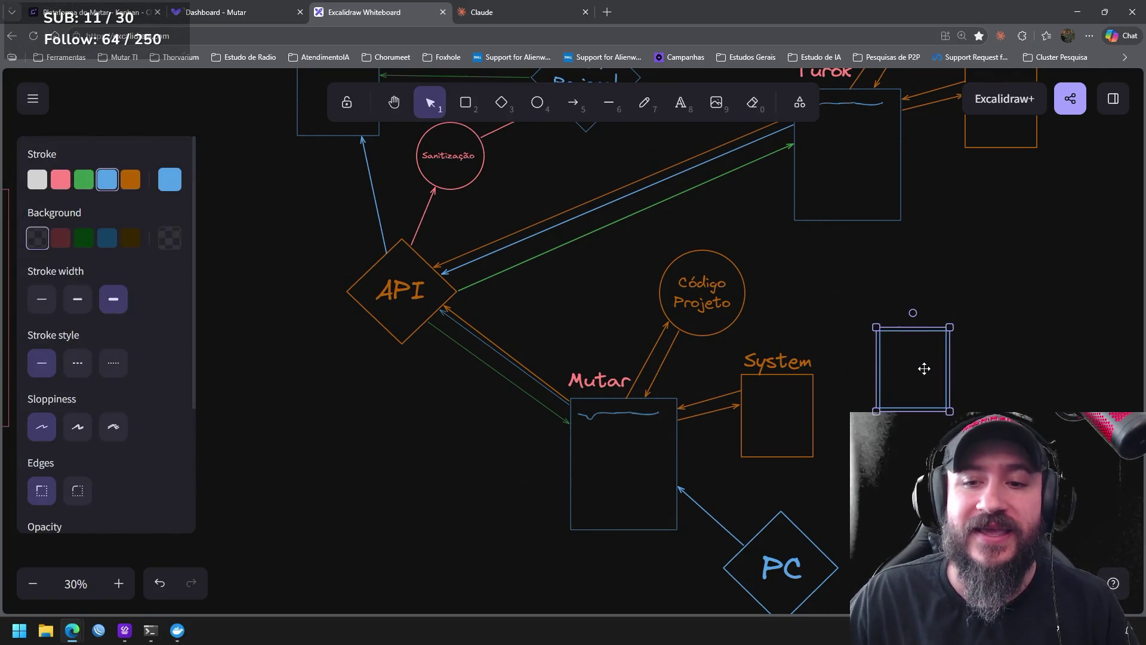
left_click_drag(907, 367, 924, 370)
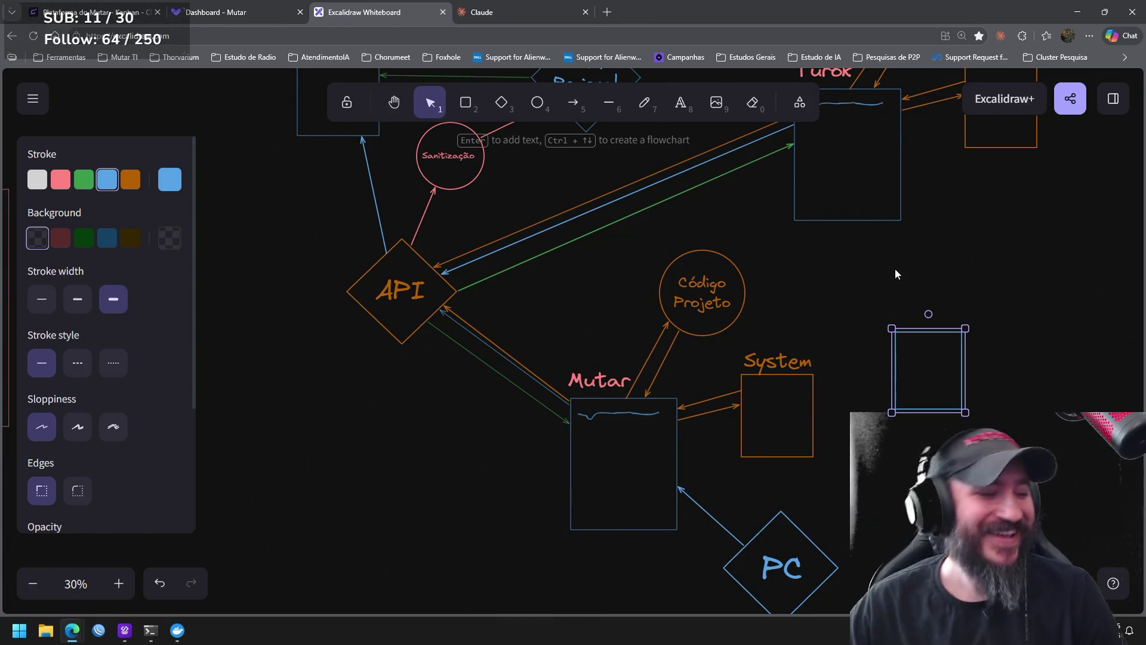
left_click_drag(942, 365, 940, 366)
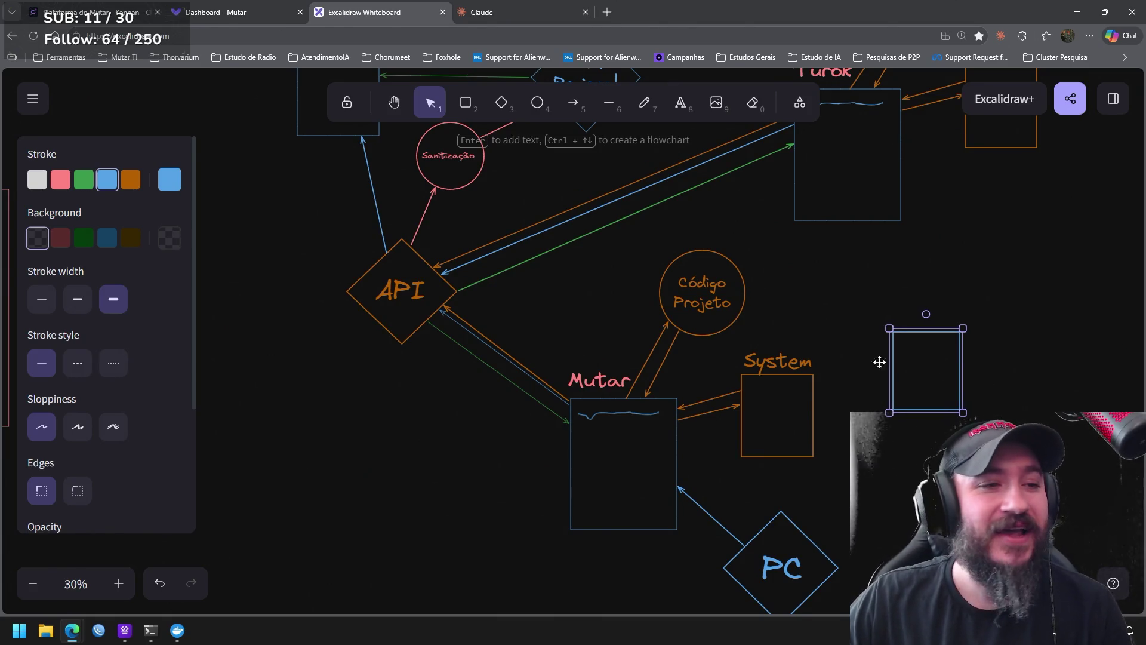
Start a text label above the blue rectangle
left_click(681, 103)
left_click(903, 318)
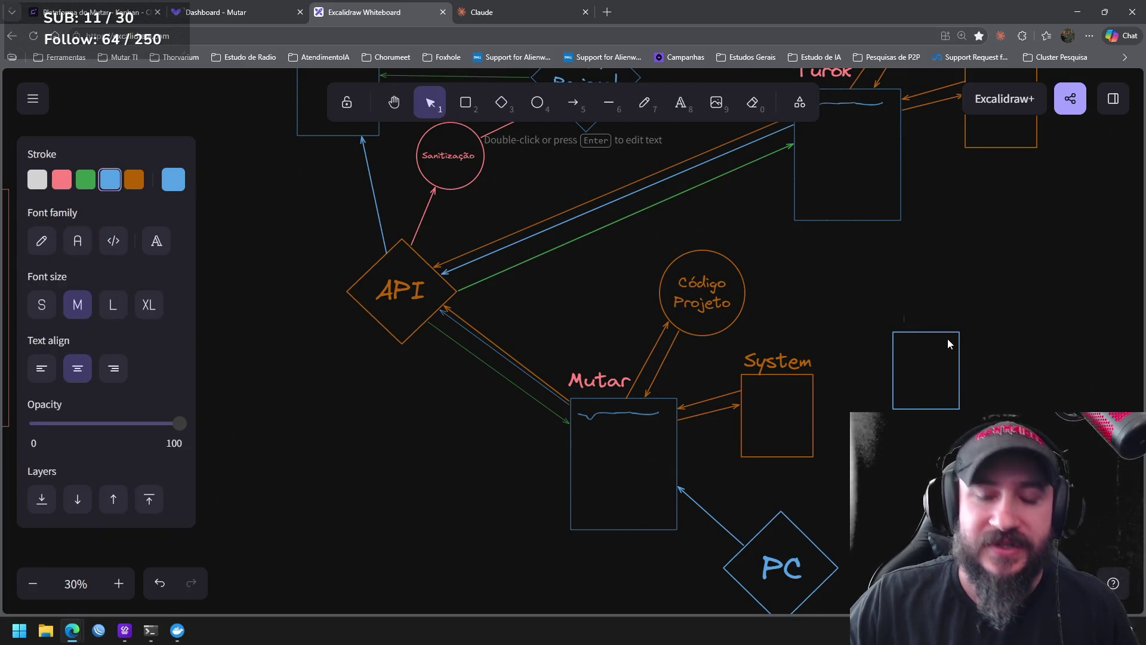
type("Orientação")
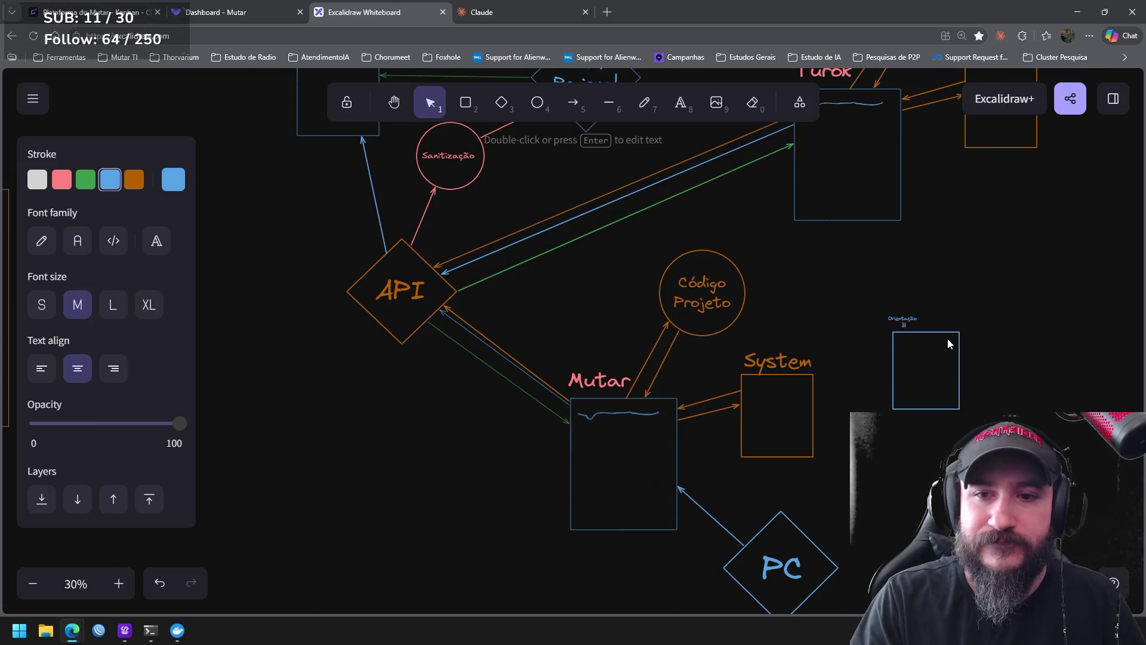
Finish the two-line 'Orientação Bomba' label and enlarge it to match the other labels
key("Return")
type("Bomba")
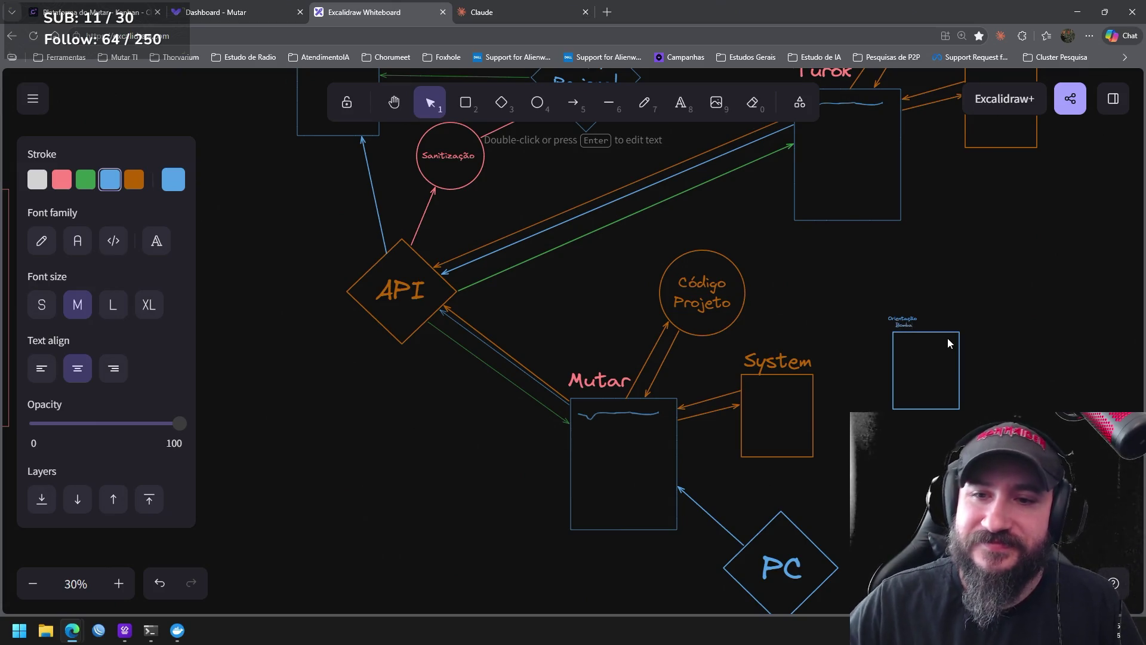
left_click(964, 317)
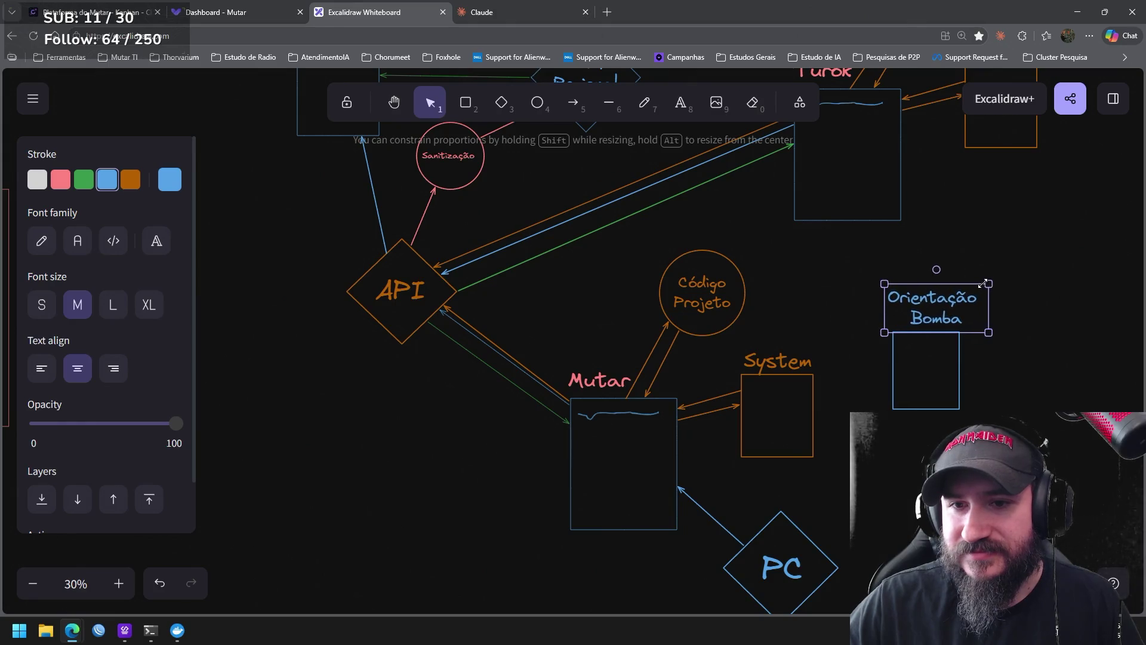
left_click_drag(925, 313, 984, 282)
Deselect the label and recentre the diagram in view
left_click_drag(1036, 371, 749, 322)
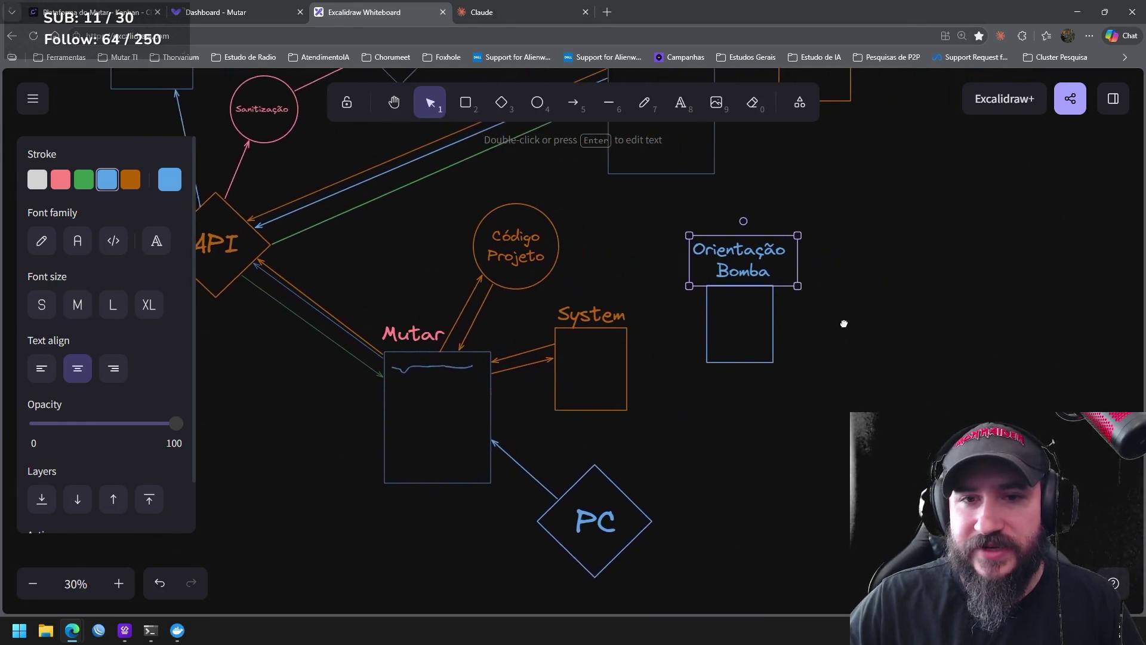
left_click(750, 322)
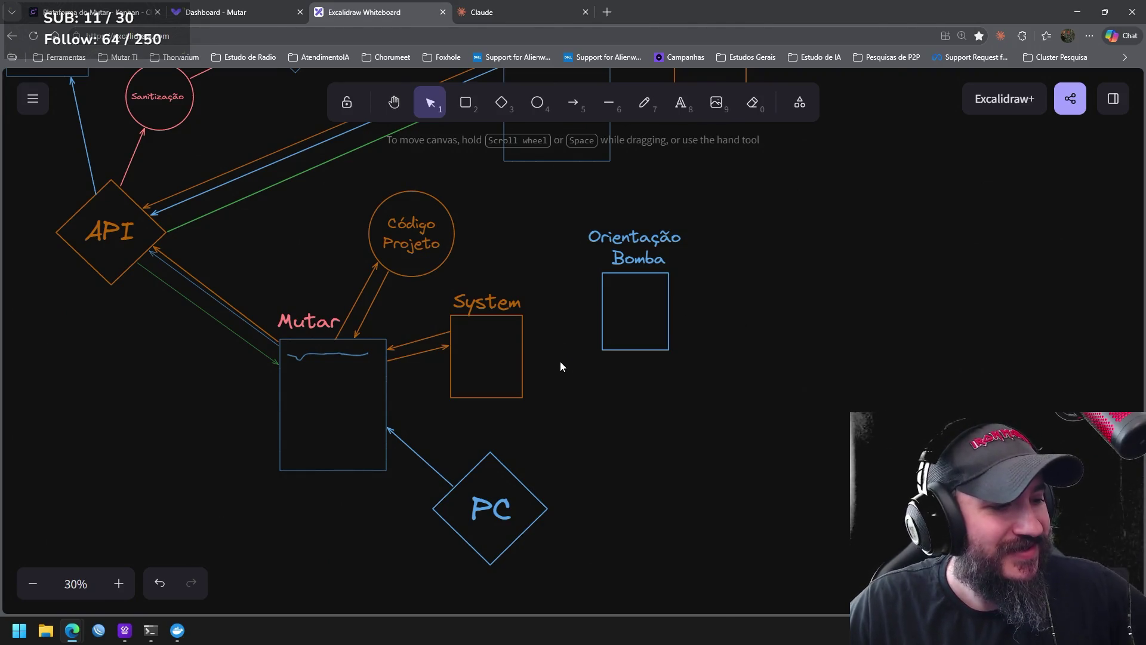
left_click_drag(552, 392, 645, 411)
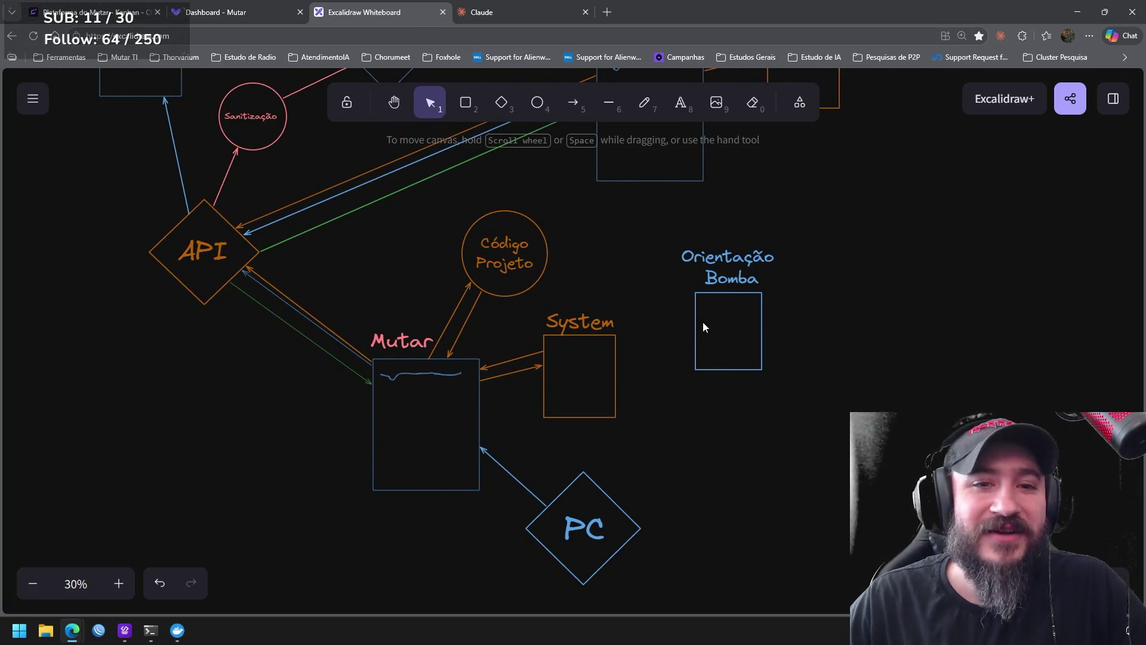
mouse_move(686, 391)
left_mouse_down()
mouse_move(689, 370)
mouse_move(624, 369)
left_mouse_up()
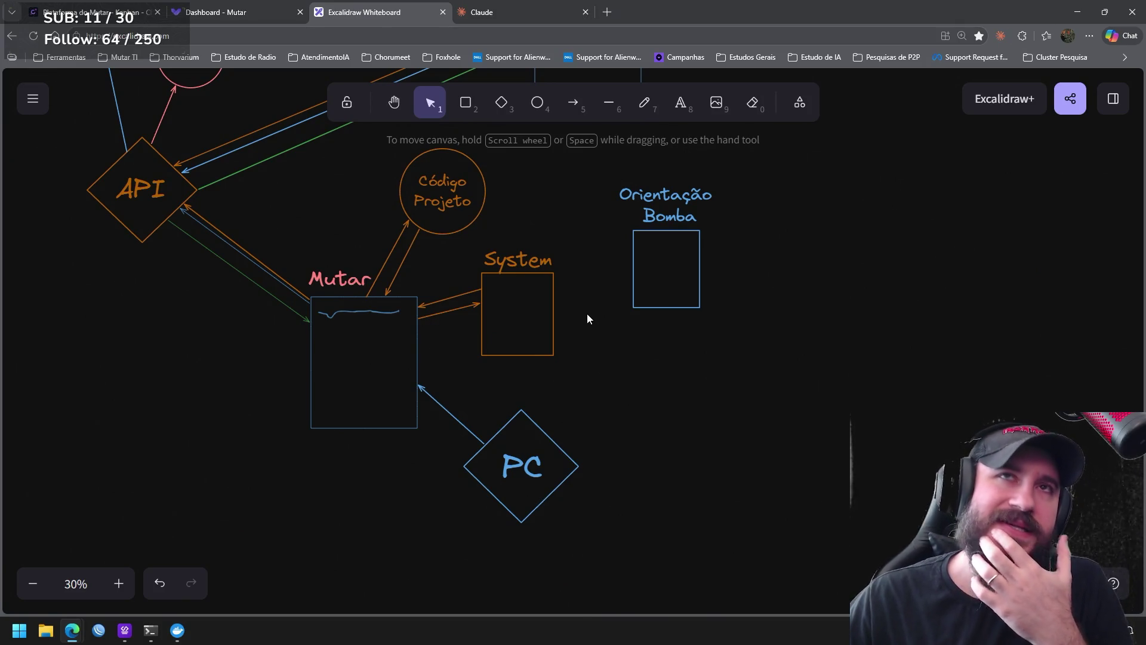
Move the Orientação Bomba box and label slightly up and right of System, then deselect
left_click_drag(587, 318, 739, 384)
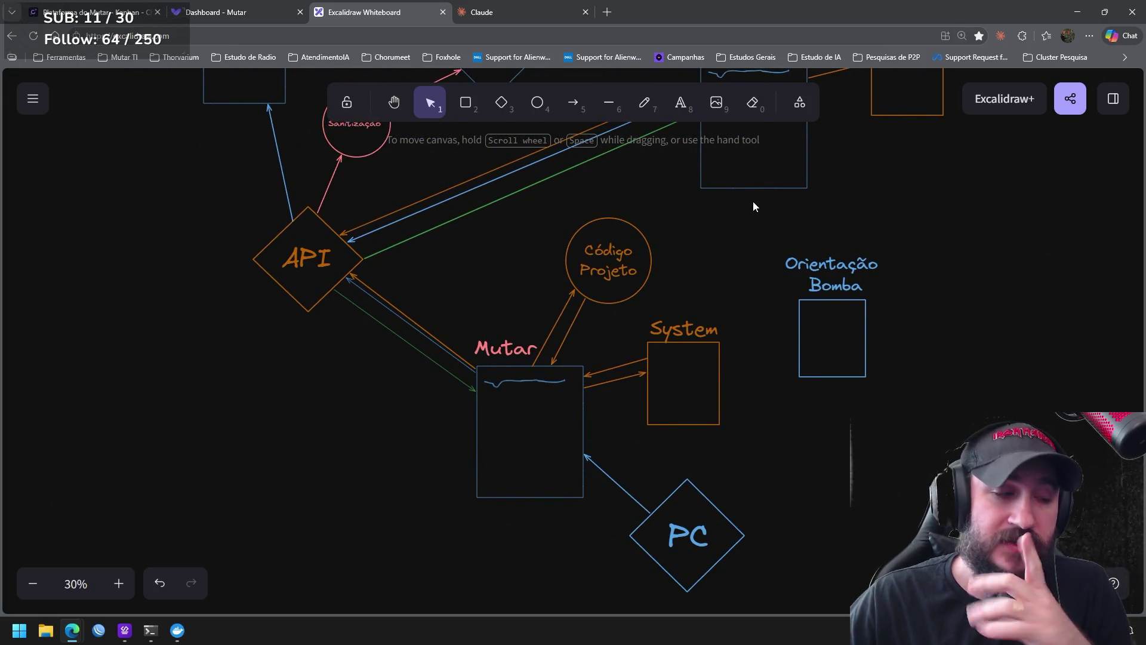
left_click_drag(753, 202, 431, 549)
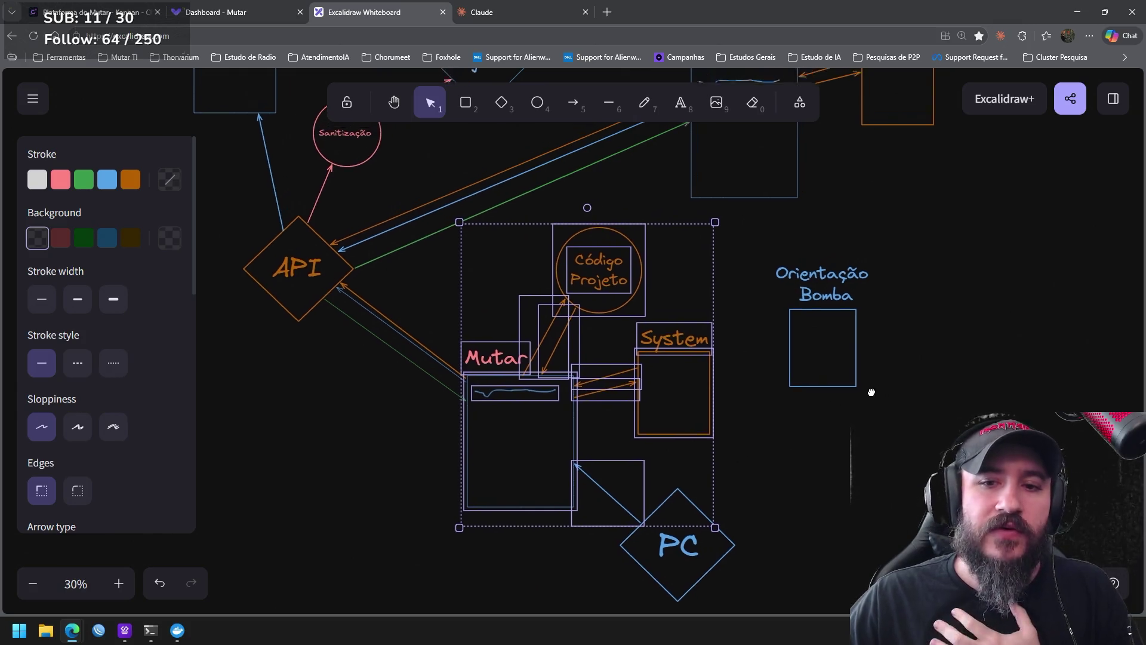
scroll(864, 359, "up", 2)
scroll(864, 359, "right", 2)
left_click_drag(861, 328, 709, 445)
mouse_move(741, 408)
left_mouse_down()
mouse_move(760, 381)
mouse_move(759, 392)
left_mouse_up()
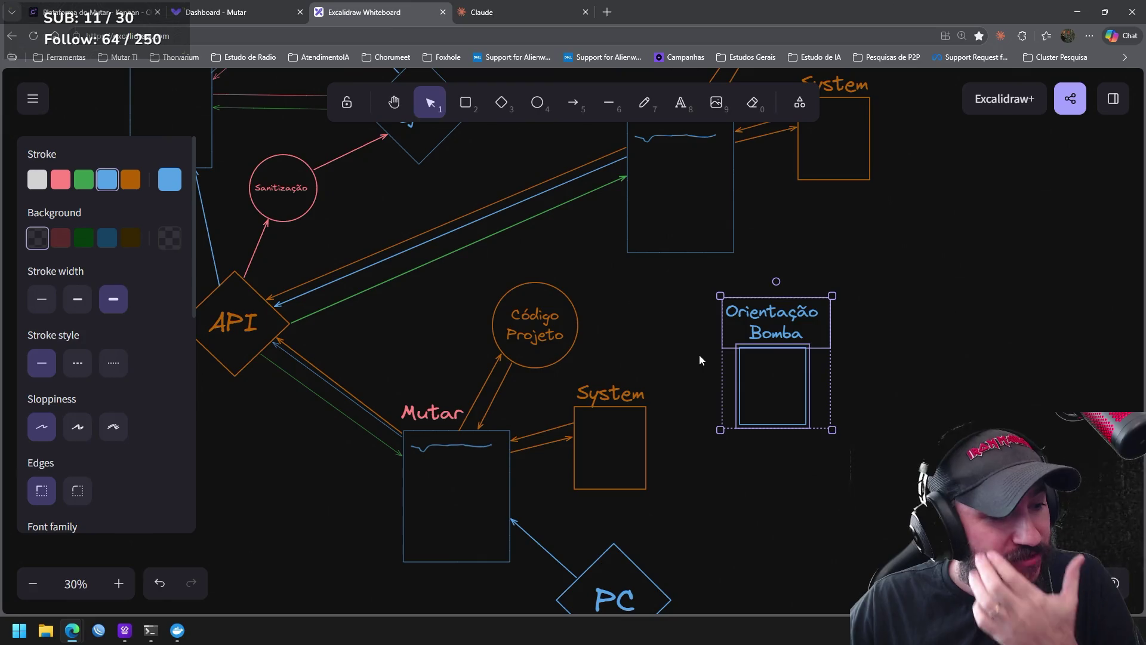
left_click(868, 439)
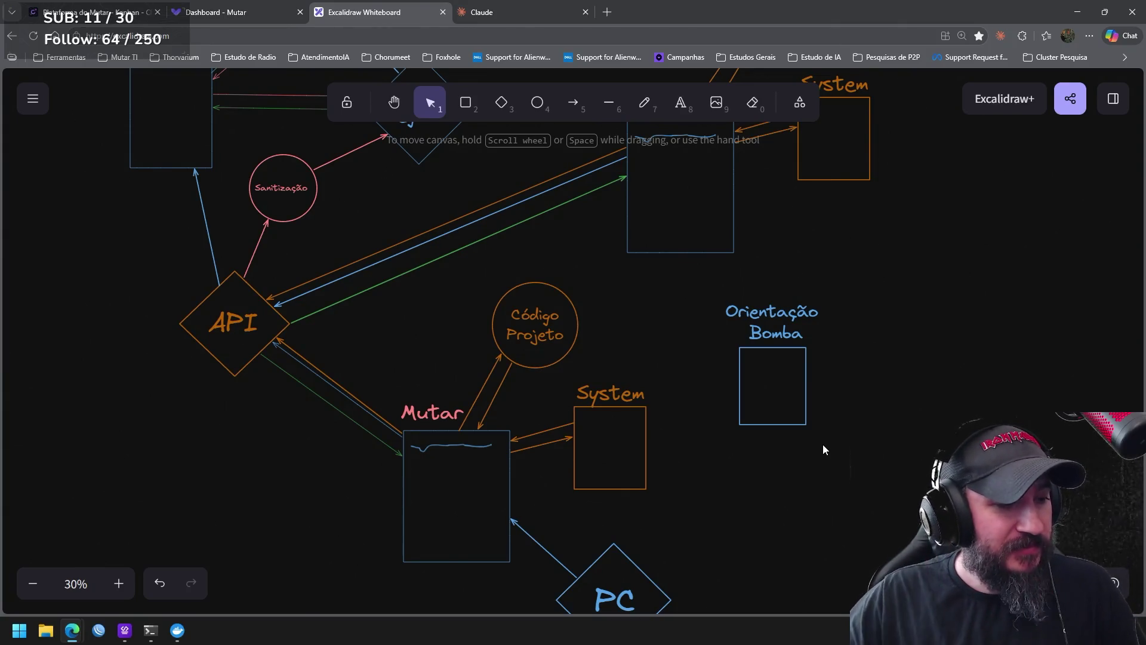
left_click(574, 105)
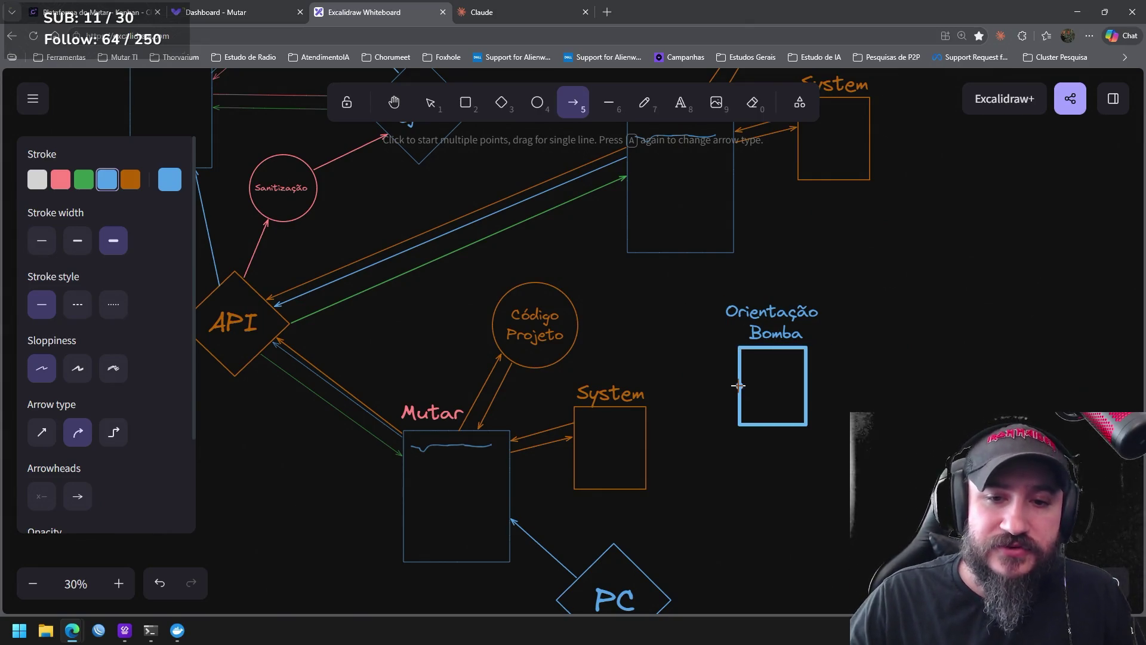
Draw a blue arrow from Orientação Bomba into System and reselect the Orientação Bomba group
left_click_drag(739, 374, 647, 415)
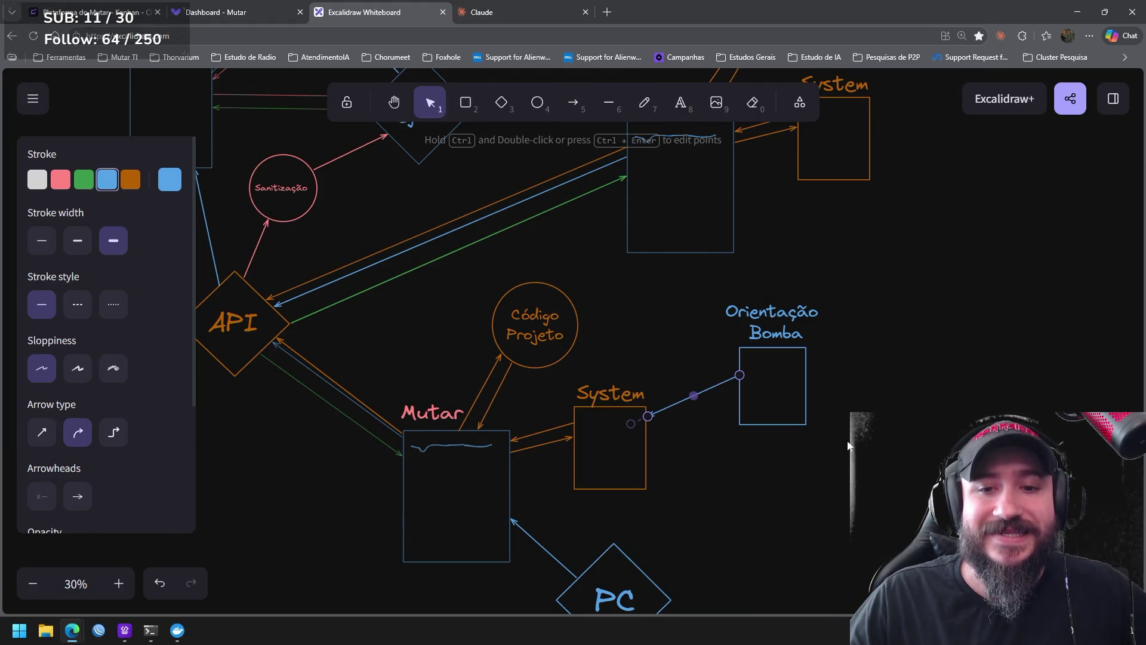
left_click_drag(850, 450, 693, 267)
left_click_drag(670, 509, 546, 358)
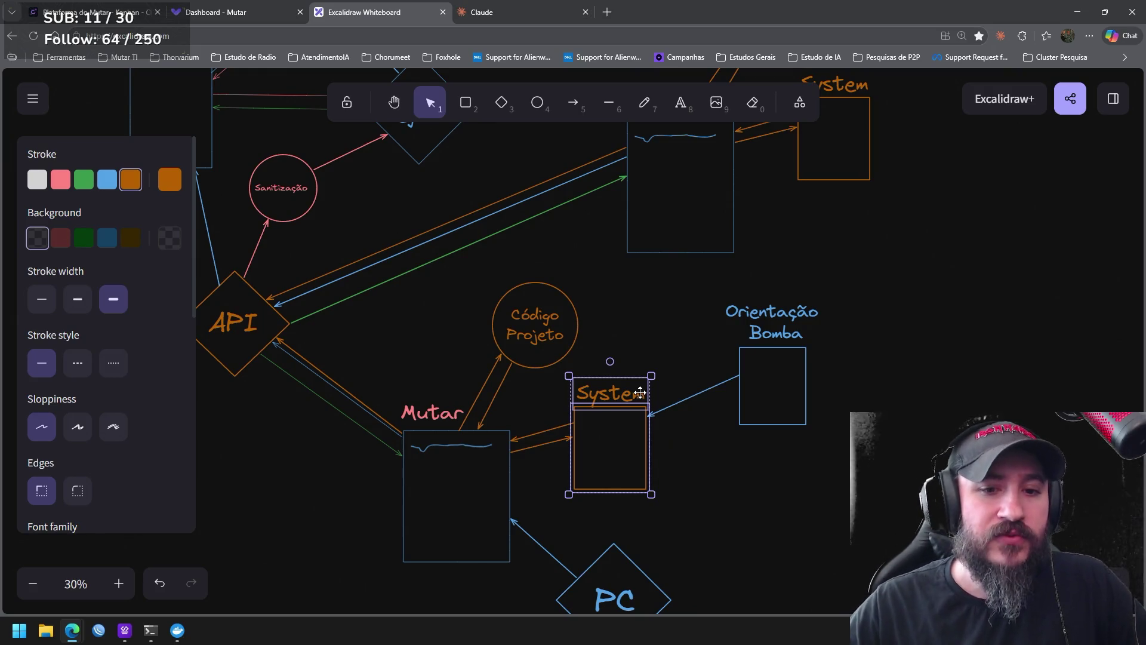
left_click_drag(853, 494, 704, 287)
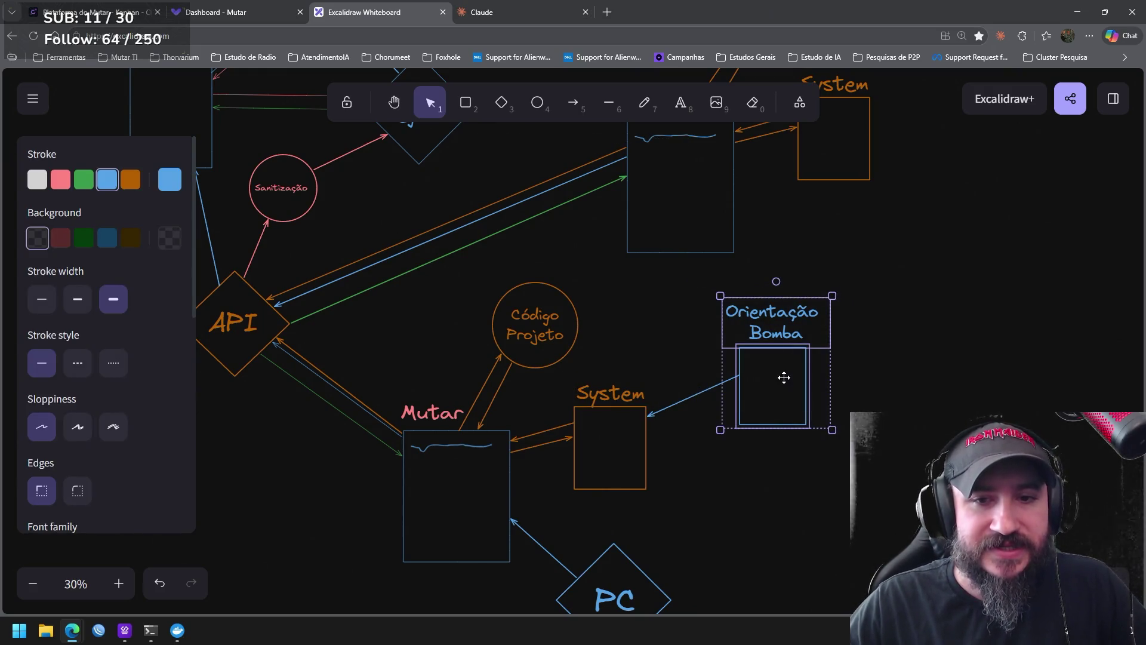
left_click_drag(783, 378, 776, 378)
scroll(494, 353, "left", 3)
scroll(537, 394, "up", 1)
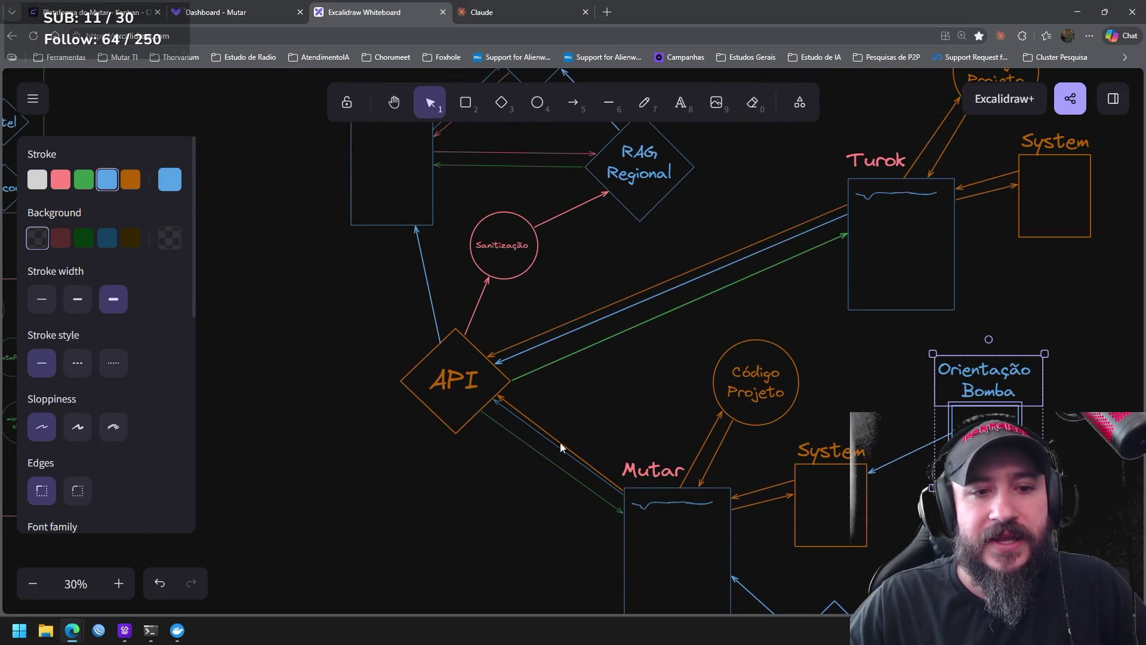
left_click(529, 431)
left_click(484, 390)
scroll(431, 307, "up", 2)
scroll(431, 308, "left", 1)
scroll(597, 363, "up", 2)
scroll(597, 364, "left", 1)
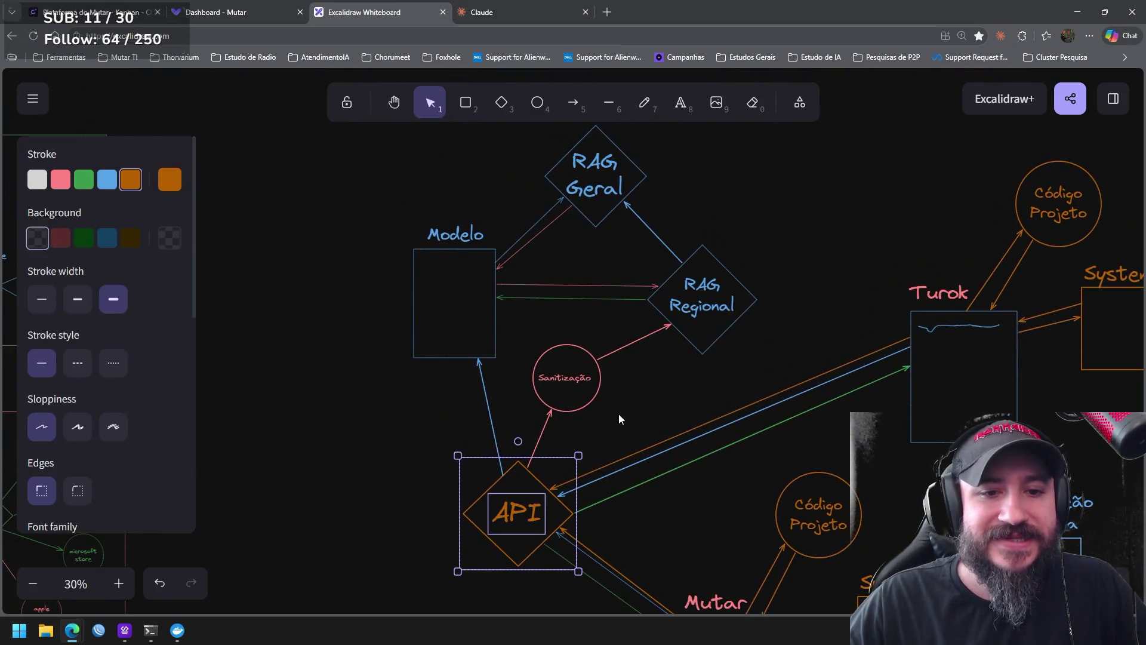
left_click(566, 375)
left_click_drag(511, 324, 511, 325)
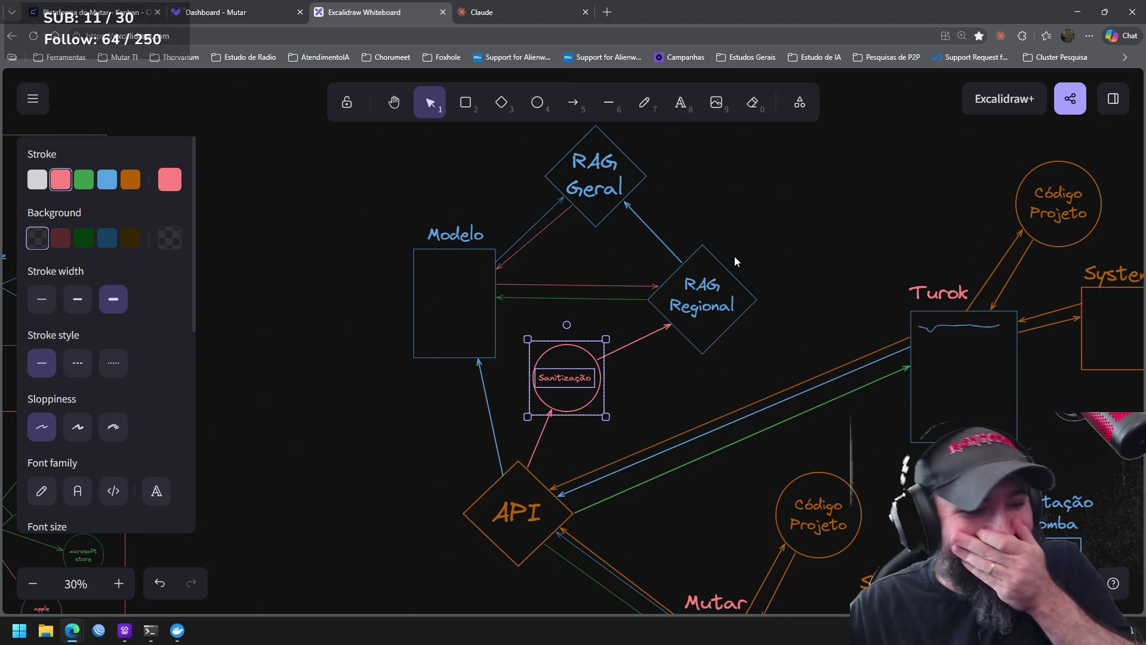
left_click_drag(780, 374, 648, 235)
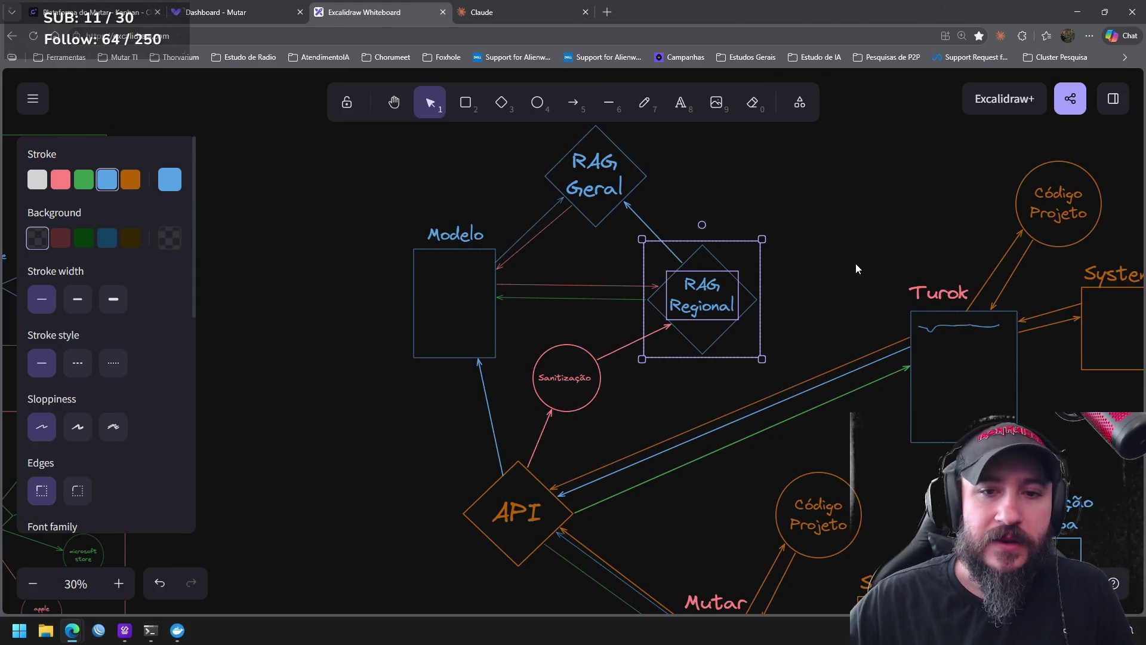
left_click(854, 299)
scroll(806, 269, "down", 3)
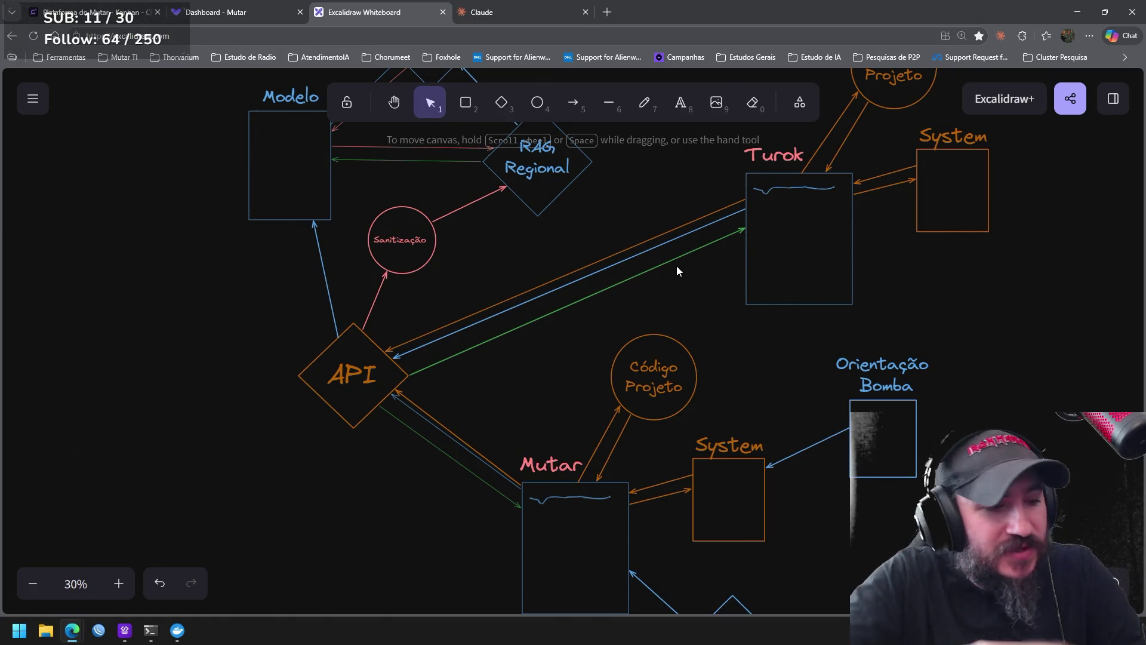
Inspect the orange Turok arrow and RAG Regional, then nudge the Orientação Bomba group up and left
left_click_drag(578, 239, 625, 335)
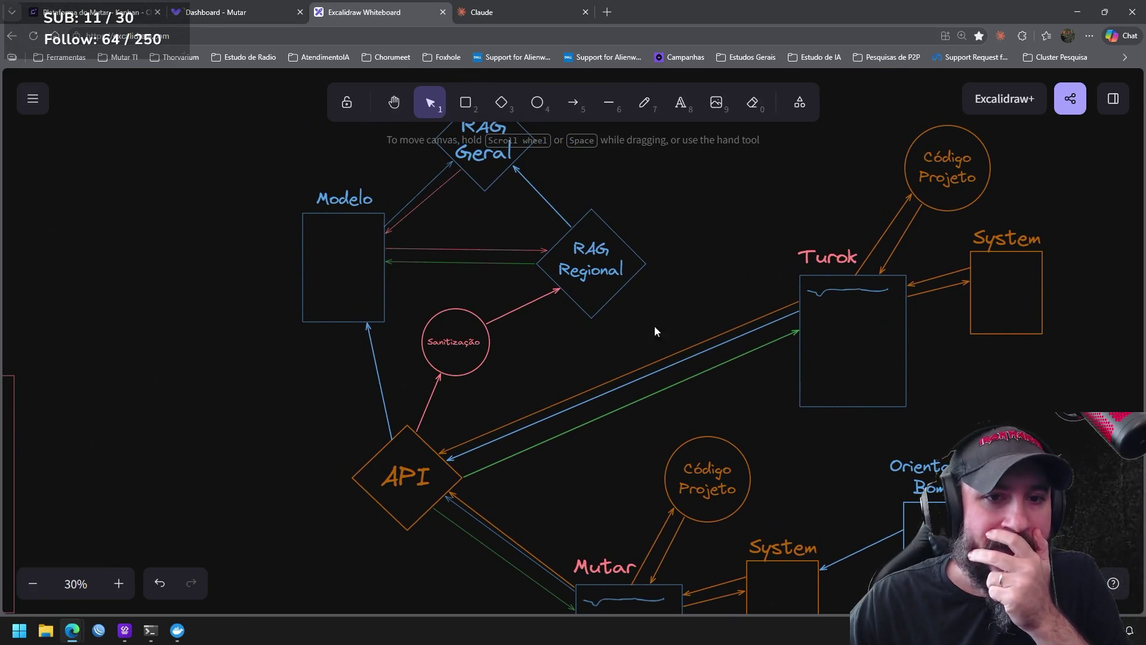
left_click(695, 340)
left_click(667, 306)
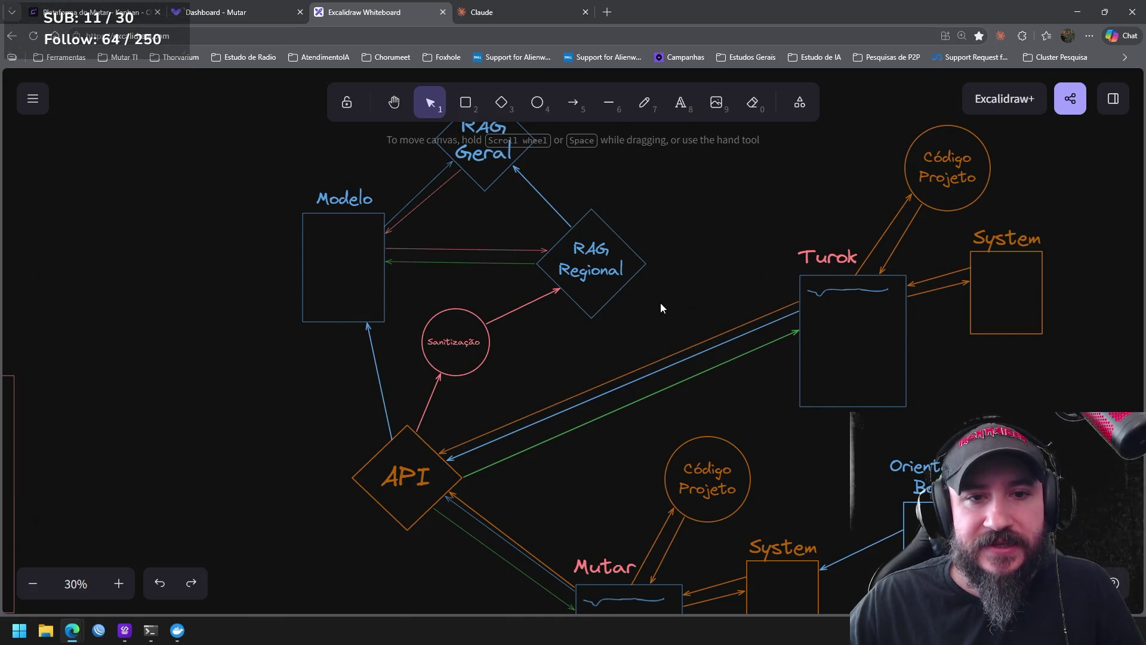
left_click(625, 288)
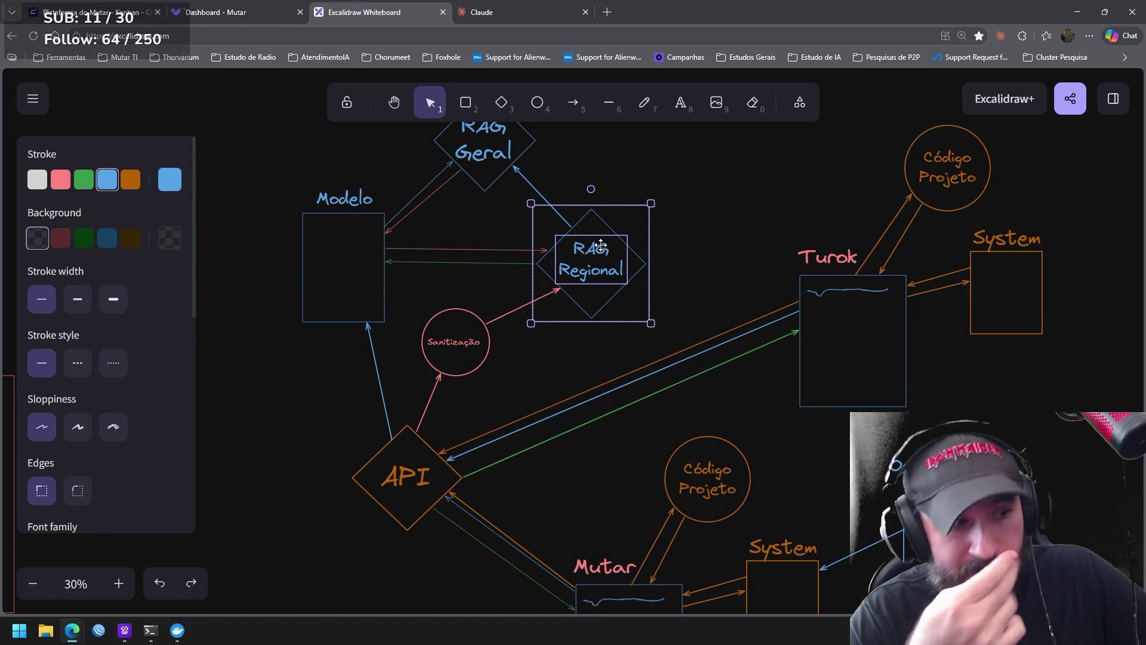
scroll(850, 452, "right", 1)
left_click_drag(850, 452, 604, 226)
left_click_drag(772, 353, 602, 202)
left_click_drag(668, 286, 662, 268)
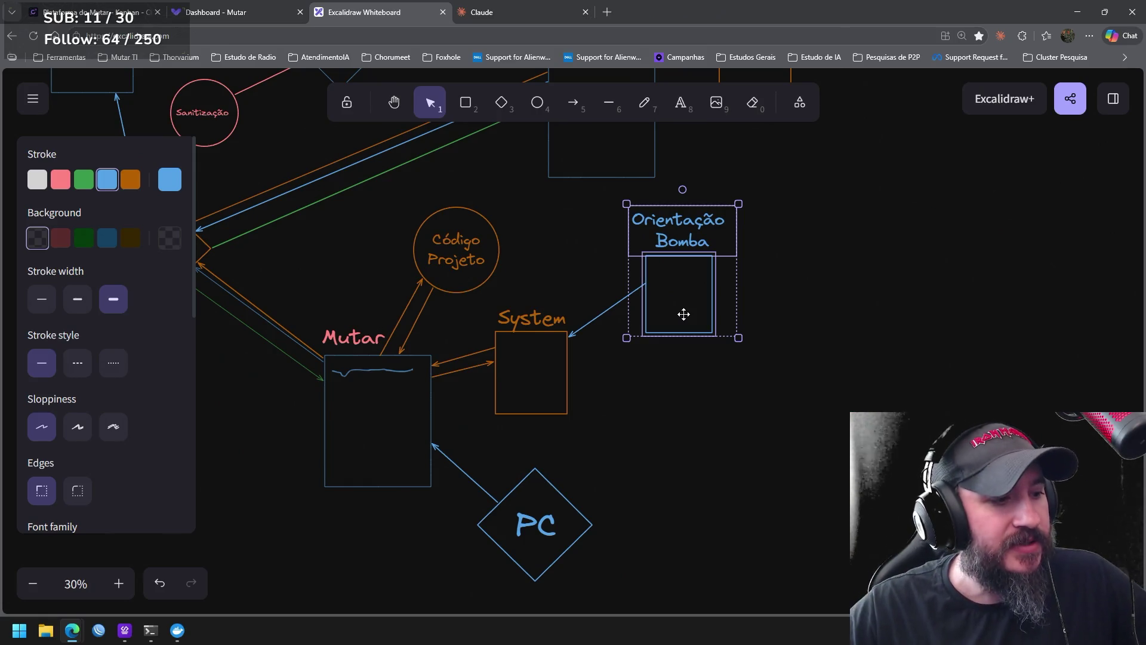
scroll(464, 203, "up", 3)
scroll(493, 230, "left", 3)
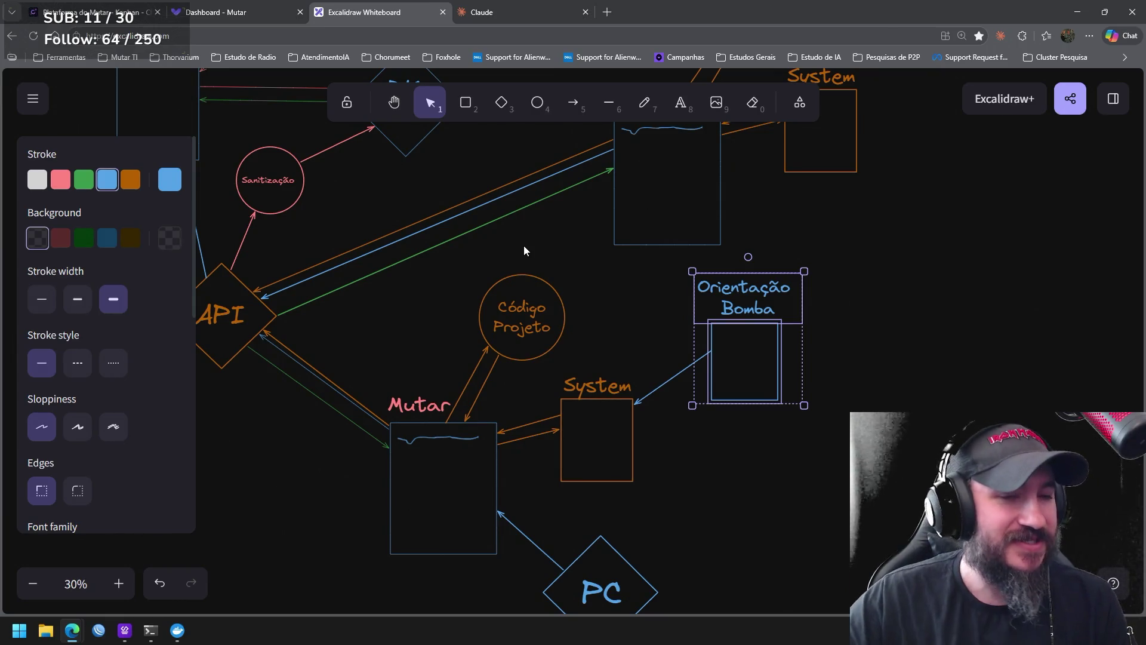
Pan to Modelo and RAG Geral and select the RAG Regional diamond
left_click_drag(536, 227, 661, 337)
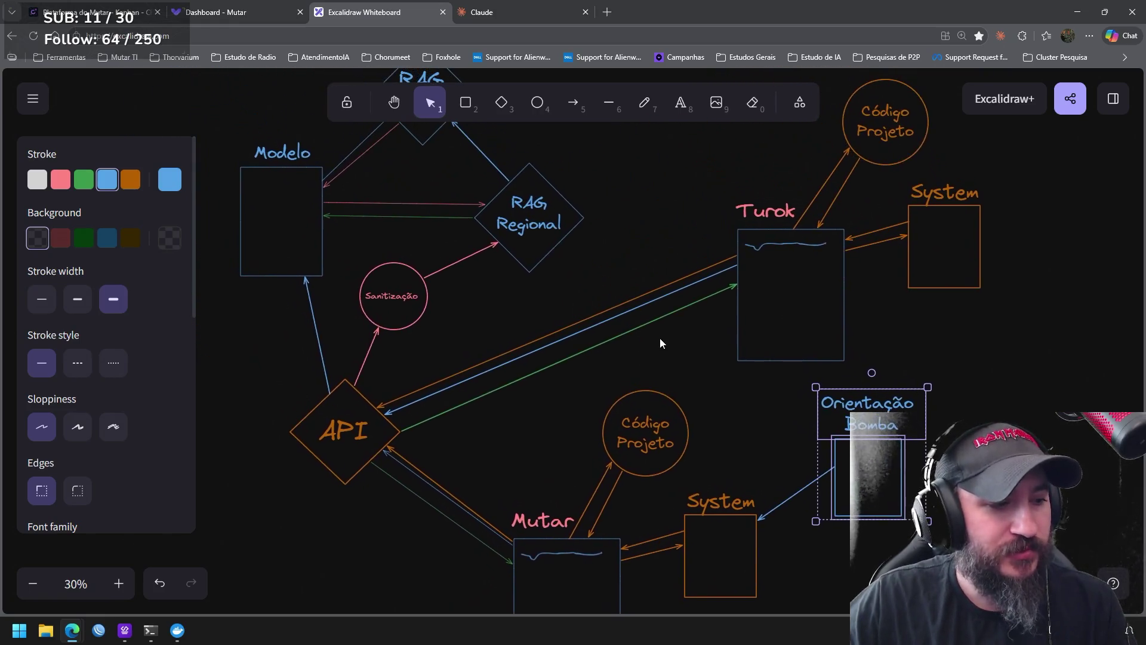
left_click_drag(605, 264, 627, 300)
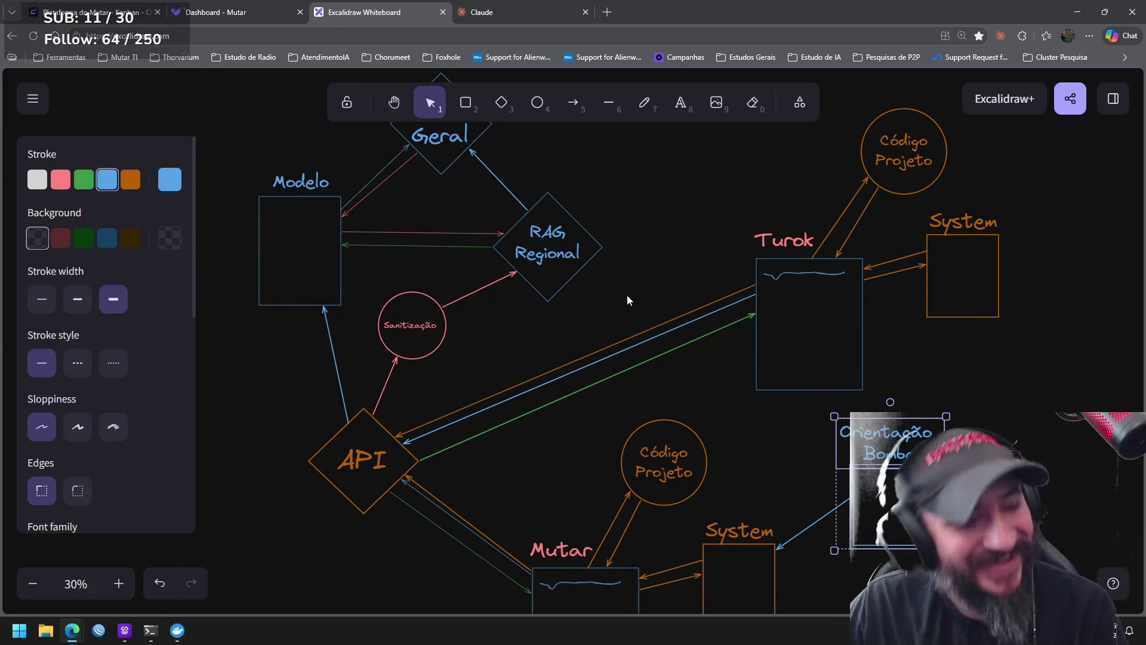
left_click_drag(633, 301, 453, 166)
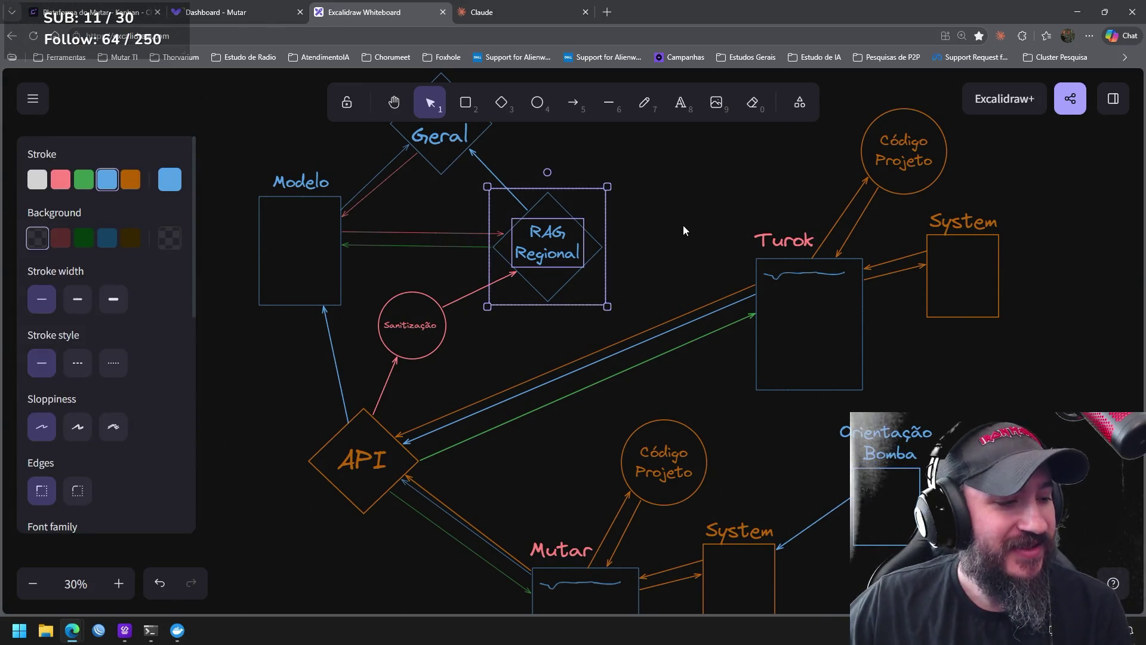
left_click(685, 229)
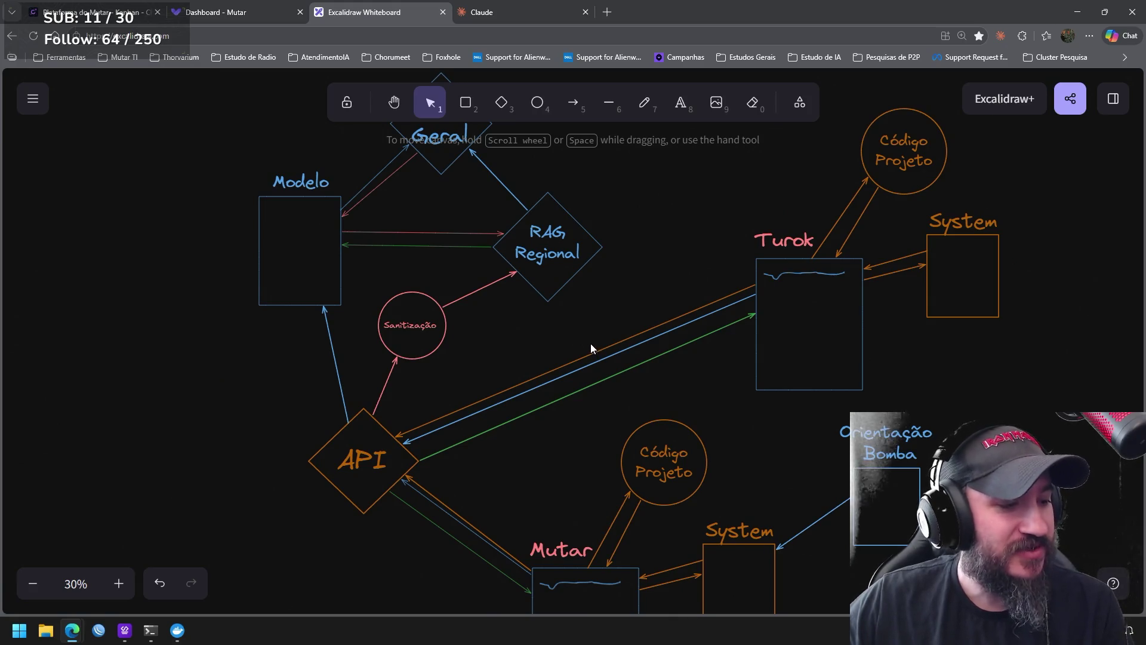
left_click_drag(591, 343, 609, 374)
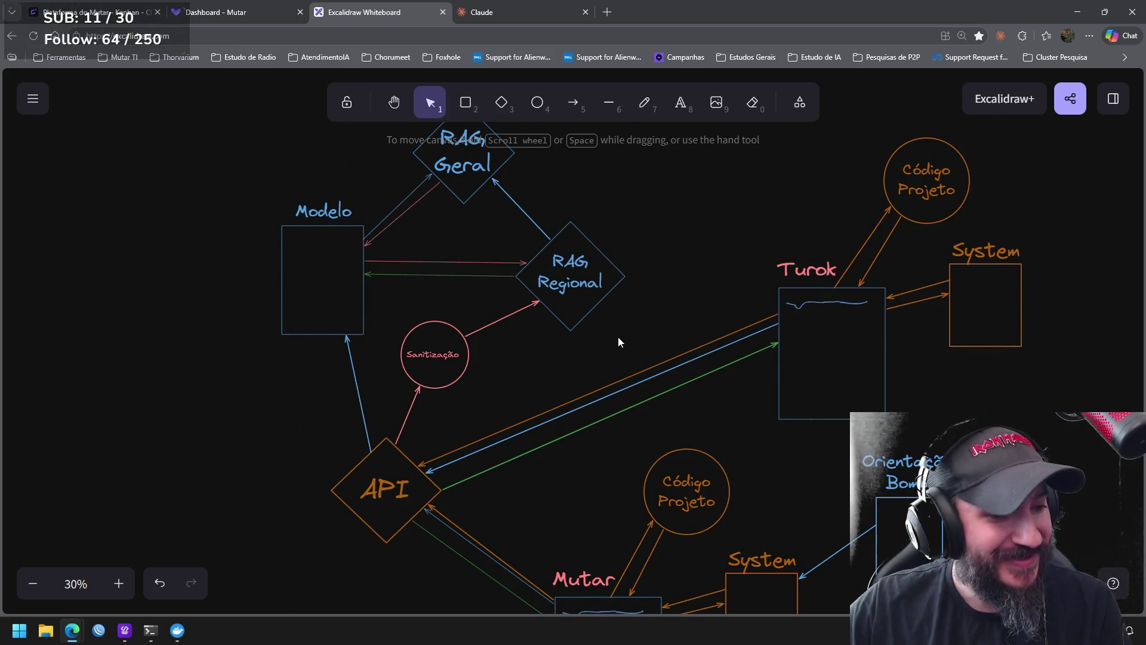
scroll(604, 343, "up", 1)
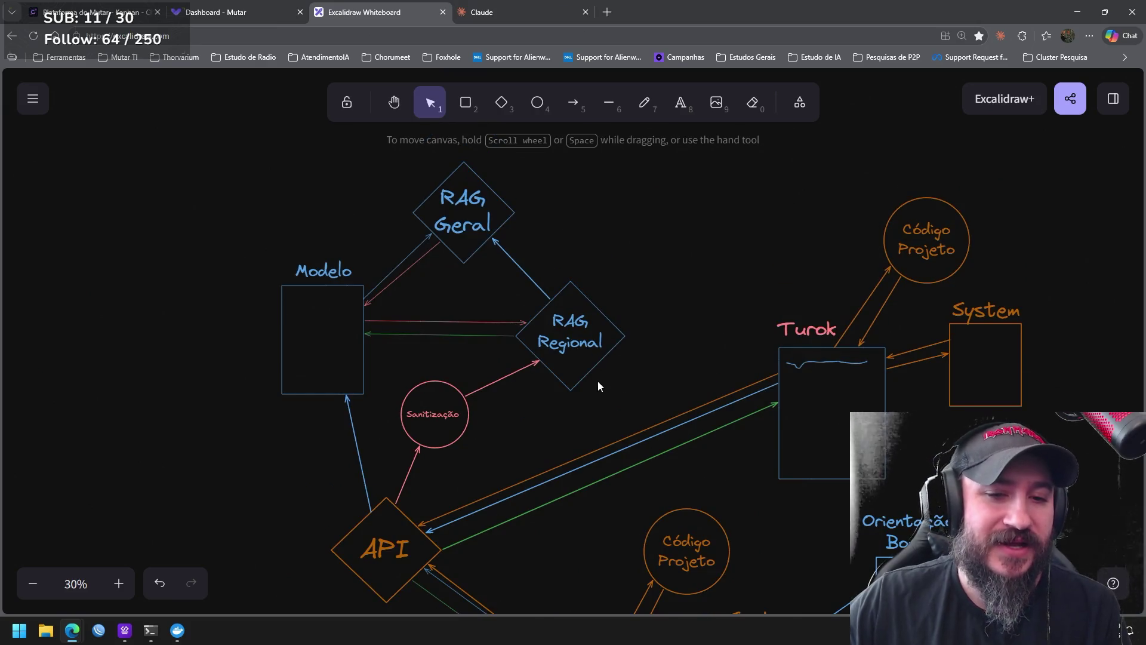
left_click_drag(599, 385, 649, 359)
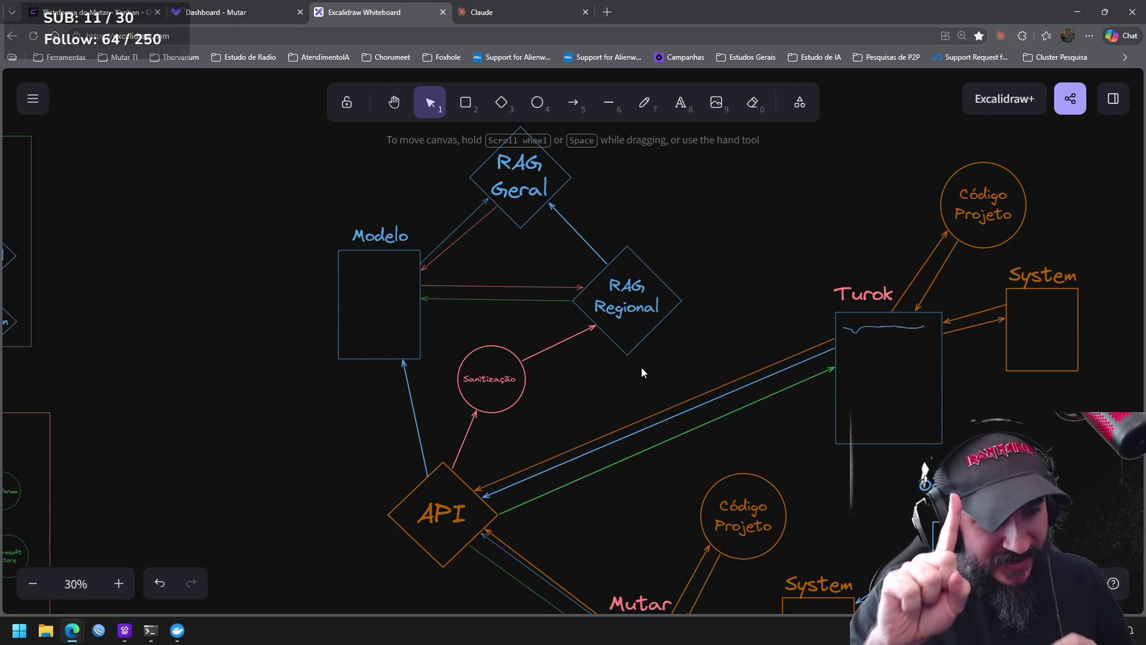
scroll(640, 367, "down", 1)
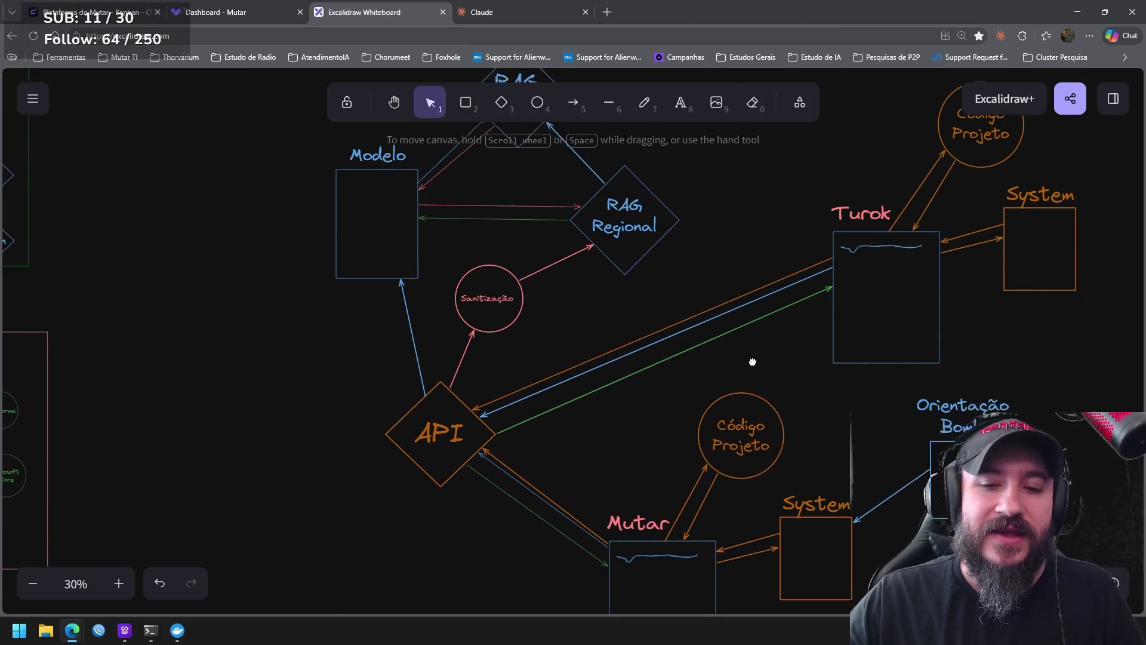
scroll(737, 358, "down", 2)
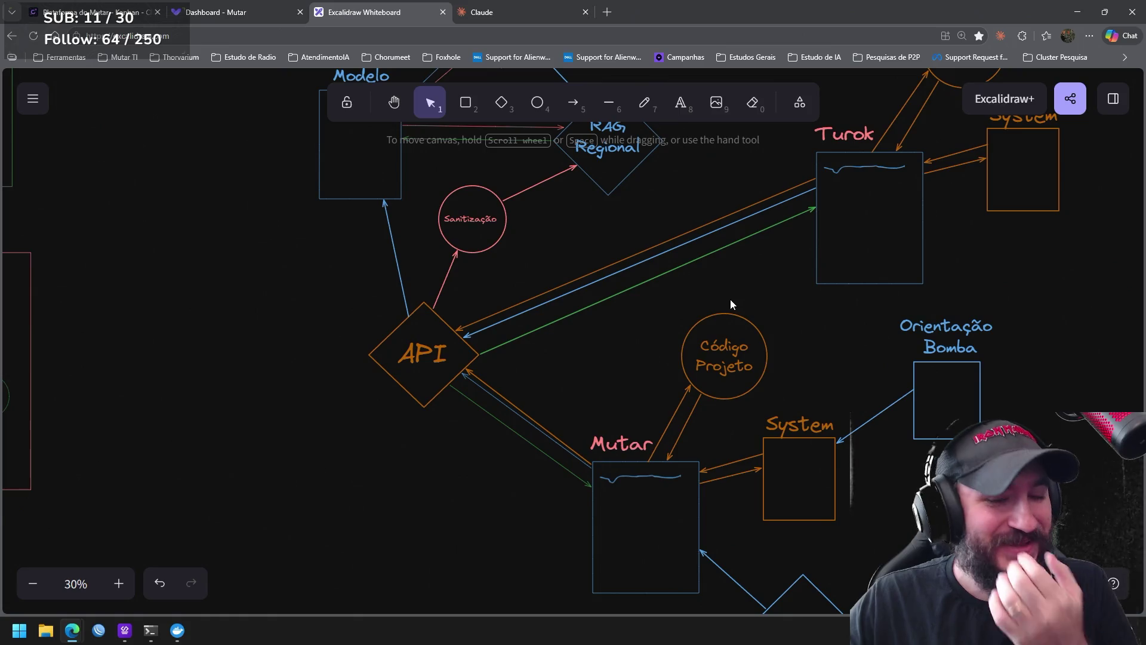
mouse_move(690, 325)
left_mouse_down()
mouse_move(730, 359)
mouse_move(739, 424)
left_mouse_up()
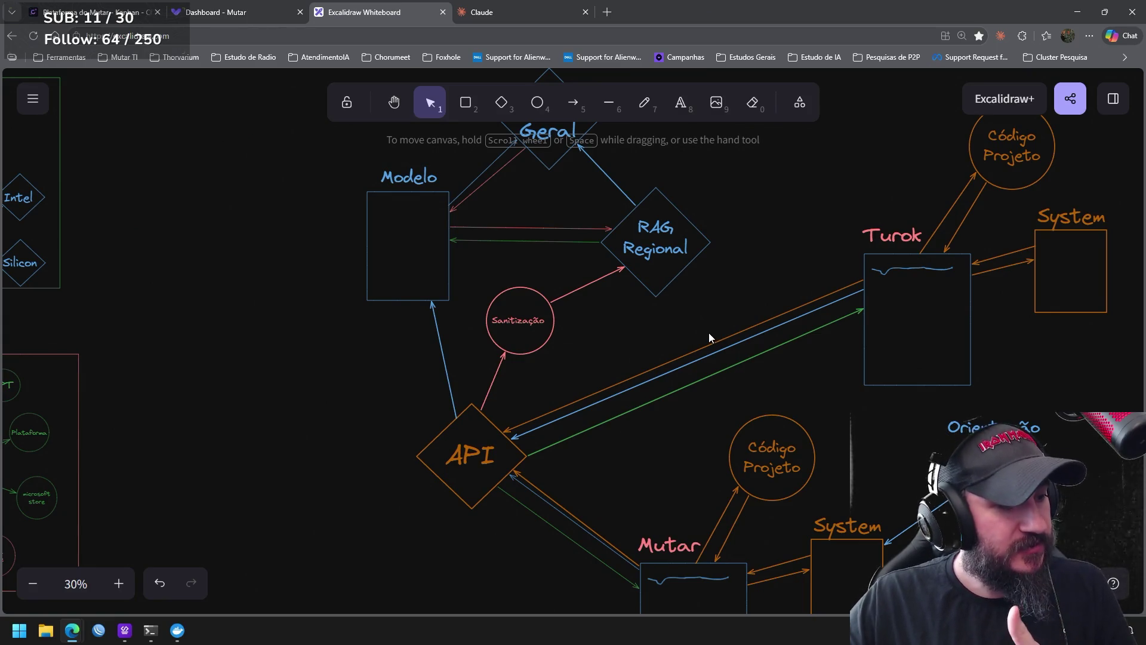
left_click_drag(742, 328, 666, 258)
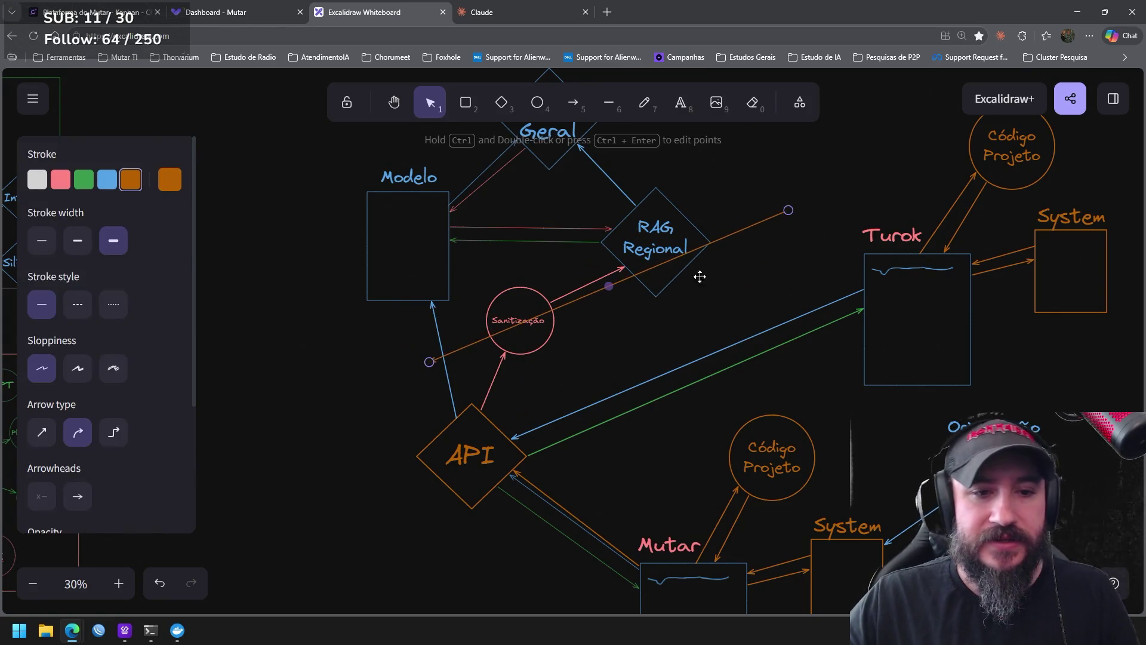
key("ctrl+z")
left_click(643, 227)
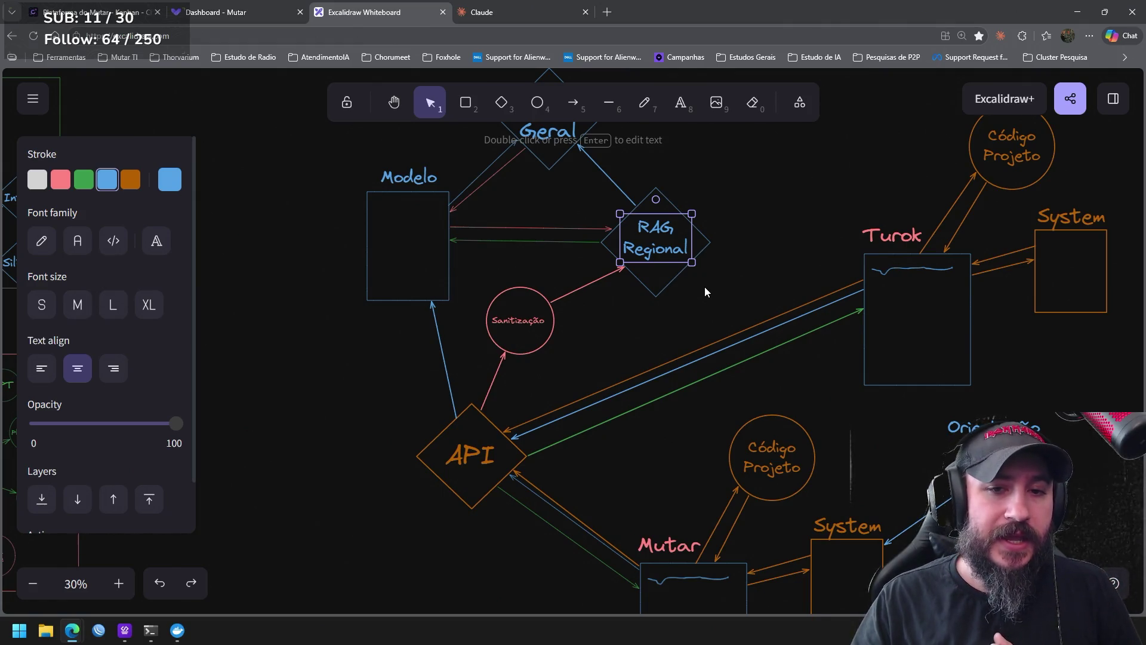
left_click_drag(850, 464, 630, 140)
left_click_drag(739, 511, 516, 317)
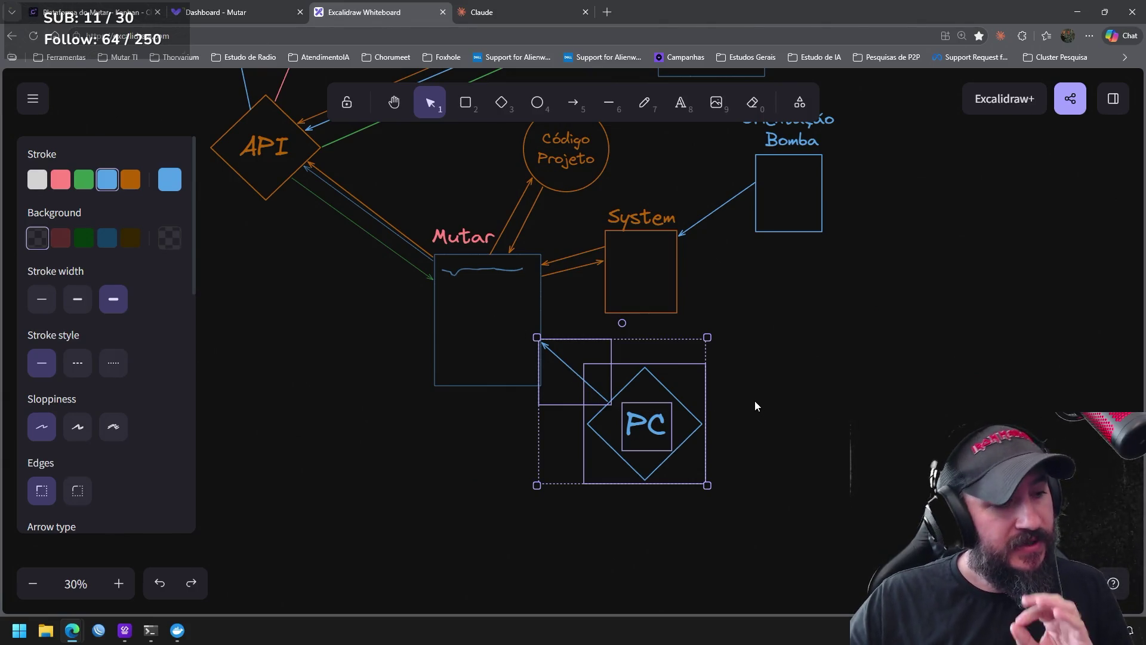
mouse_move(786, 401)
left_mouse_down()
mouse_move(583, 229)
mouse_move(788, 465)
left_mouse_up()
scroll(541, 297, "up", 2)
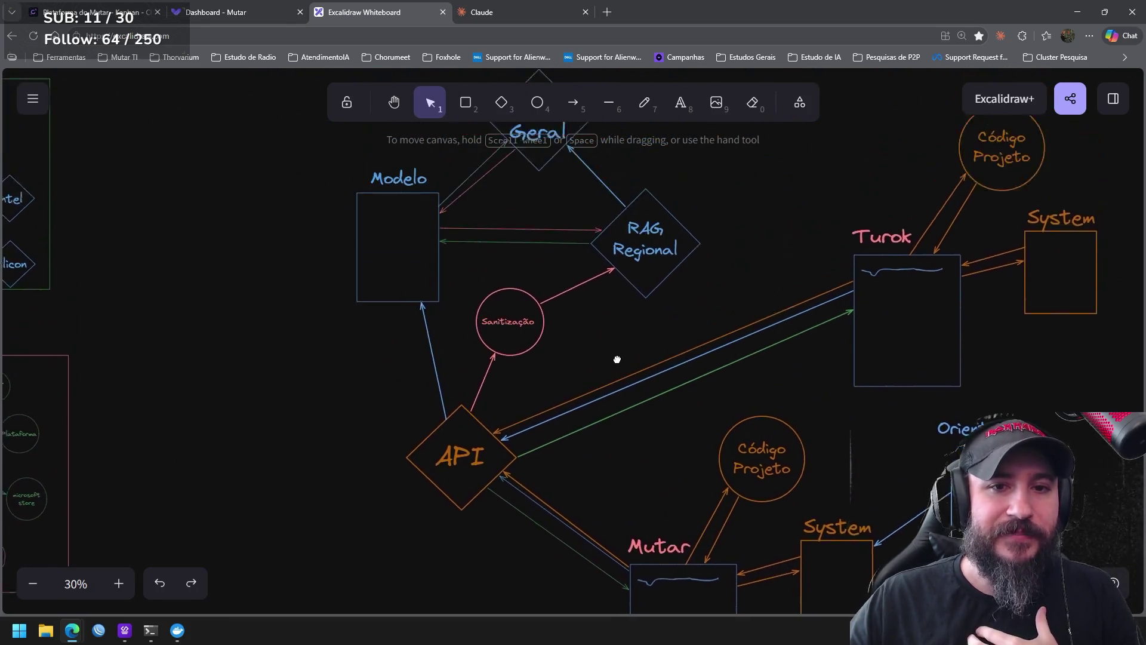
scroll(706, 359, "up", 1)
left_click_drag(707, 359, 557, 207)
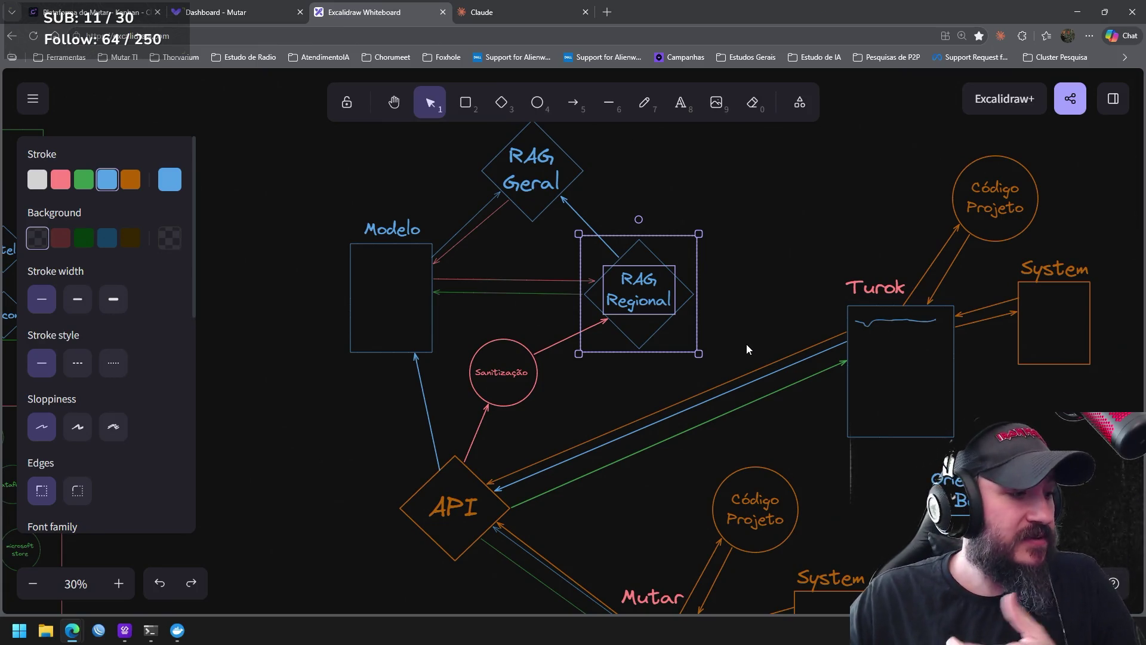
left_click(707, 363)
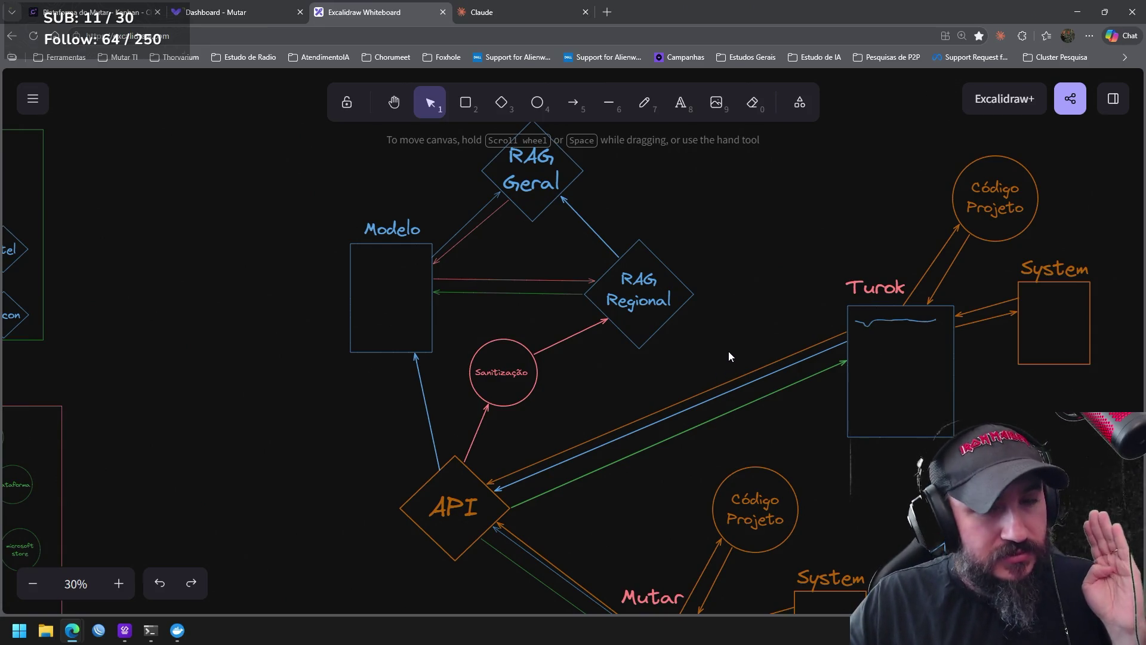
left_click_drag(716, 355, 557, 207)
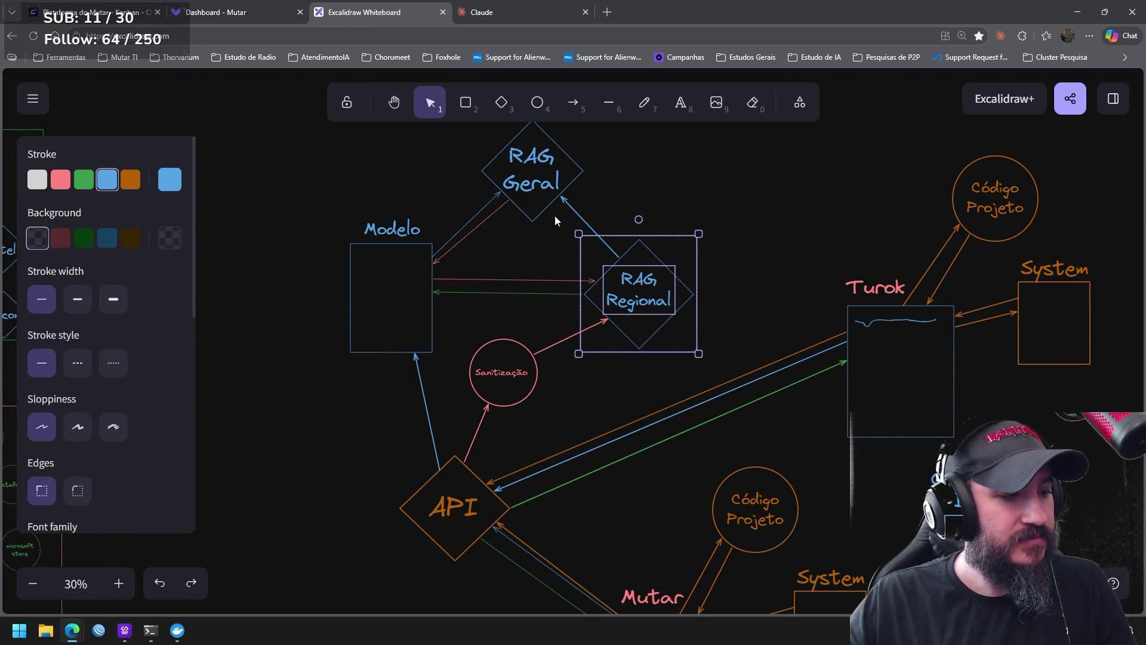
left_click_drag(577, 422, 436, 326)
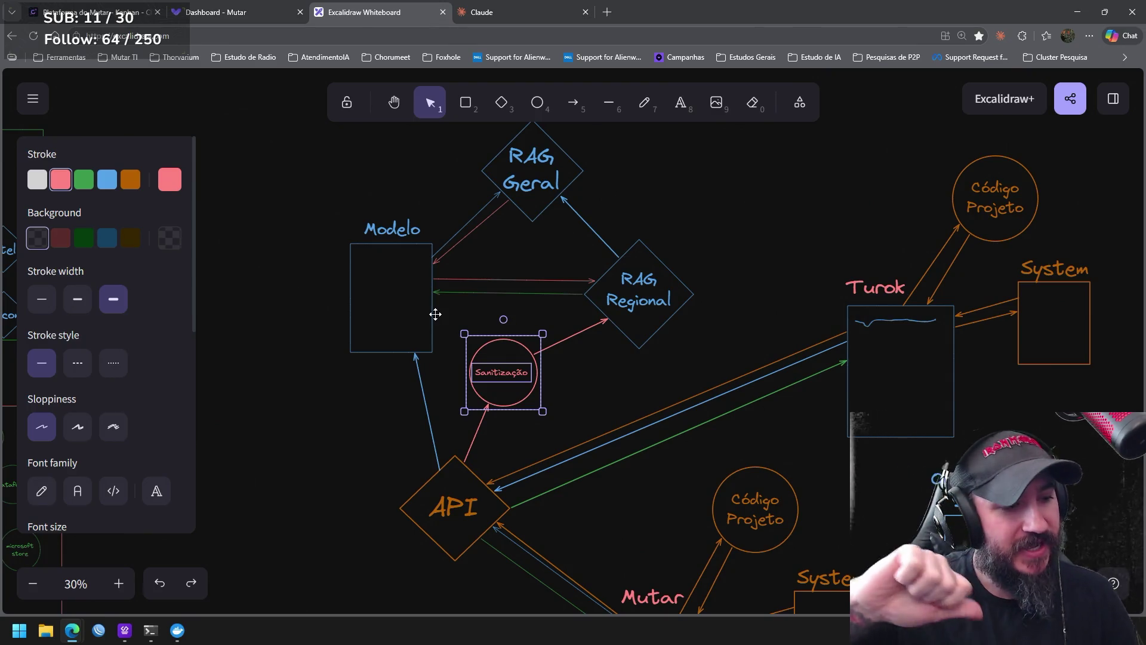
Dismiss the canvas context menu and select the RAG Regional diamond
right_click(766, 270)
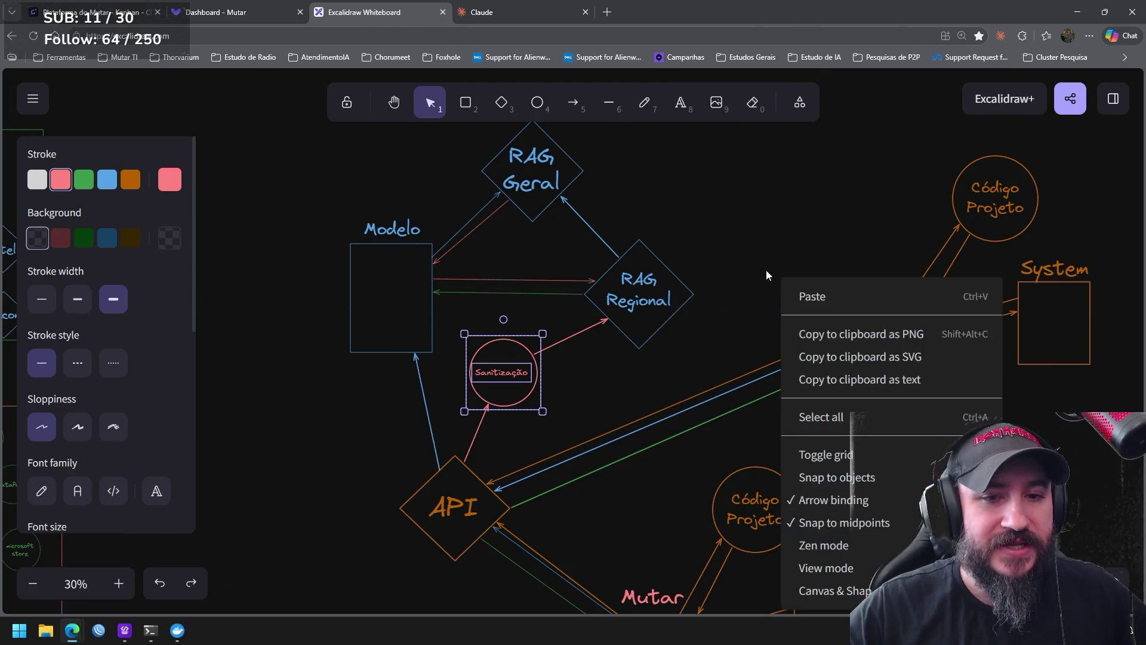
left_click_drag(747, 223, 570, 378)
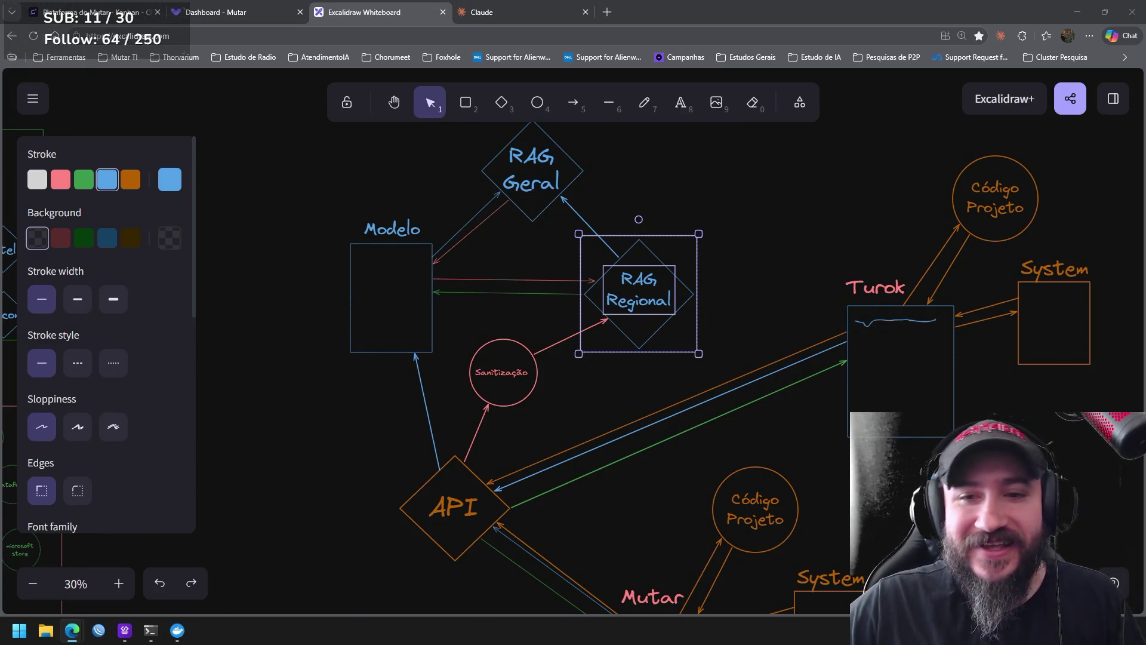
mouse_move(765, 248)
left_mouse_down()
mouse_move(751, 305)
mouse_move(717, 284)
left_mouse_up()
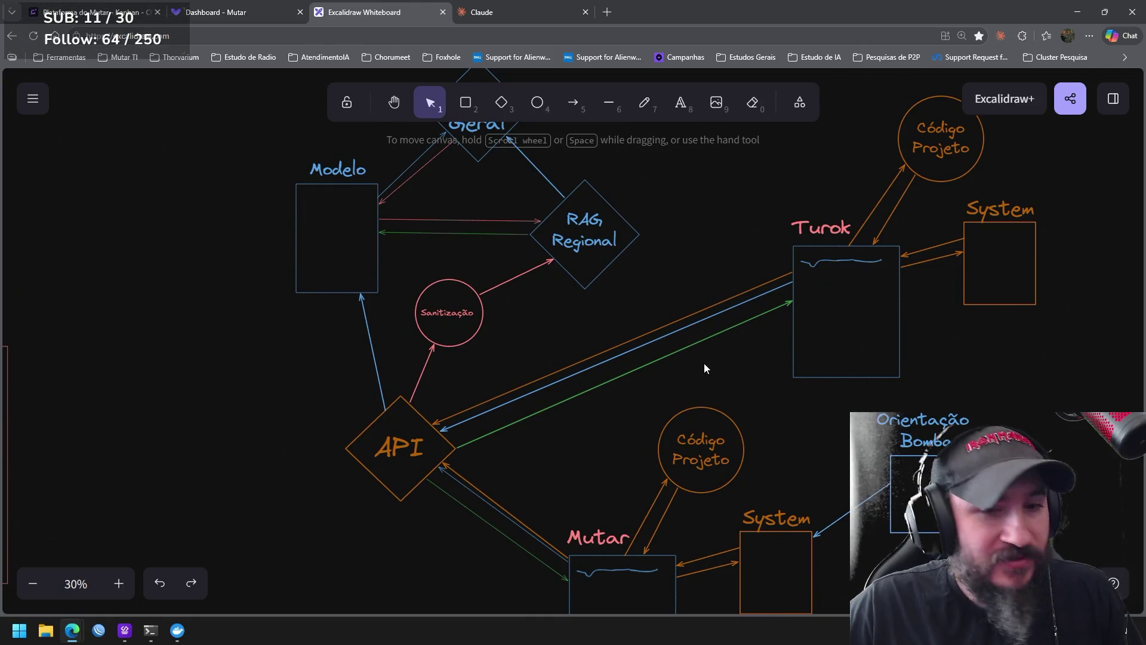
Move the Turok, System and Código Projeto group slightly left and down, then deselect
left_click_drag(704, 367, 616, 296)
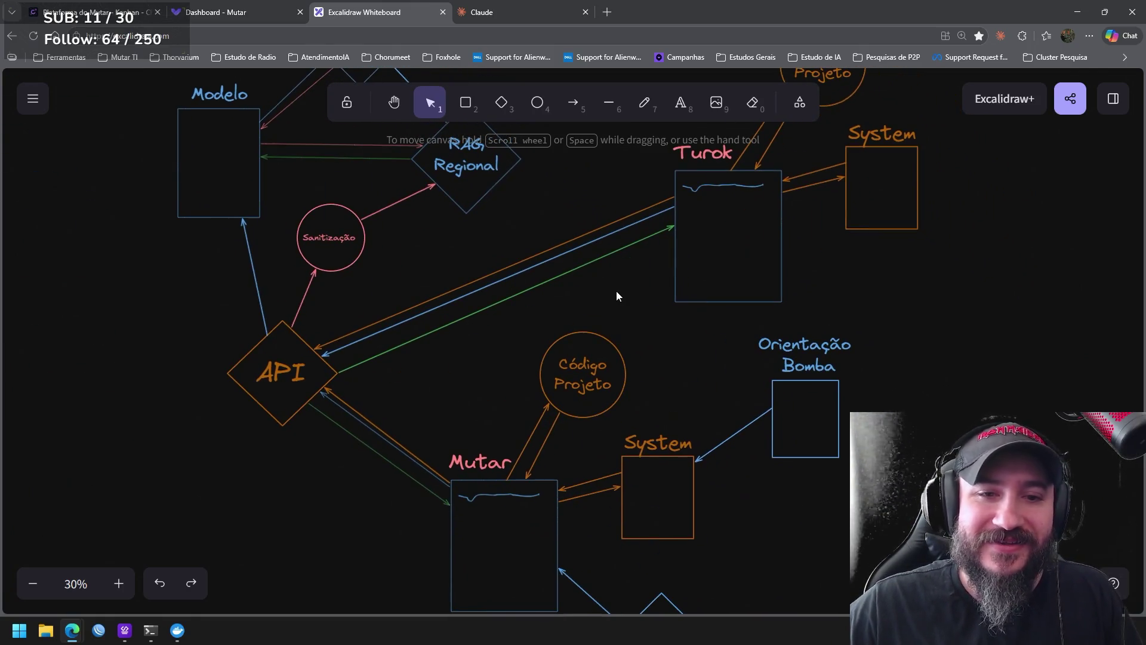
scroll(617, 296, "down", 3, "ctrl")
scroll(616, 298, "up", 3, "ctrl")
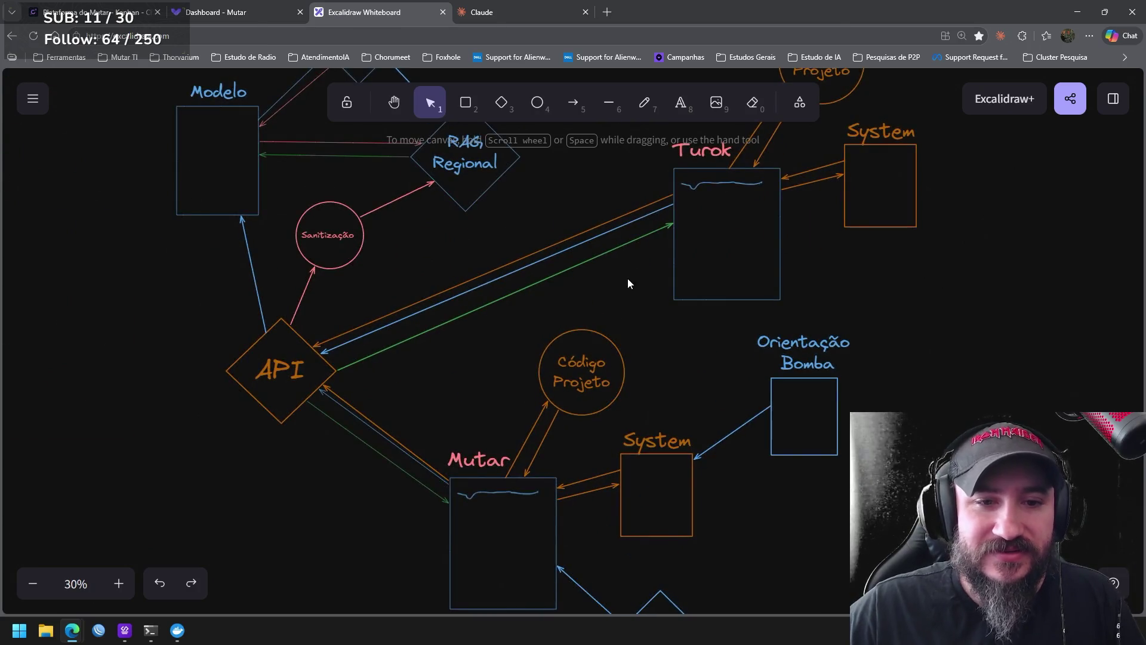
left_click_drag(615, 283, 618, 348)
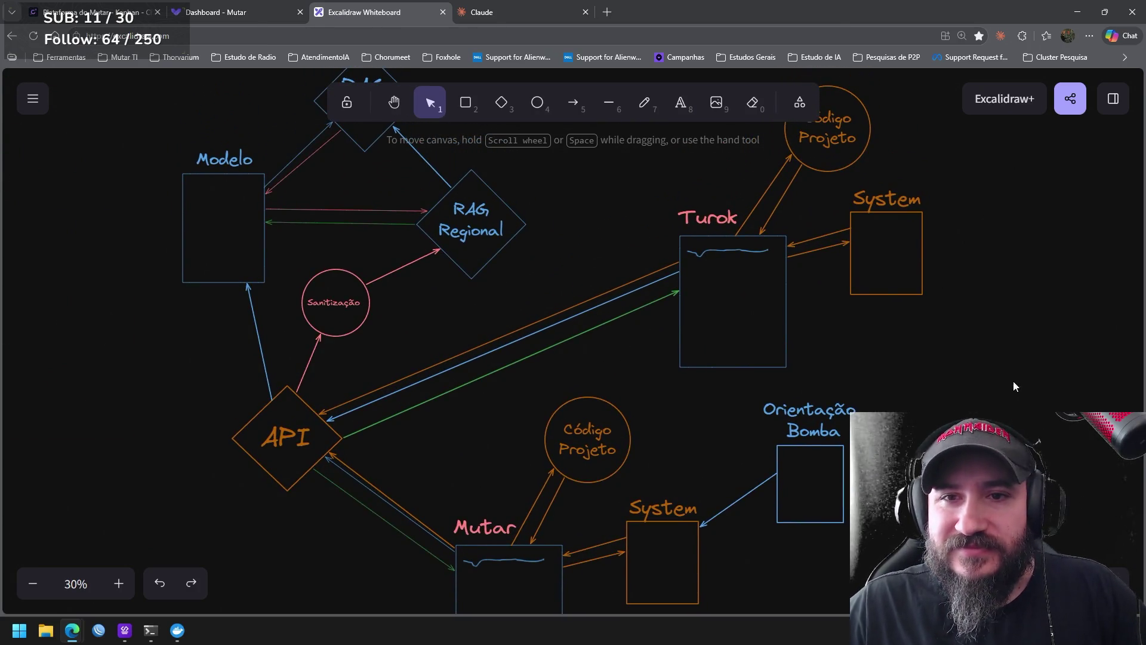
left_click_drag(993, 425, 678, 97)
left_click_drag(758, 274, 707, 305)
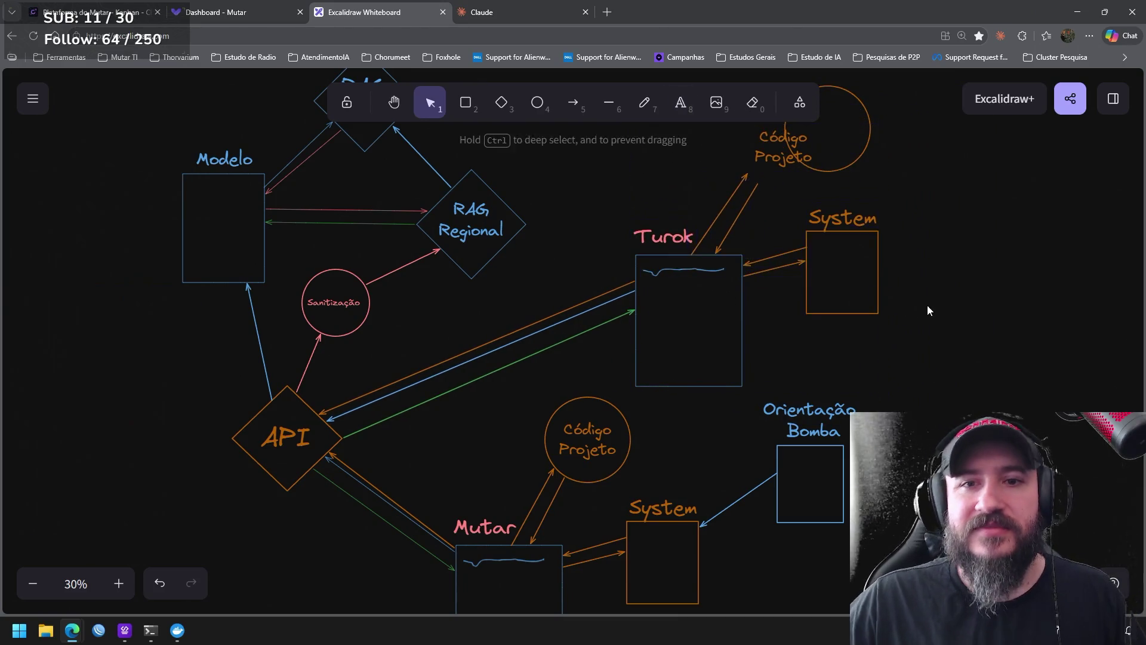
mouse_move(627, 340)
left_mouse_down()
mouse_move(883, 372)
mouse_move(784, 306)
left_mouse_up()
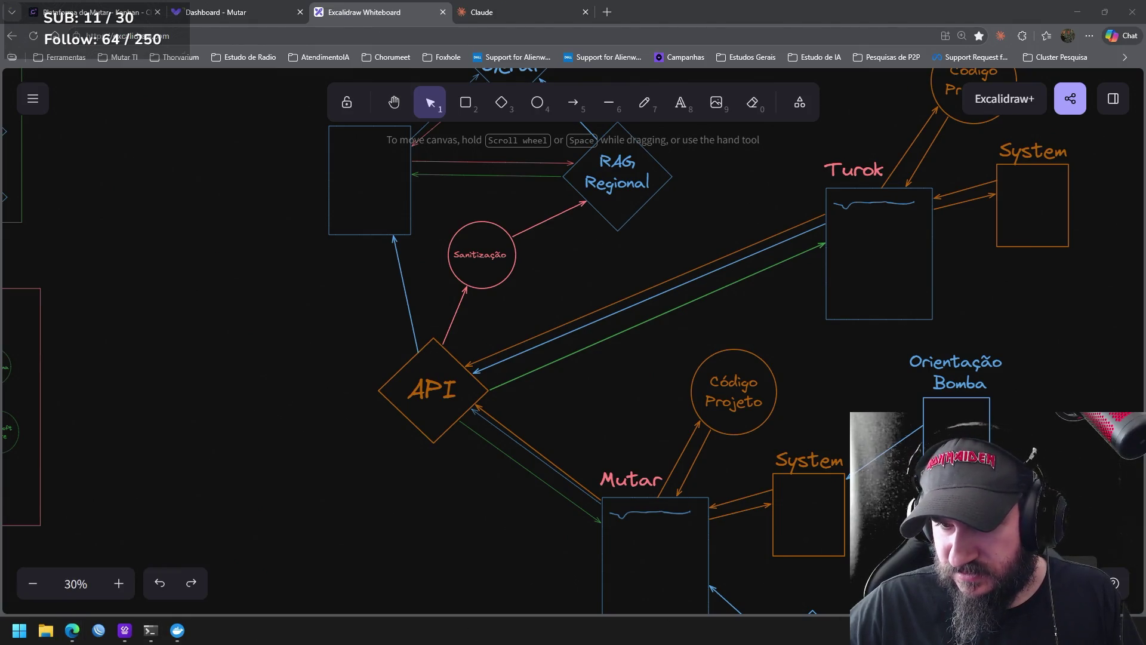
Launch Steam from system search, checking the Kanban board and Claude Code terminal while it loads
key("super")
type("steam")
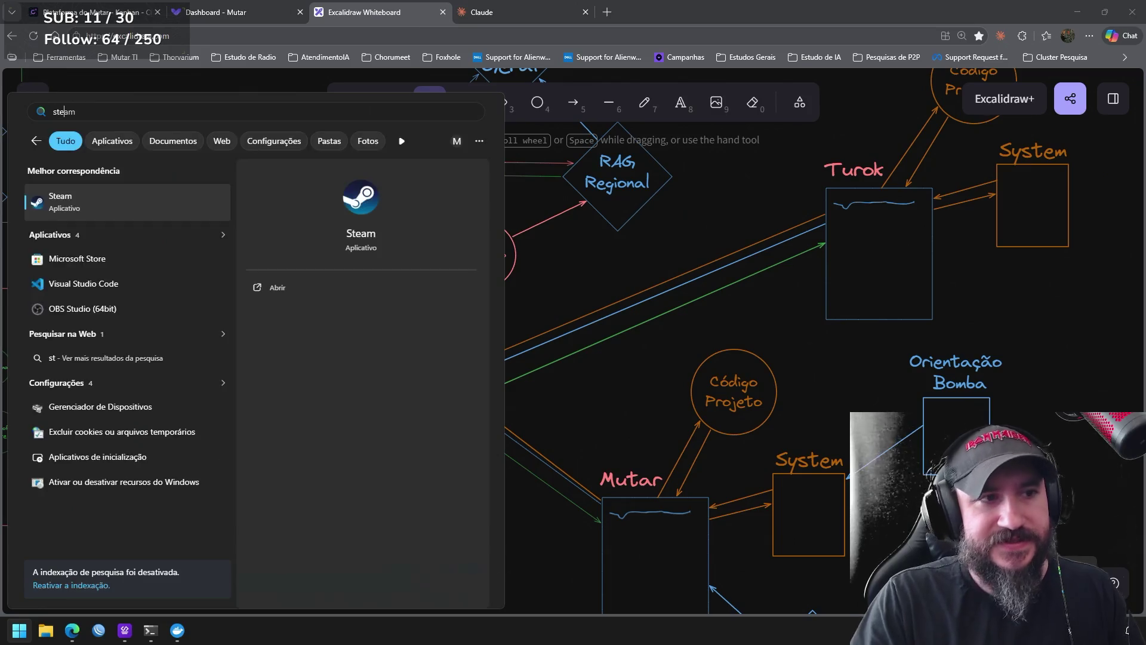
key("Return")
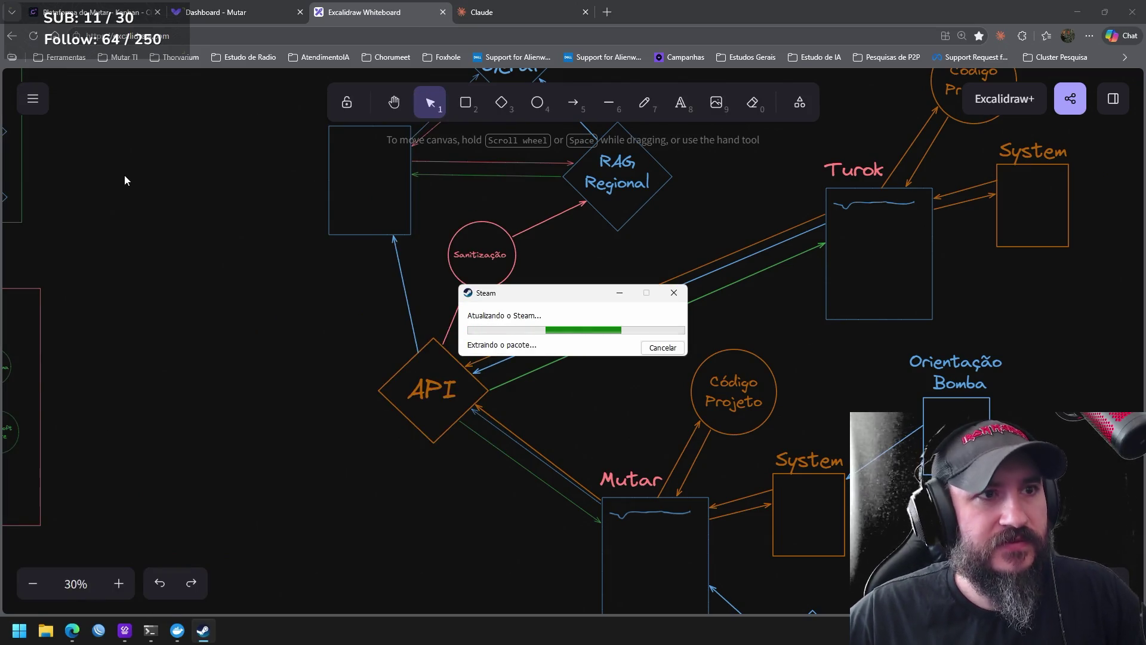
left_click(118, 8)
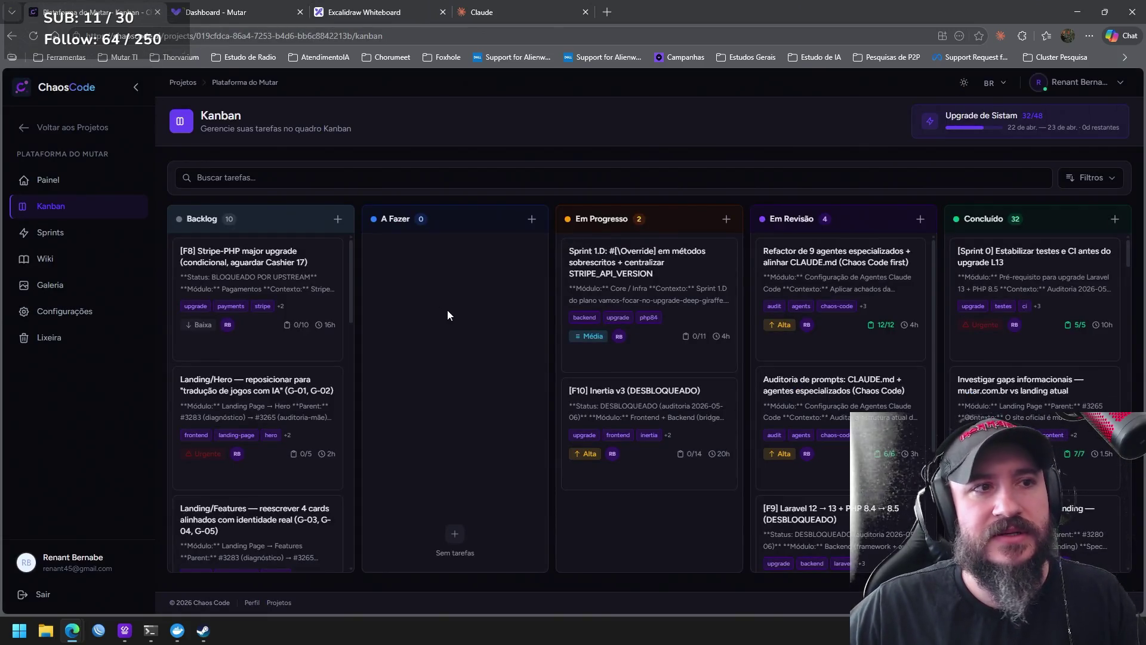
mouse_move(150, 630)
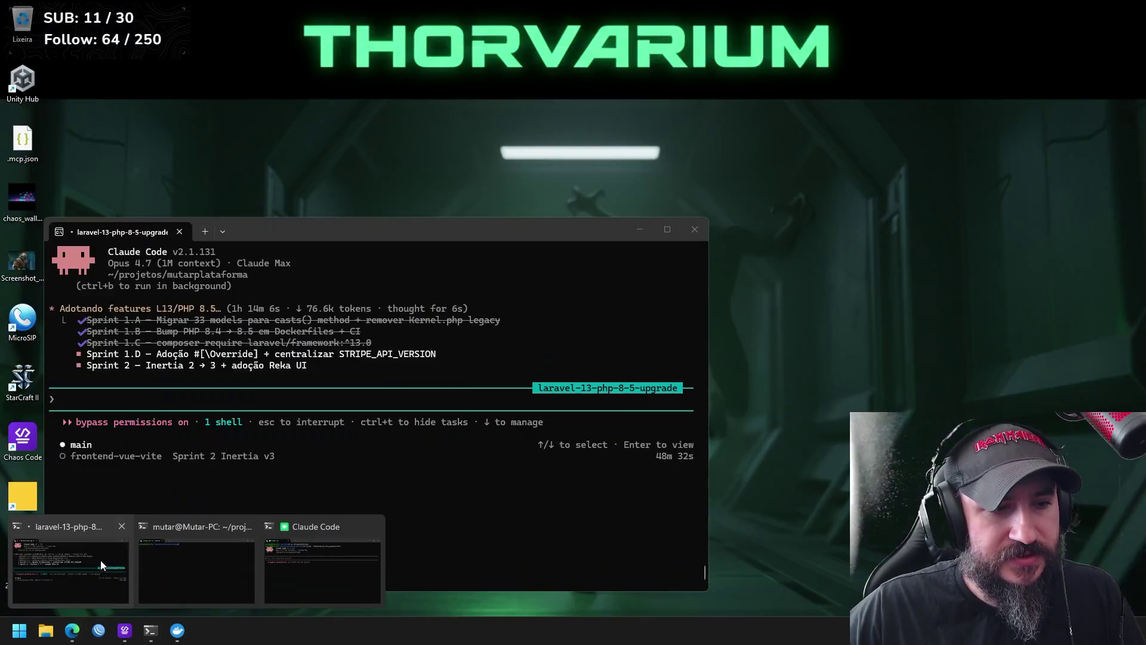
left_click(109, 564)
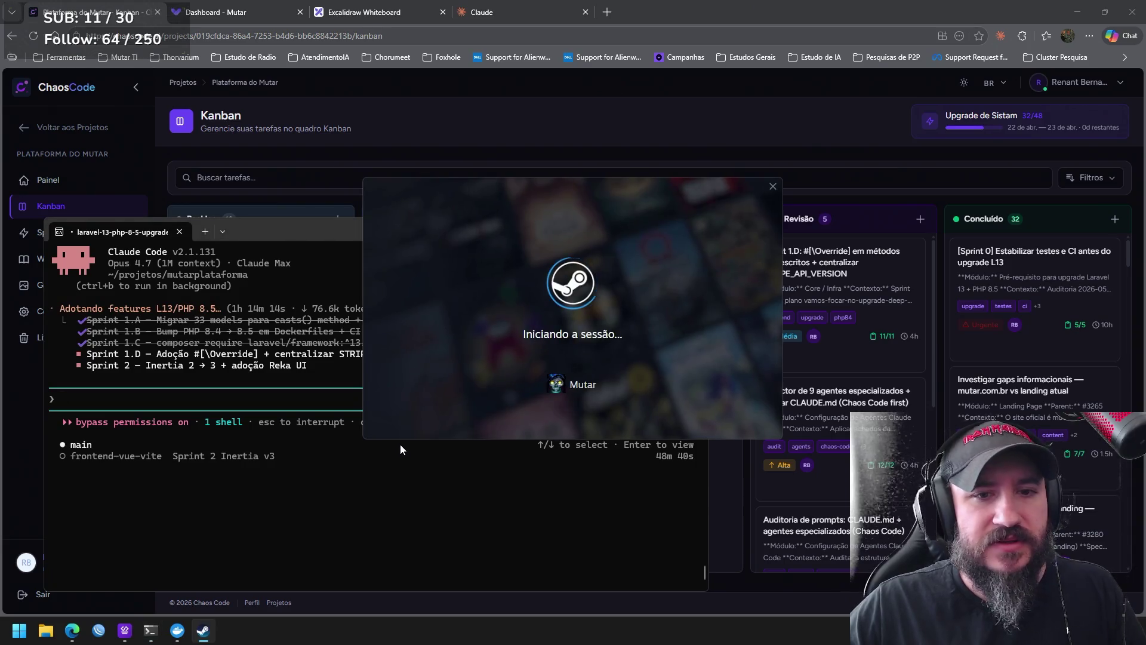
left_click(523, 156)
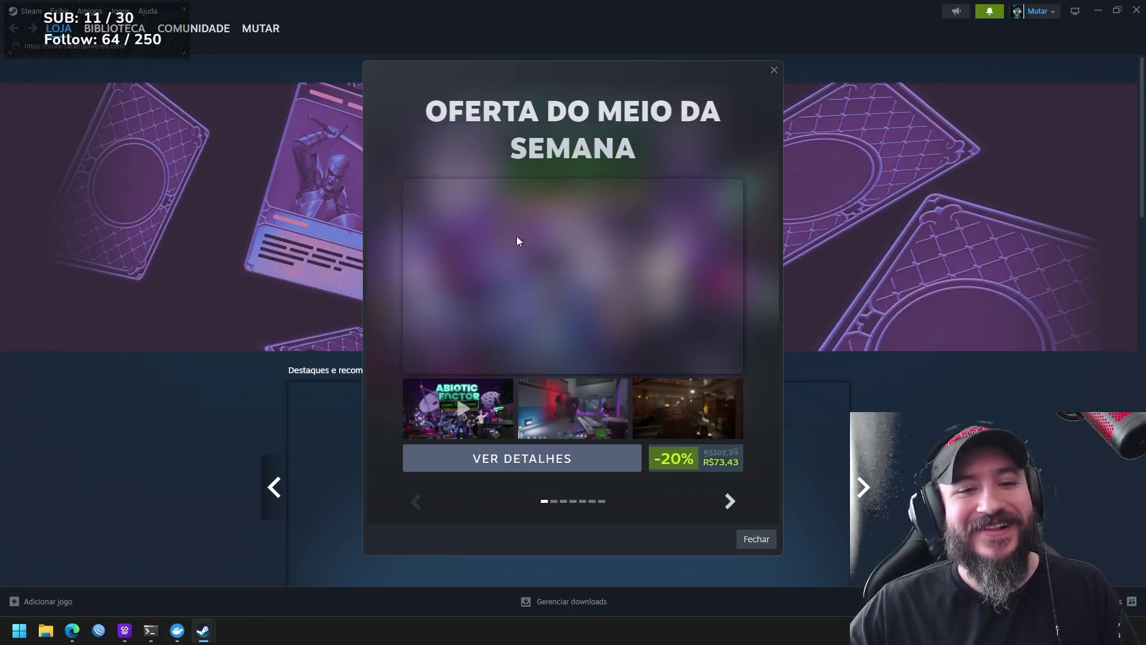
Page through the midweek promotions to the last offer and dismiss the dialog
left_click(729, 502)
left_click(730, 503)
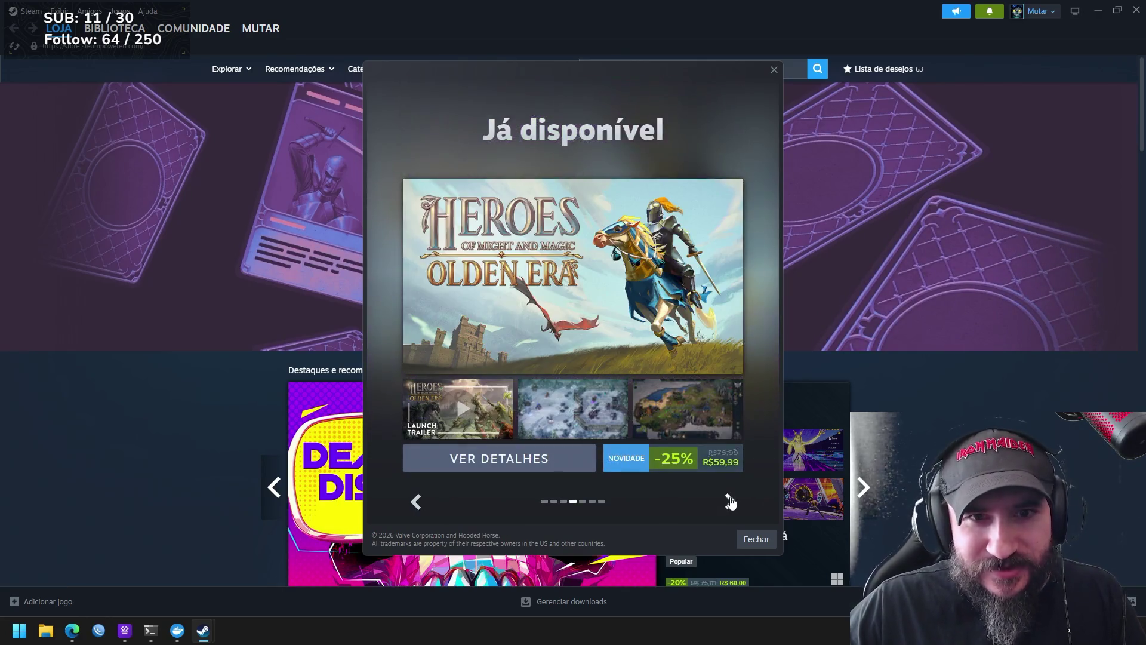
left_click(730, 503)
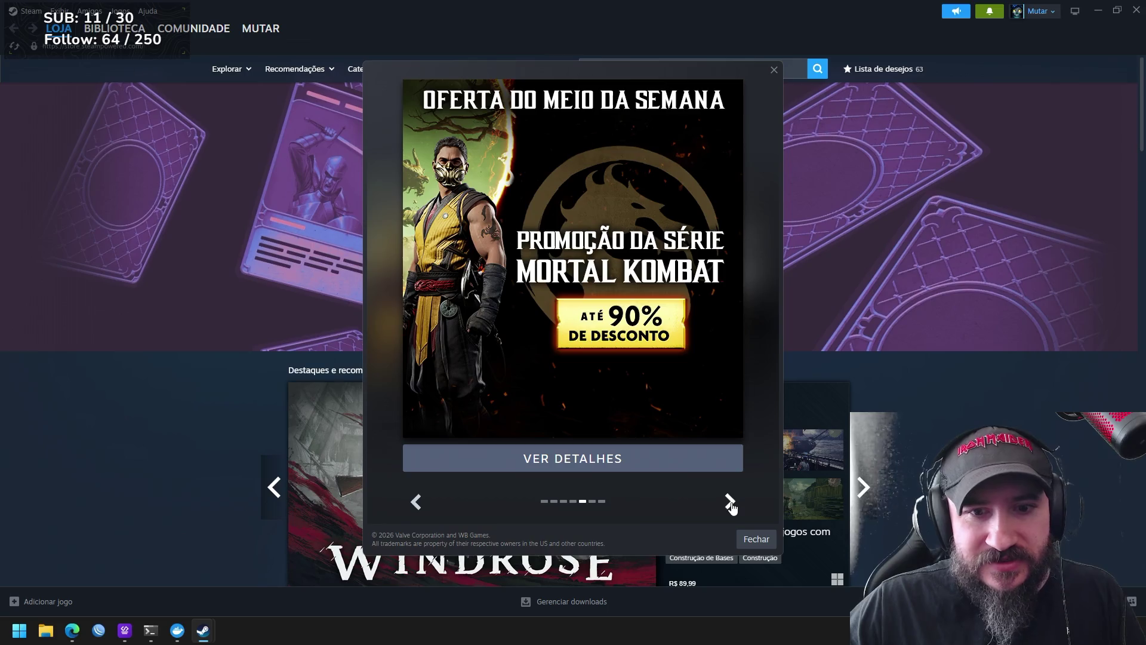
left_click(730, 503)
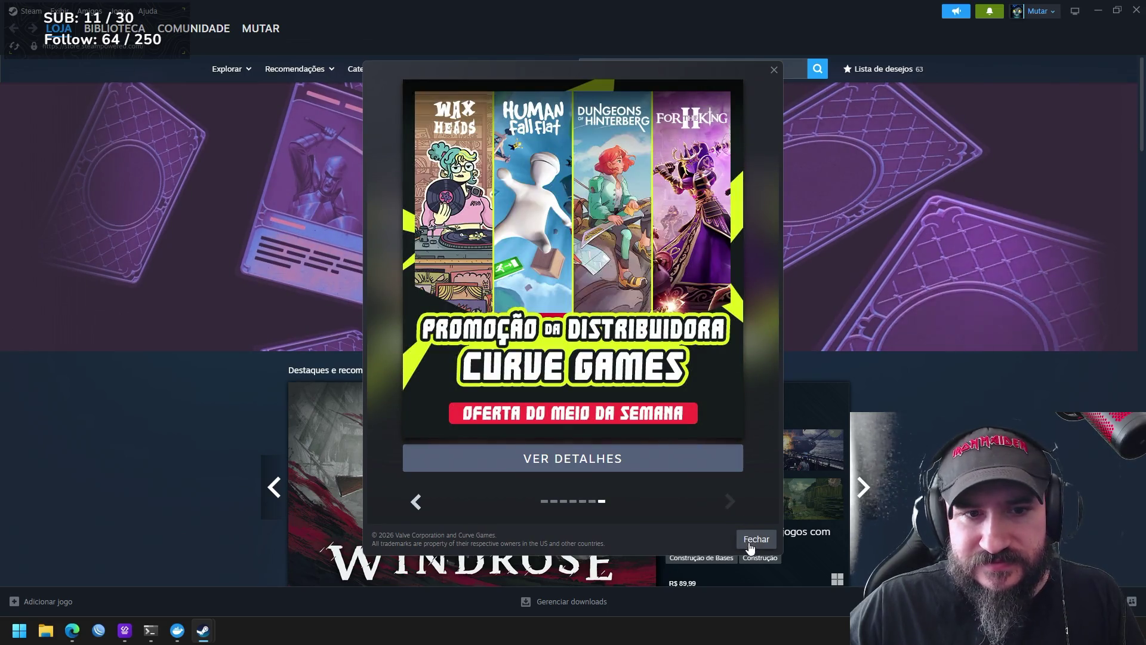
left_click(751, 543)
mouse_move(59, 28)
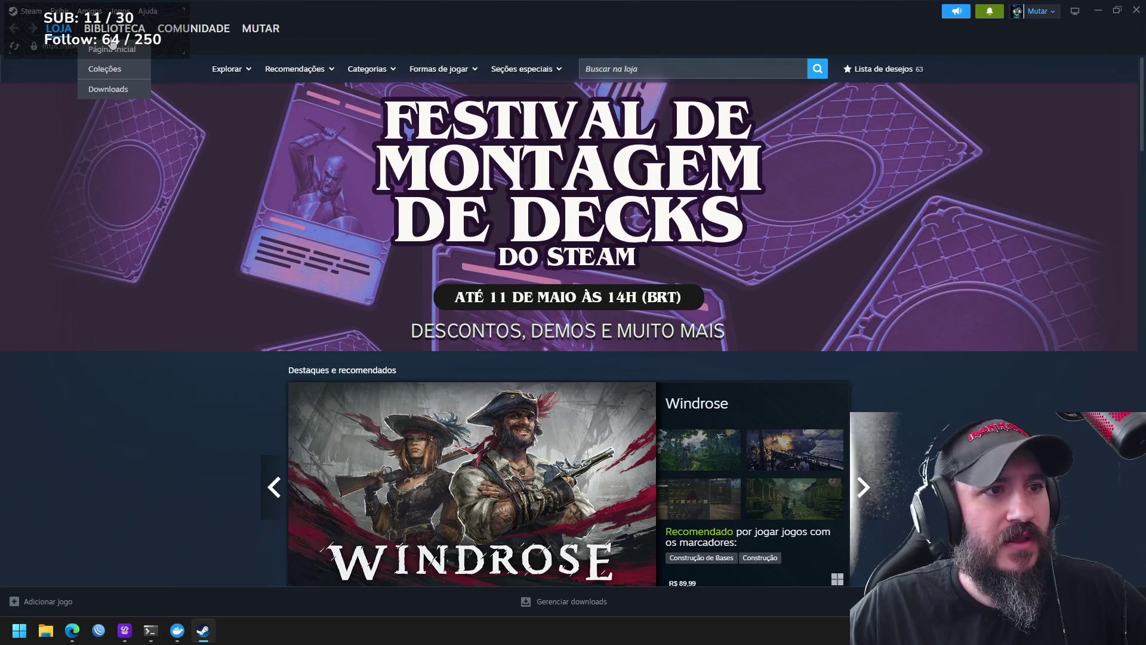
Start the queued Enshrouded update from its library page, then bring up the friends list
left_click(112, 49)
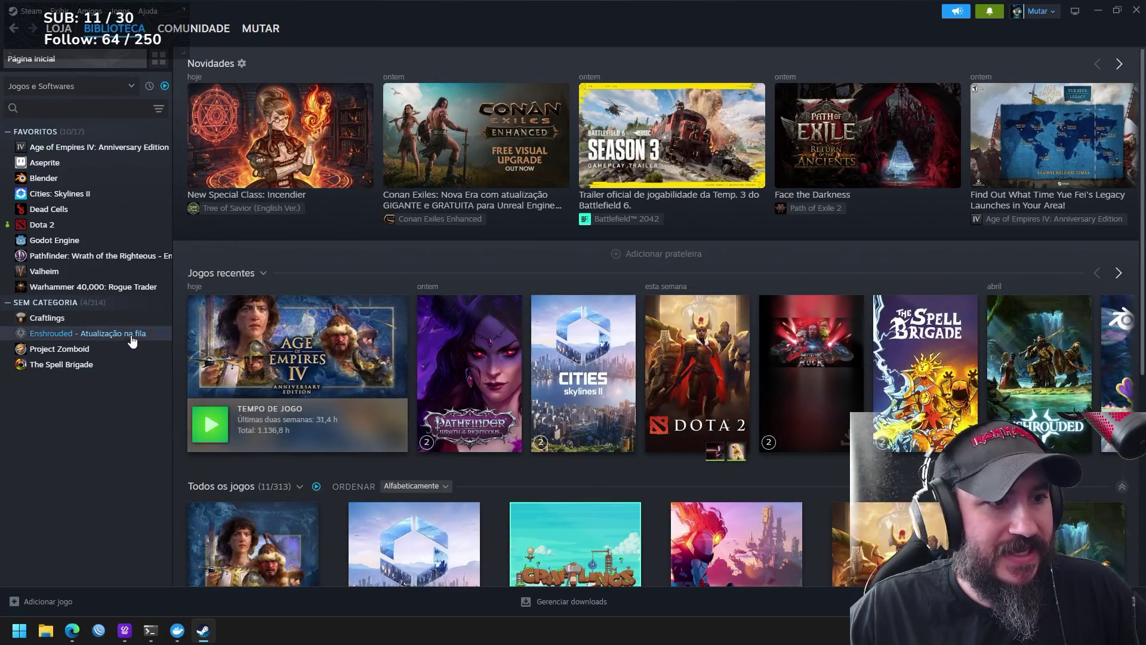
left_click(131, 336)
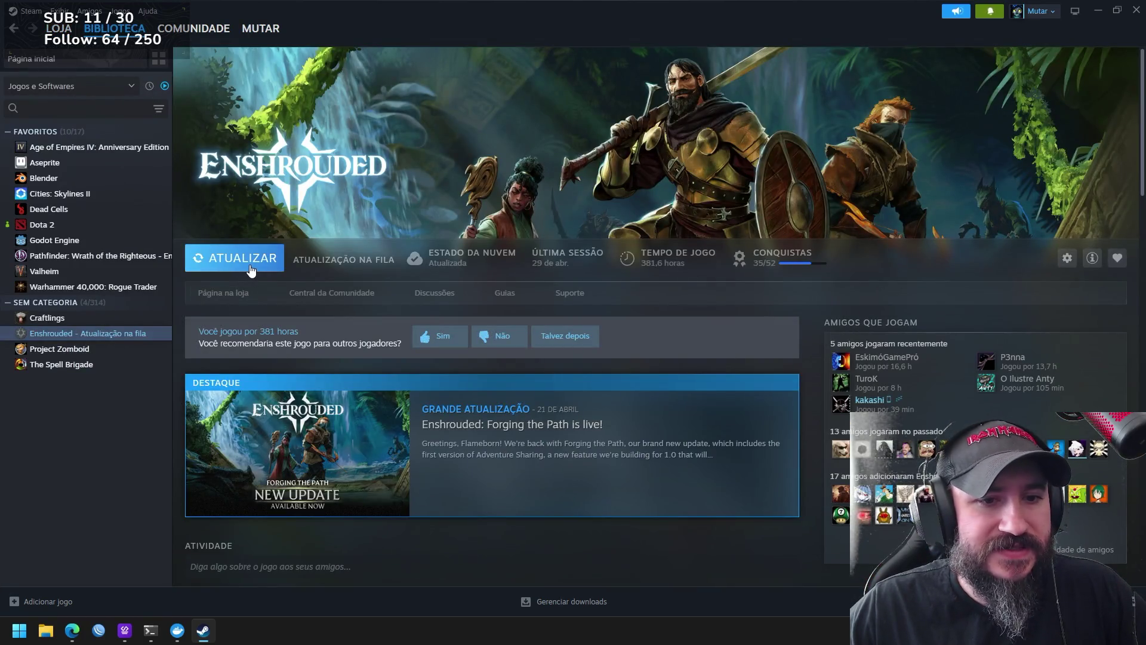
left_click(250, 269)
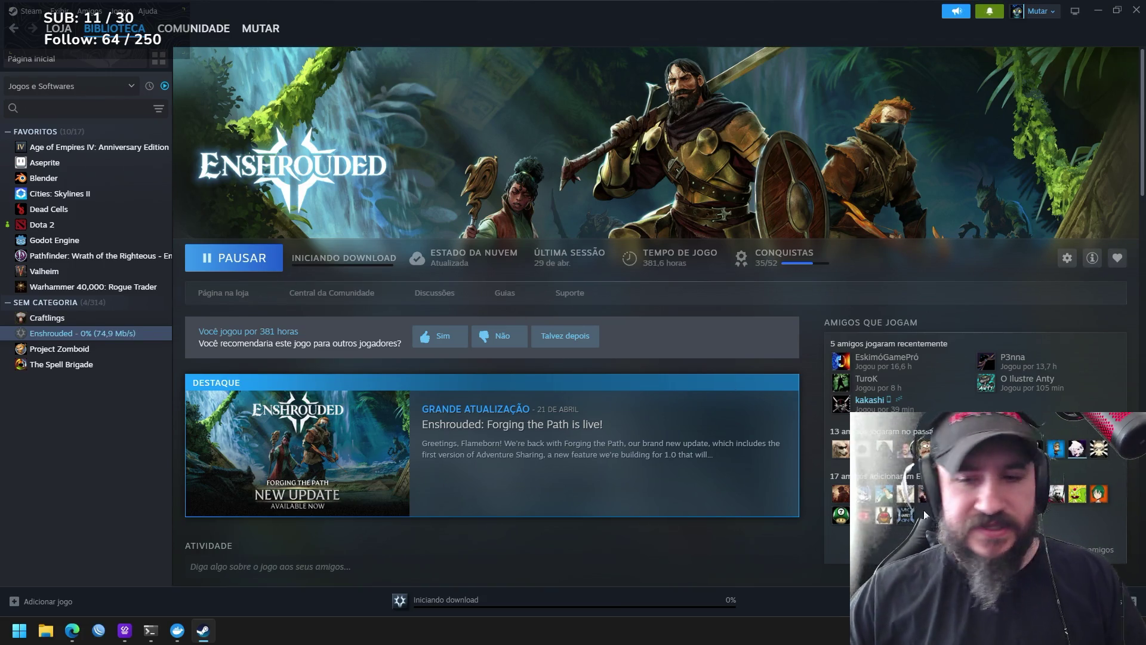
left_click(1084, 601)
scroll(721, 270, "down", 1)
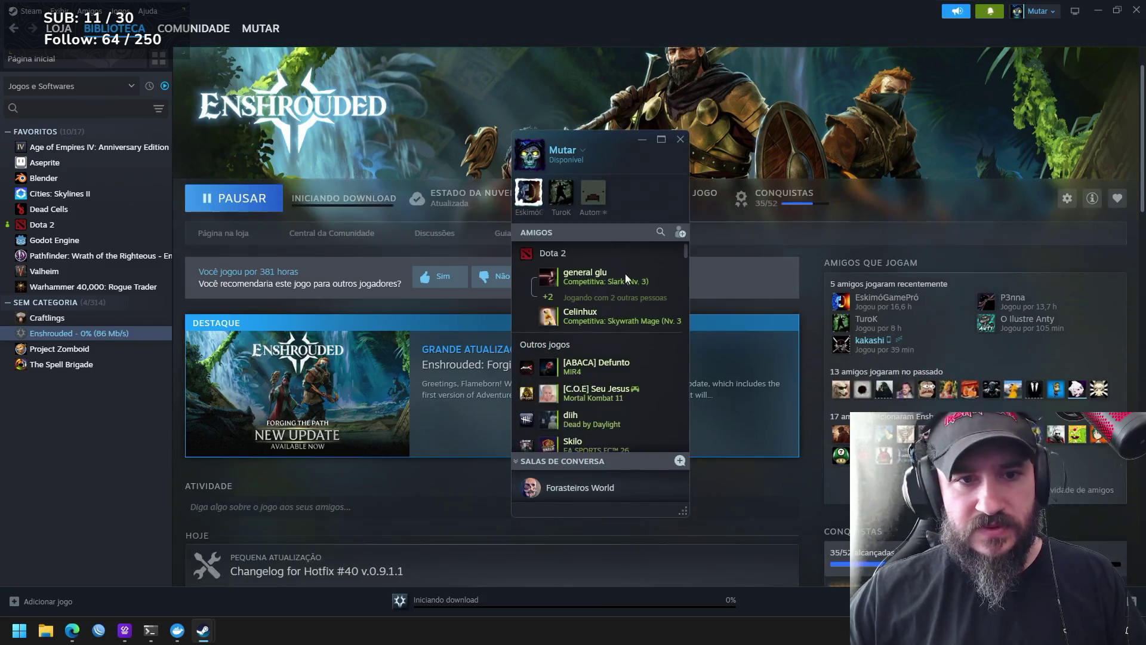
scroll(633, 311, "down", 2)
scroll(631, 313, "down", 2)
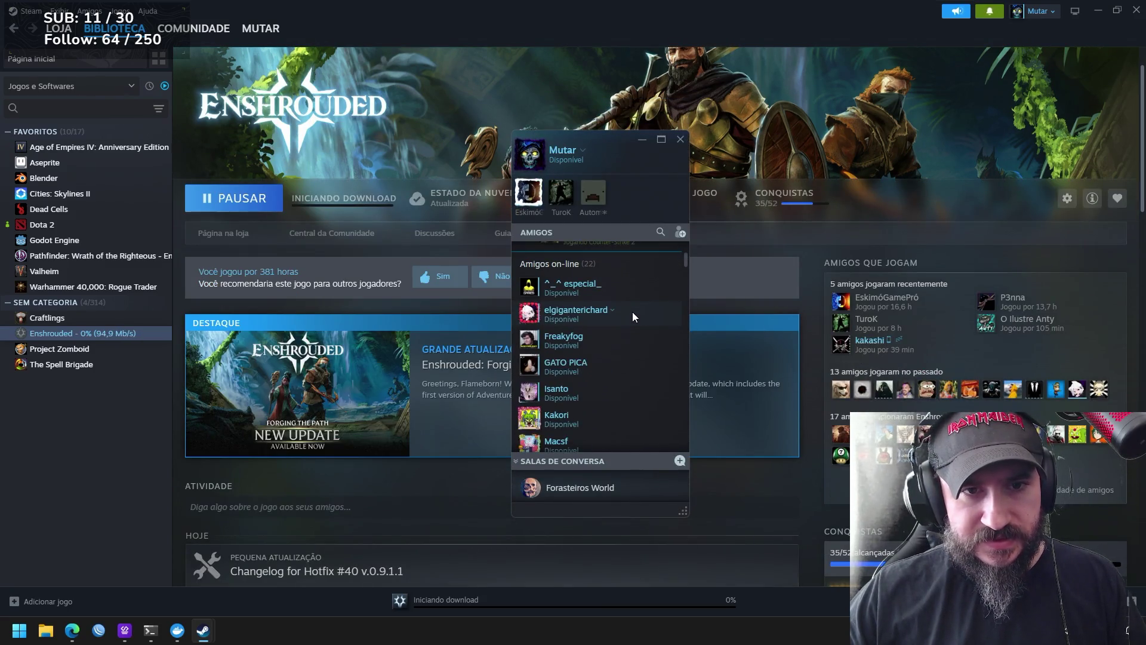
scroll(632, 312, "up", 1)
scroll(632, 312, "down", 3)
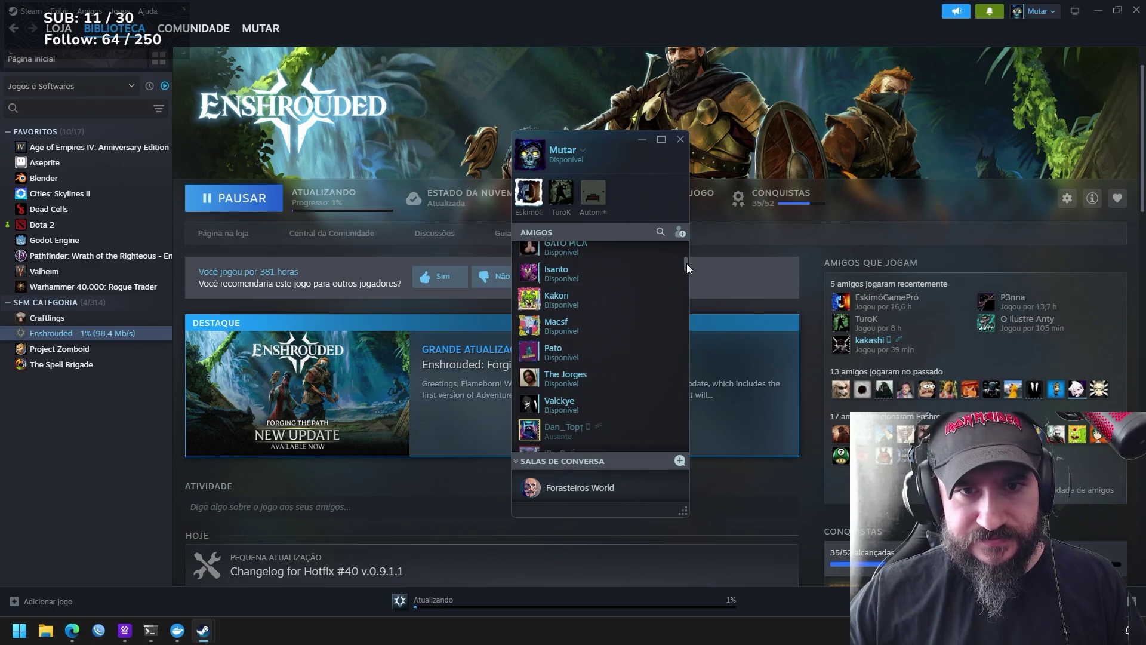
left_click_drag(687, 263, 687, 234)
Search the friends list for 'jho', find no match, clear it and close the window
left_click(661, 232)
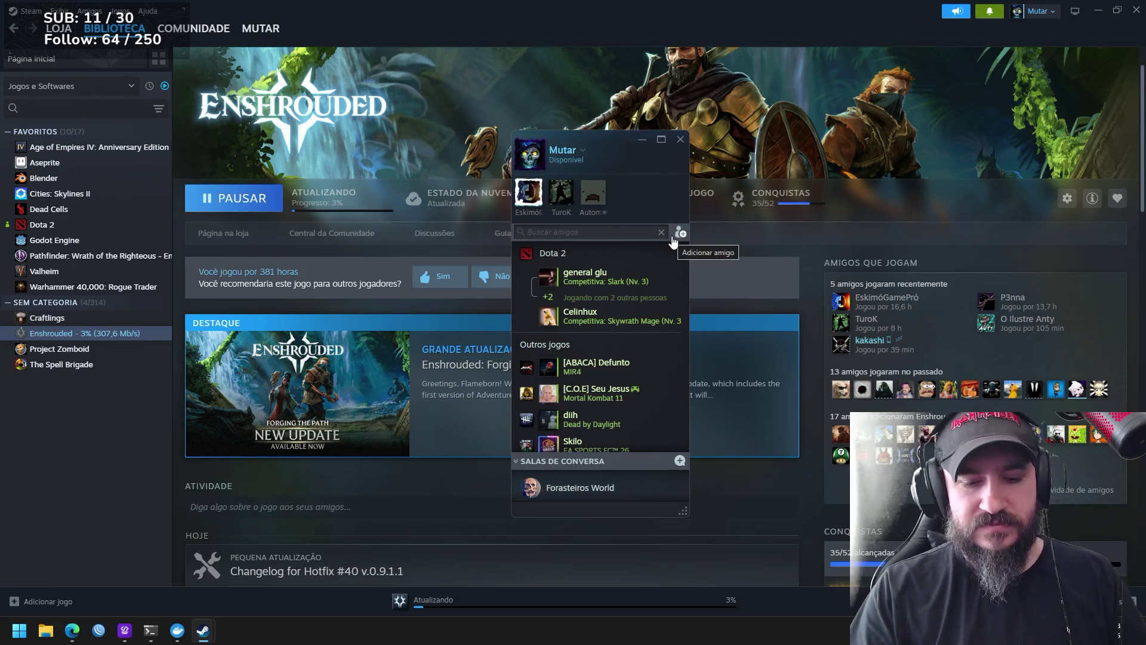
type("jho")
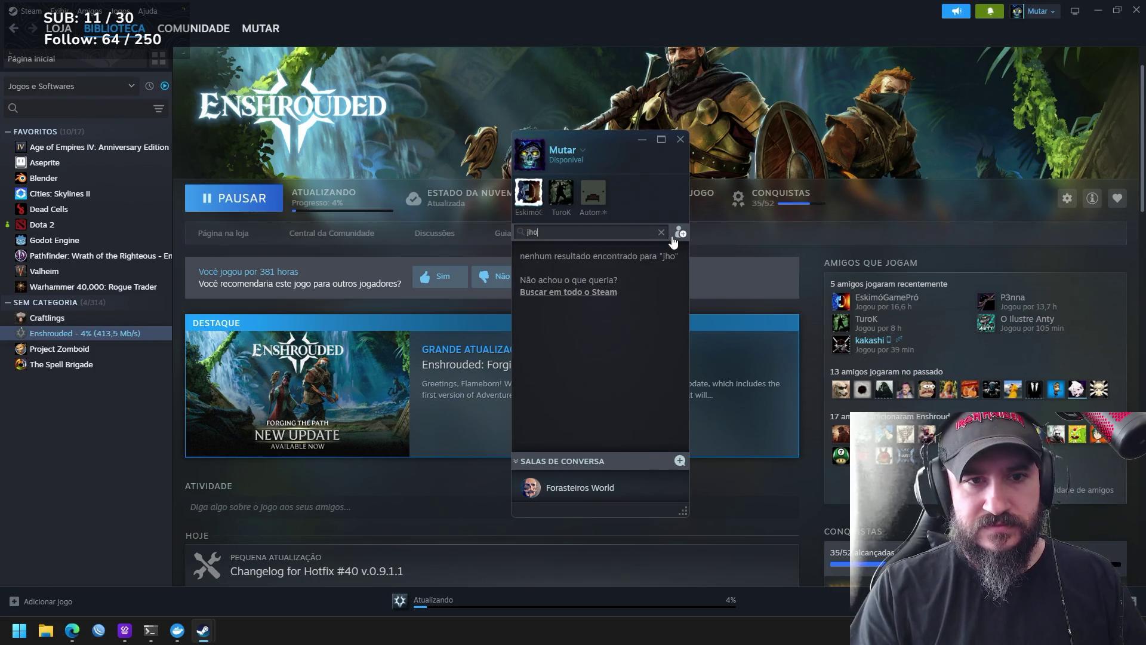
key("BackSpace")
key("BackSpace")
key("BackSpace")
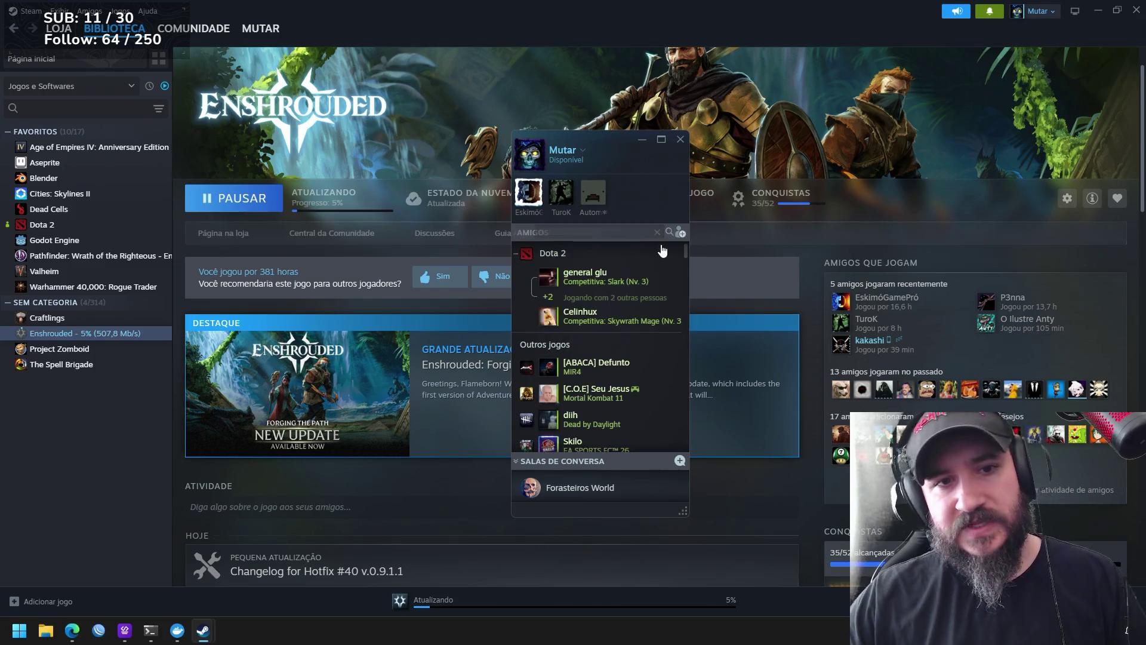
key("Escape")
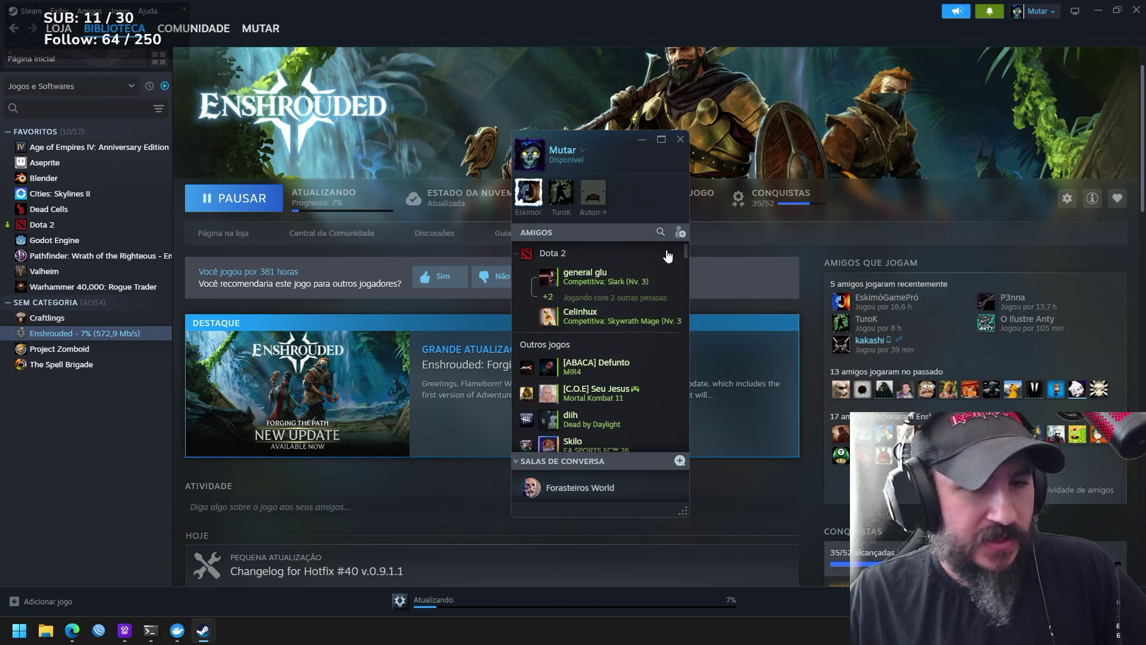
left_click(680, 139)
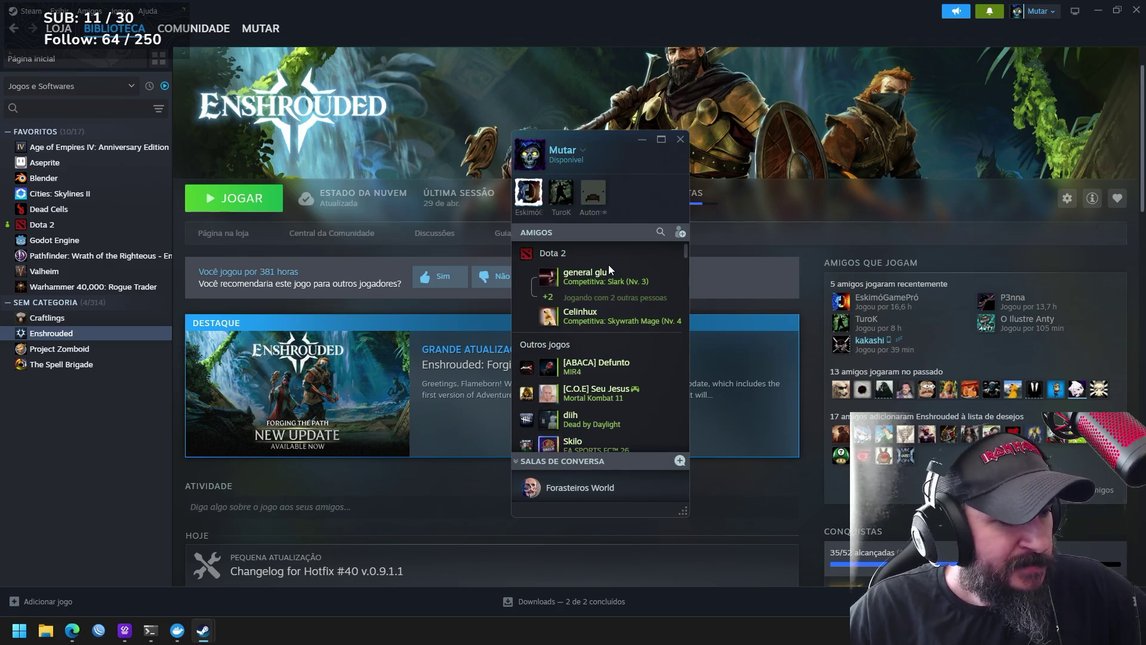
Accept and confirm the pending friend request, then close the friends window
left_click(659, 232)
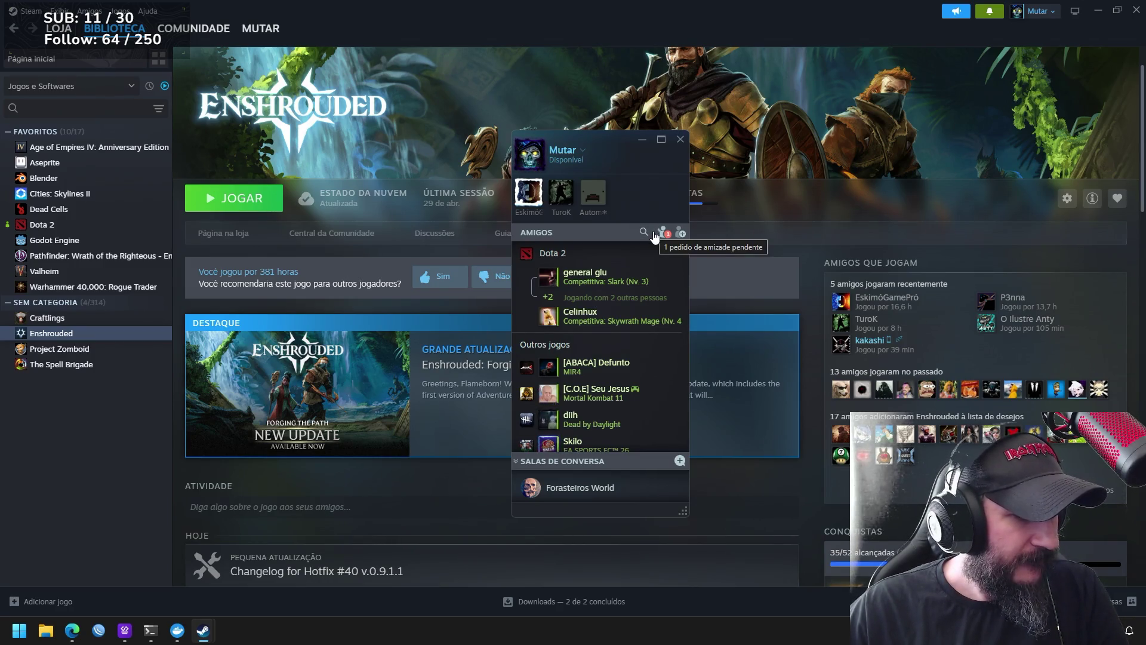
left_click(662, 231)
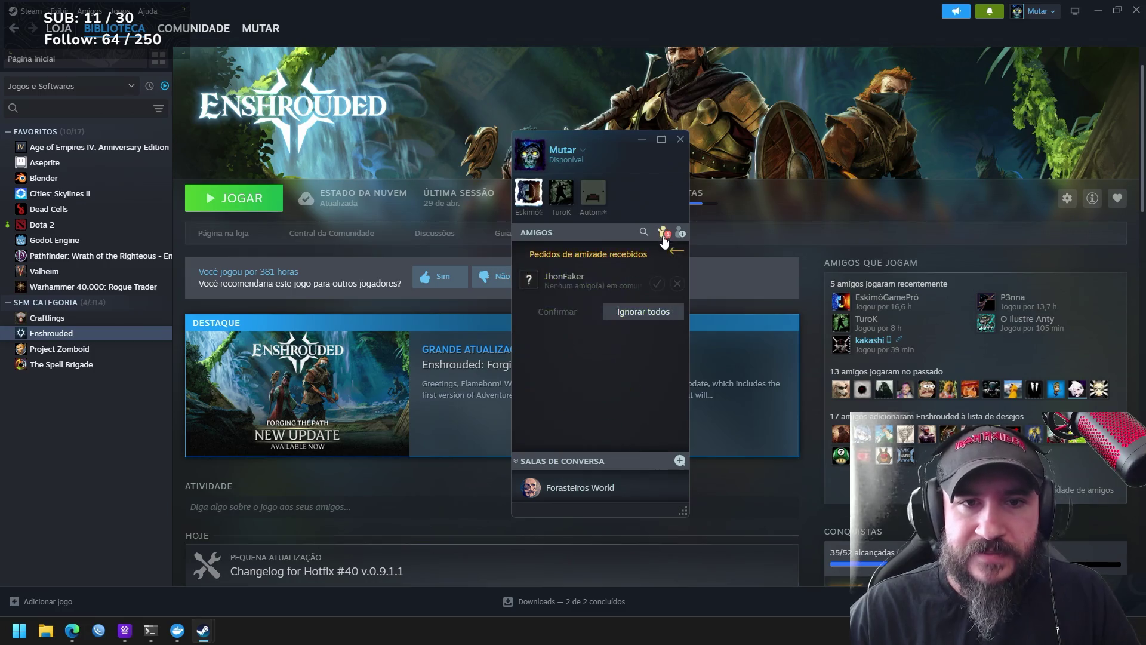
left_click(657, 285)
left_click(558, 311)
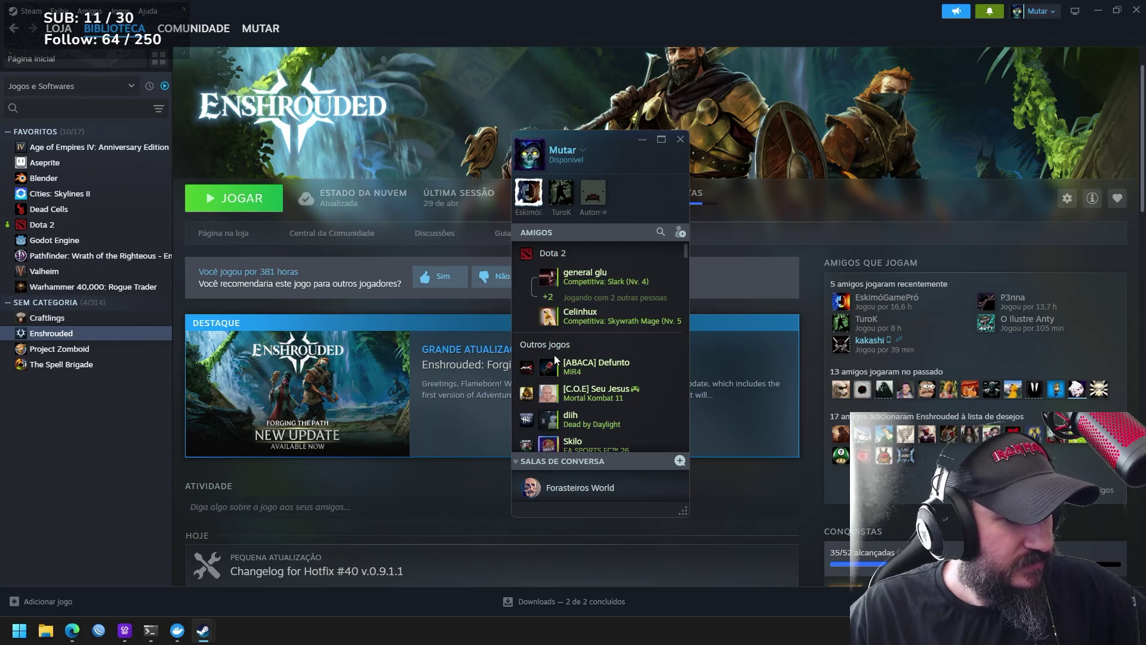
left_click(683, 143)
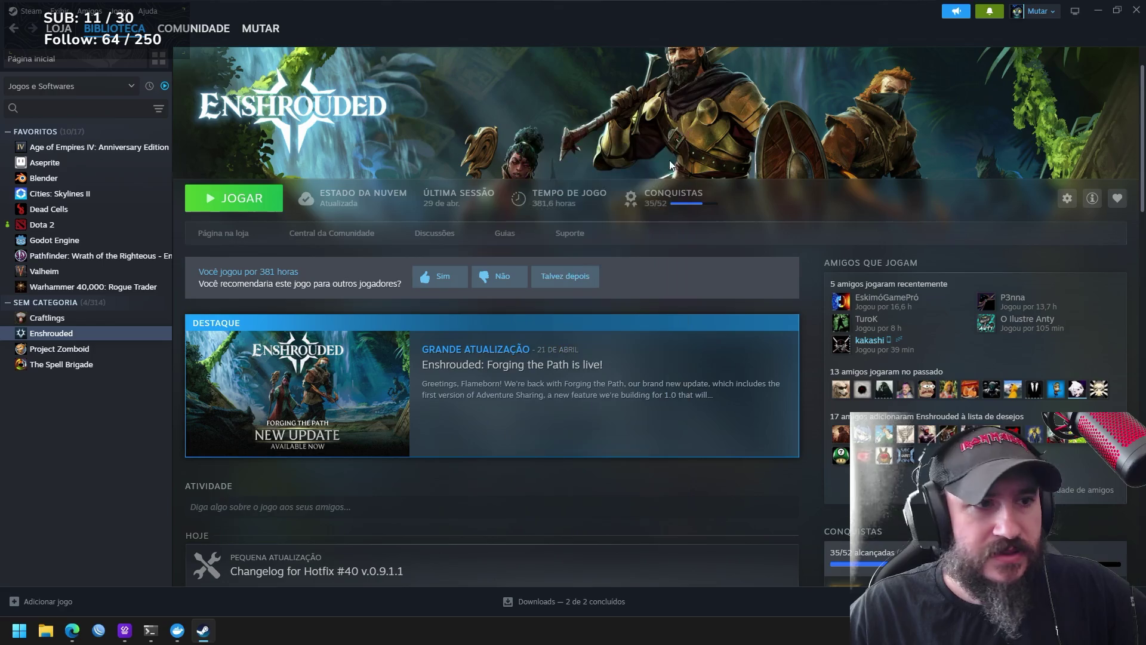
Launch Enshrouded, switch to Edge, maximize its window and paste clipboard contents into the address field
left_click(235, 197)
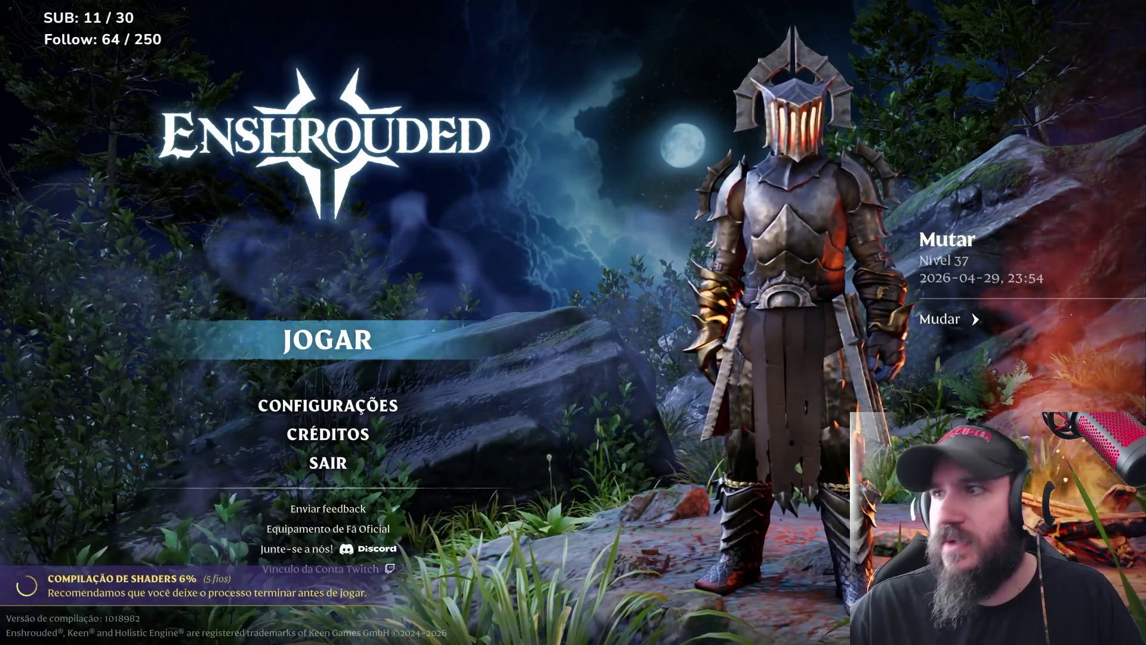
key("alt+Tab")
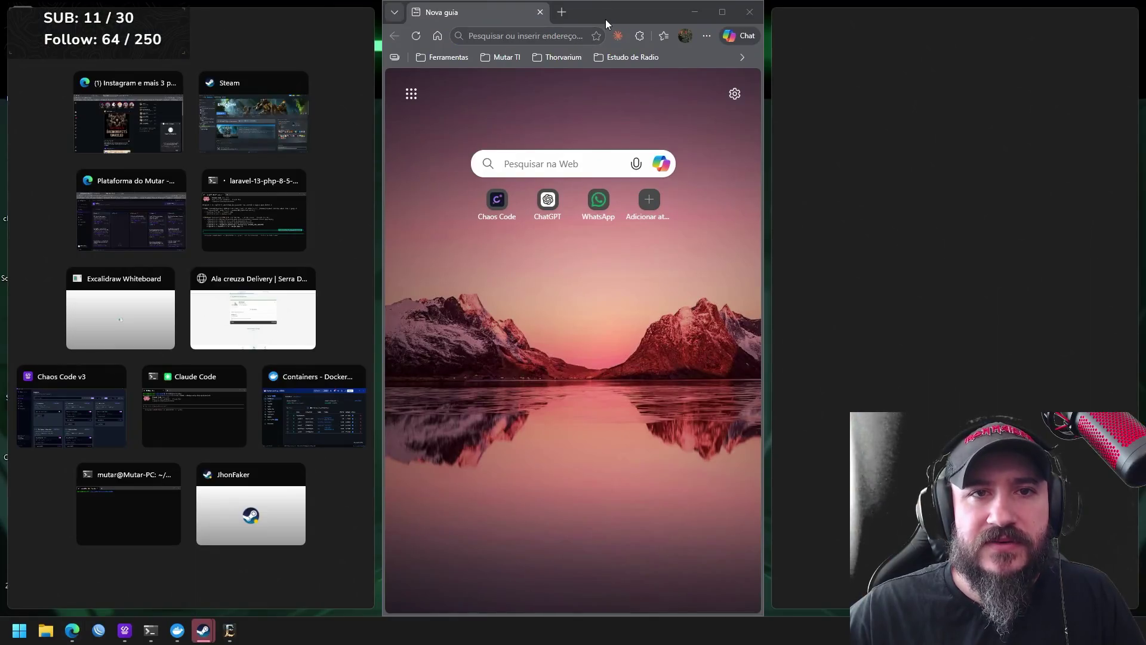
left_click_drag(582, 12, 478, 82)
double_click(479, 82)
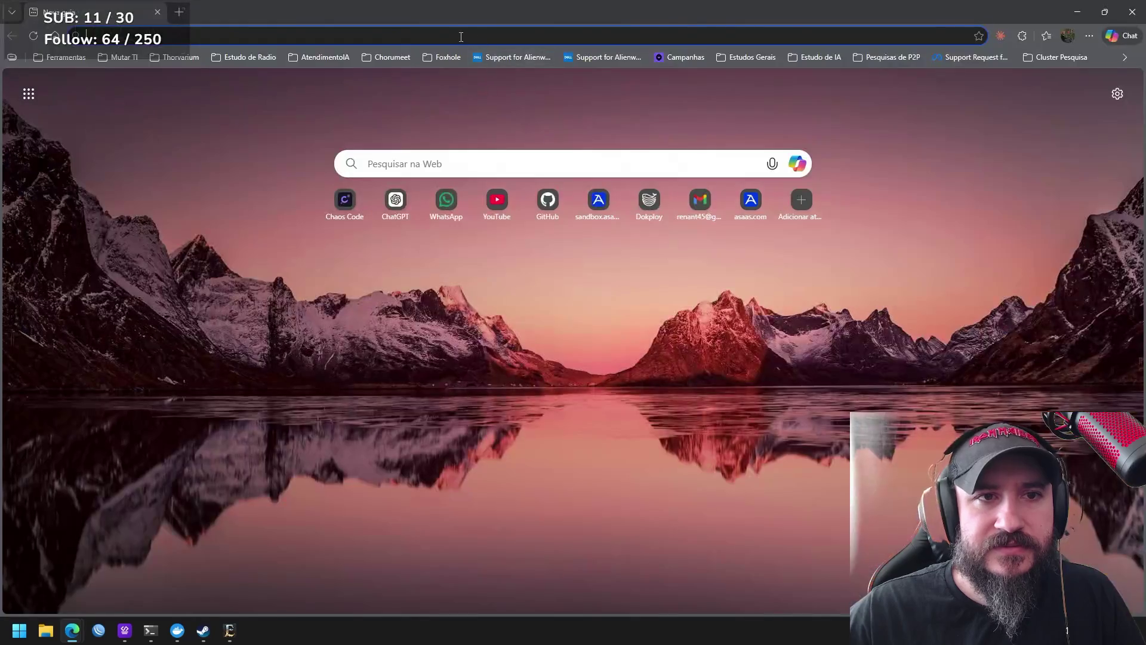
key("ctrl+v")
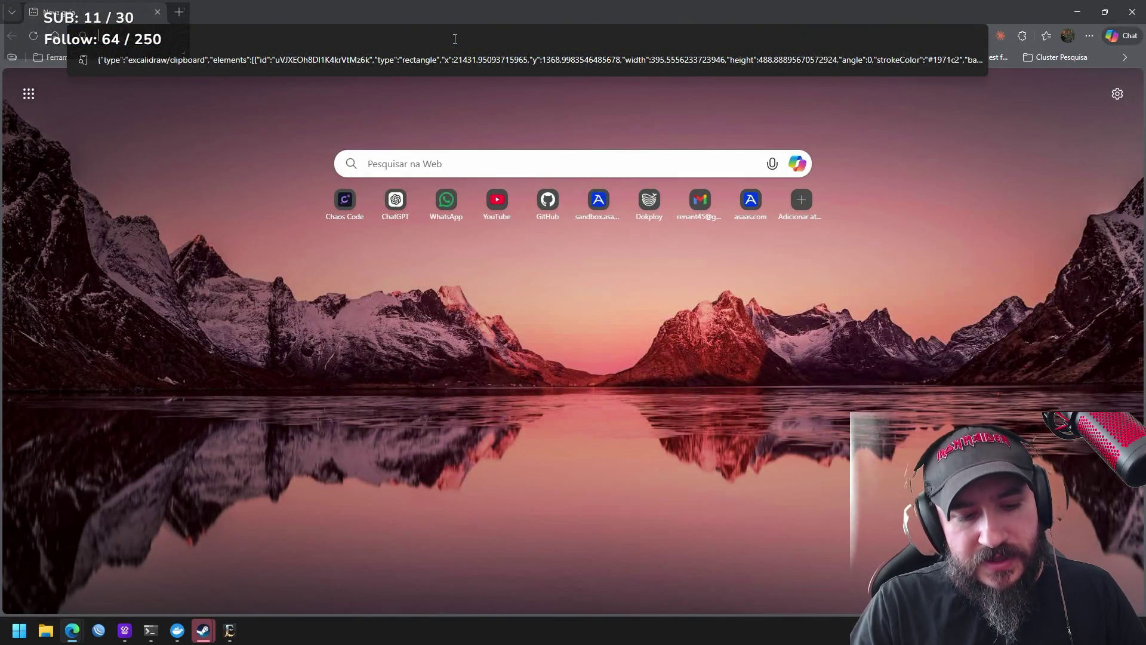
type("code.org")
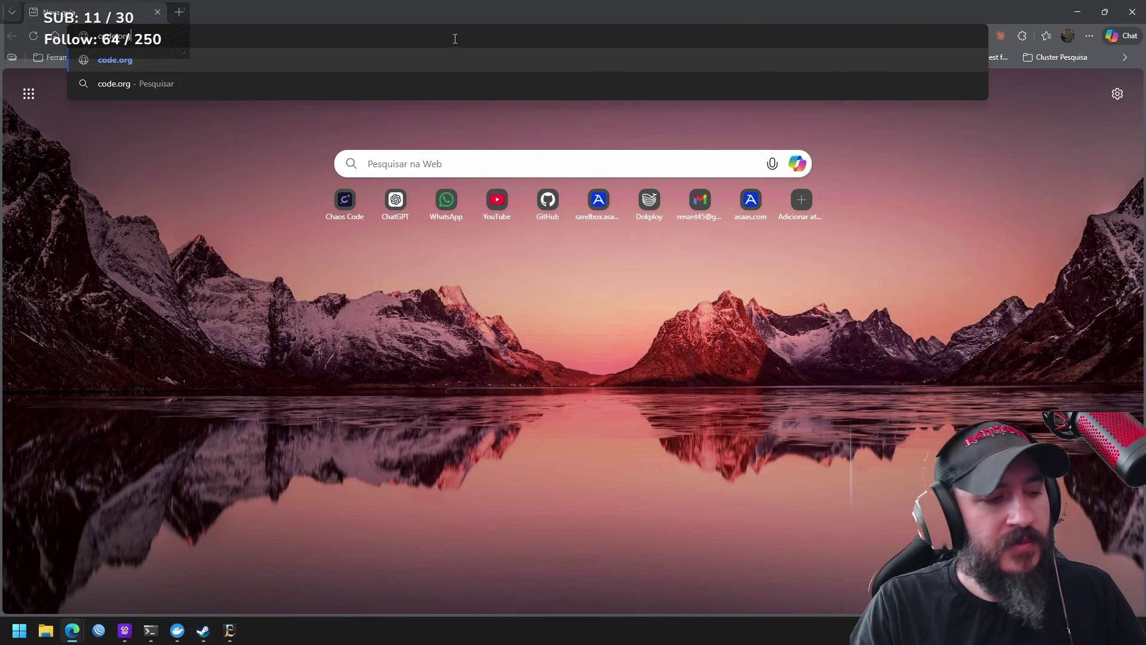
Load the code.org home page in the new tab
key("Return")
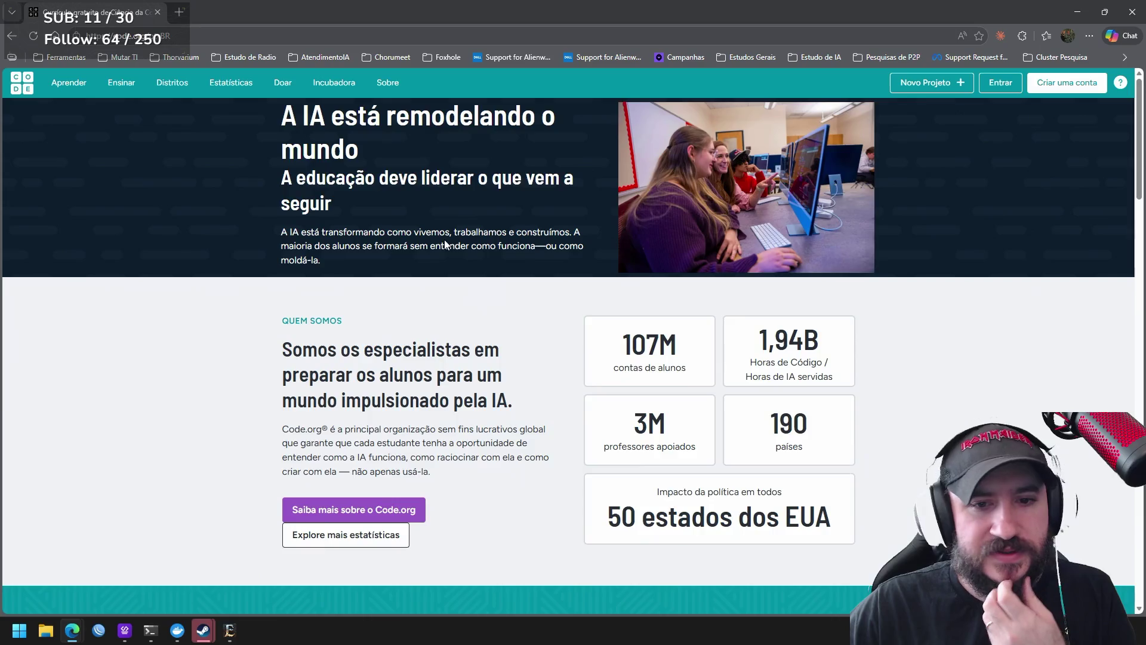
scroll(445, 242, "down", 2)
scroll(445, 247, "down", 2)
scroll(445, 251, "down", 2)
scroll(445, 251, "down", 3)
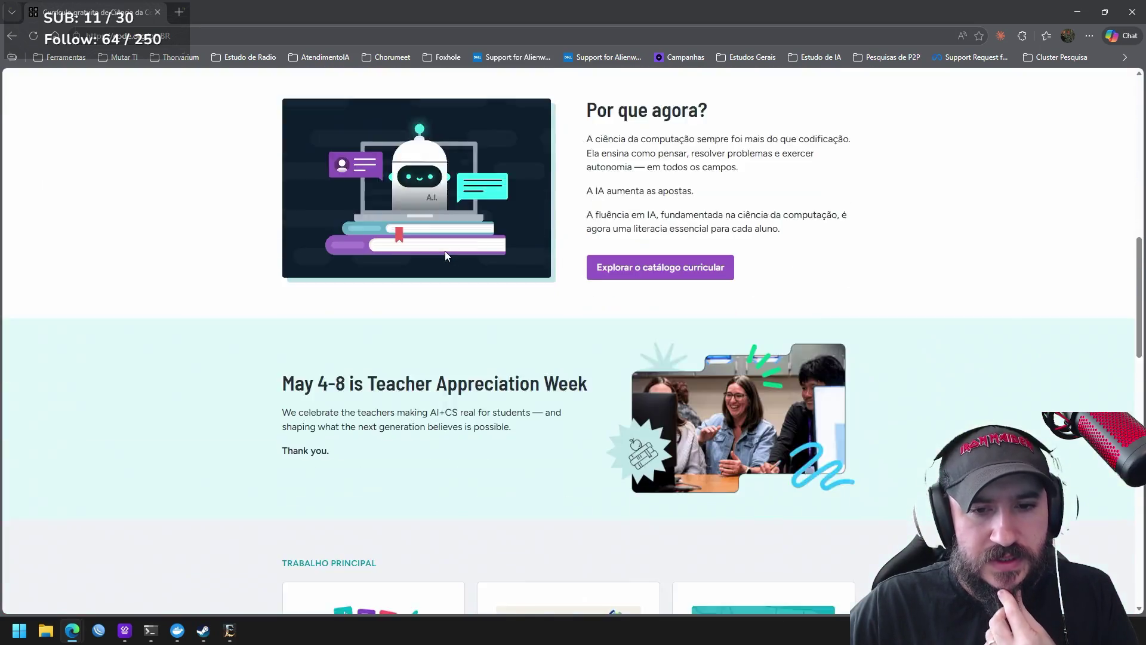
scroll(445, 251, "down", 3)
scroll(445, 252, "down", 2)
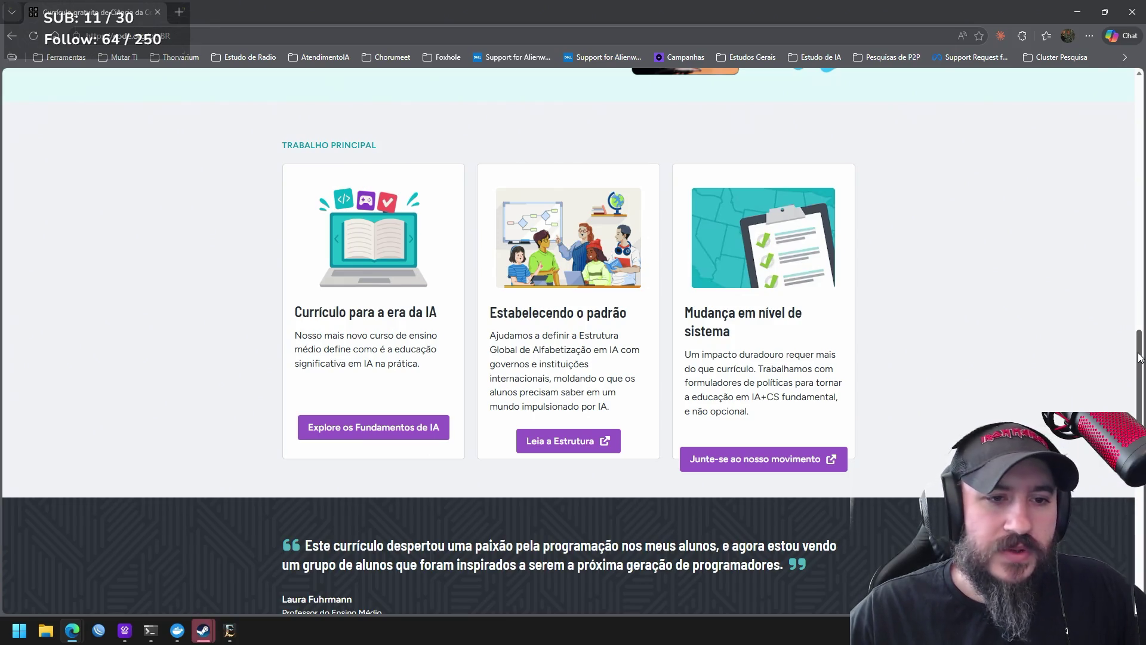
scroll(940, 203, "down", 5)
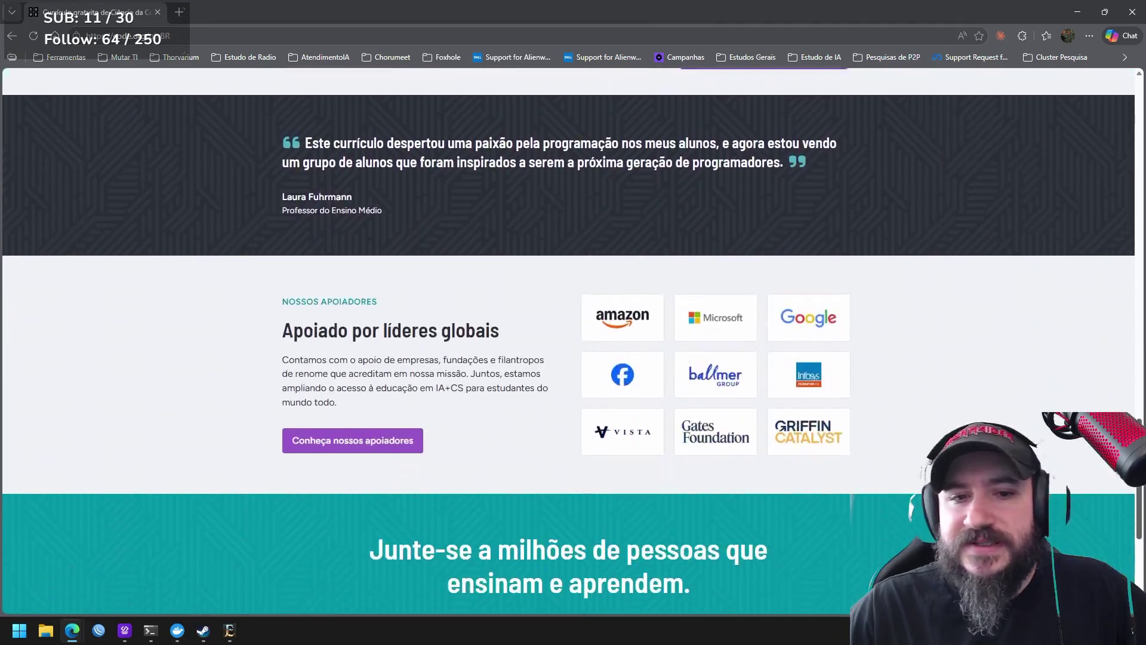
scroll(1102, 274, "up", 10)
scroll(1072, 152, "up", 10)
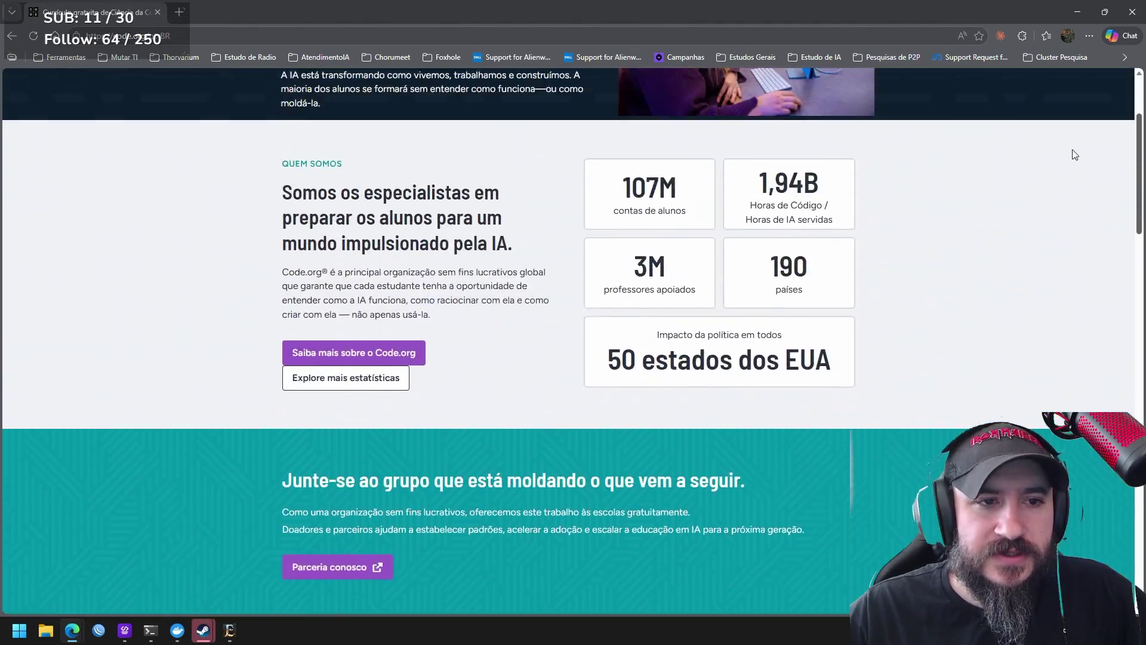
scroll(1066, 100, "up", 5)
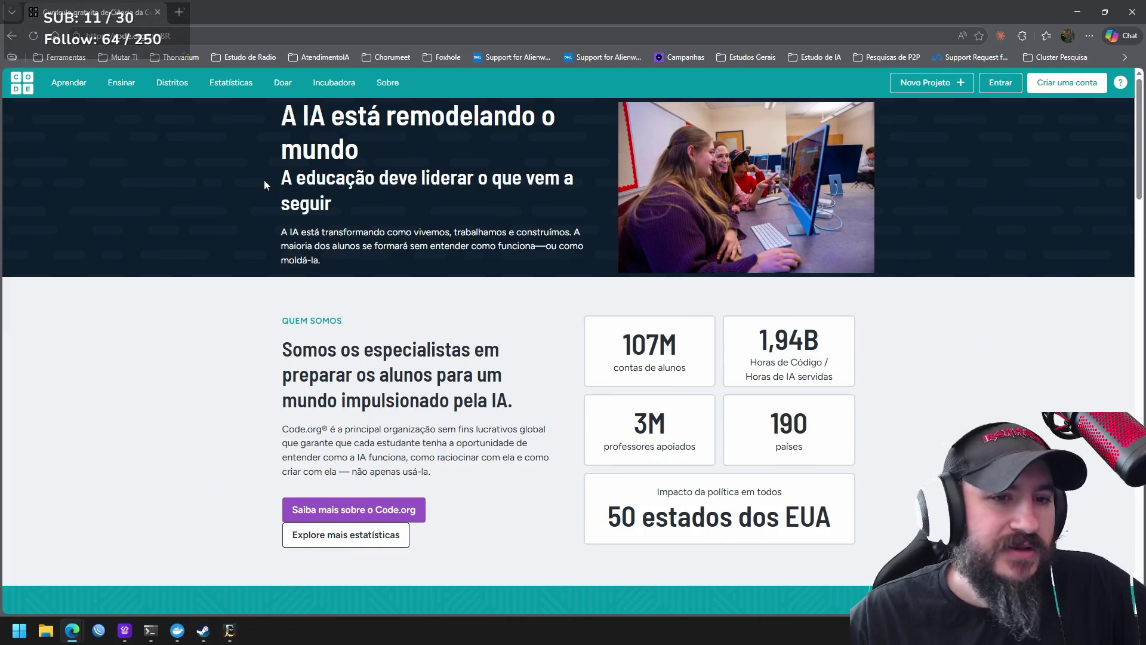
Go to the Aprender students' section with its ages 5–11 and over-11 learning cards
left_click(68, 83)
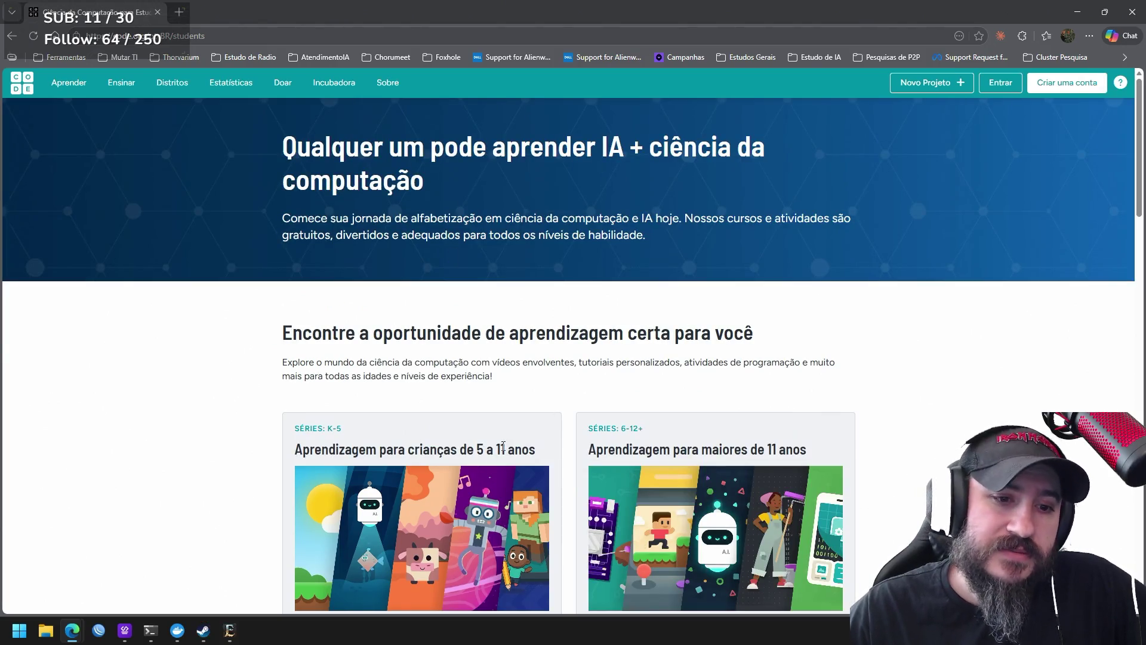
scroll(1135, 218, "down", 3)
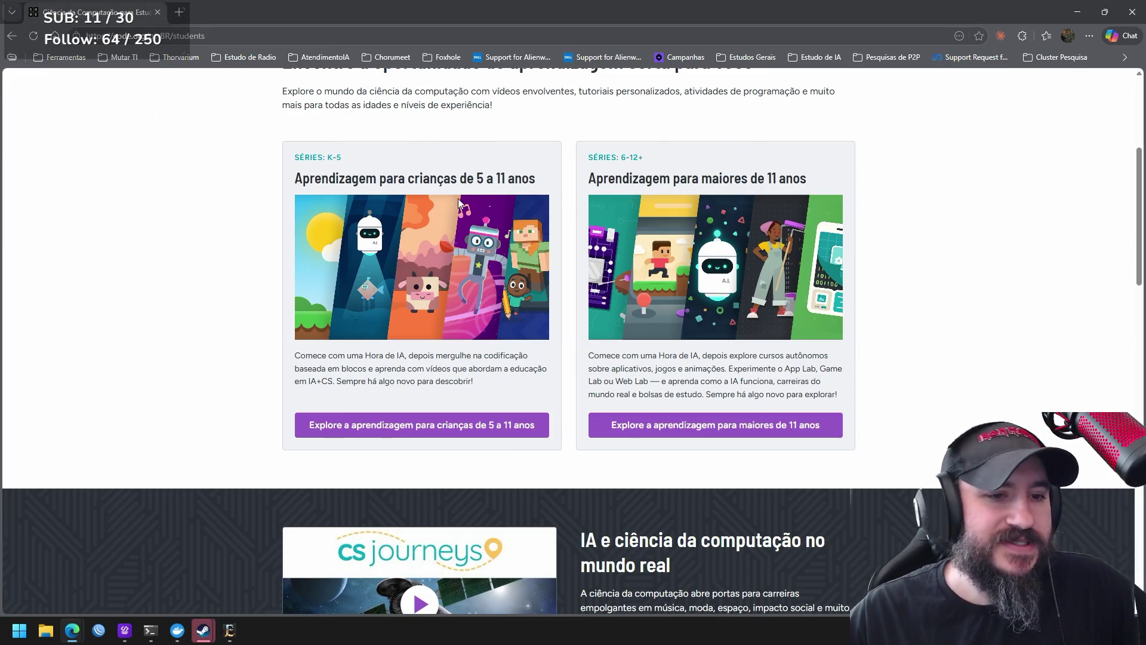
left_click(447, 426)
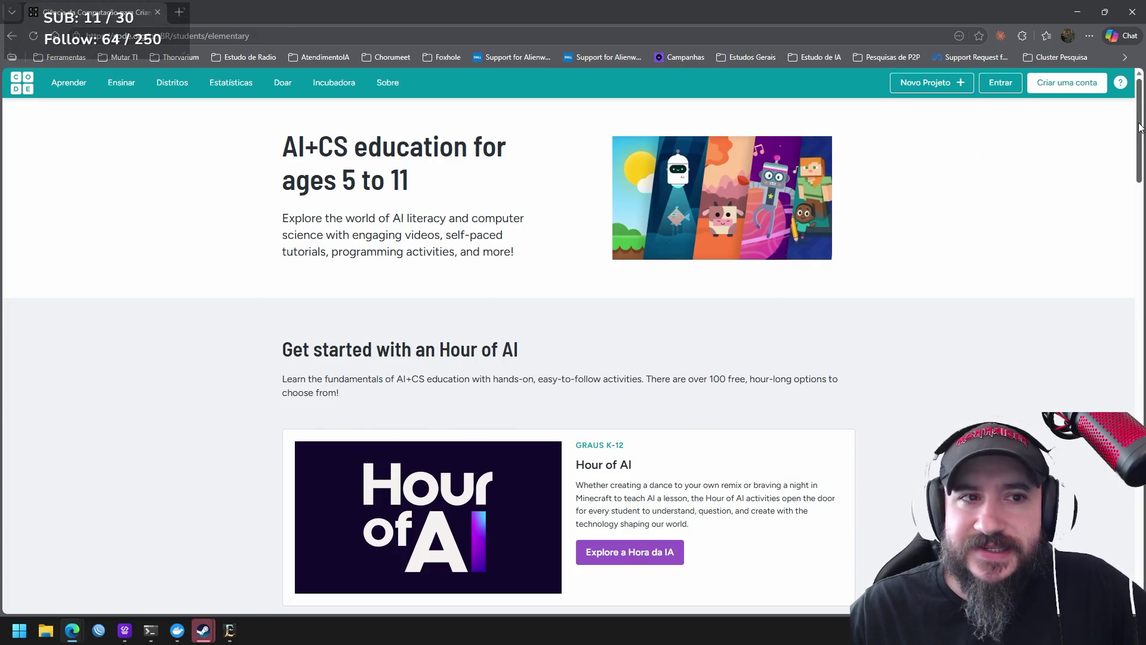
left_click_drag(1140, 128, 1127, 188)
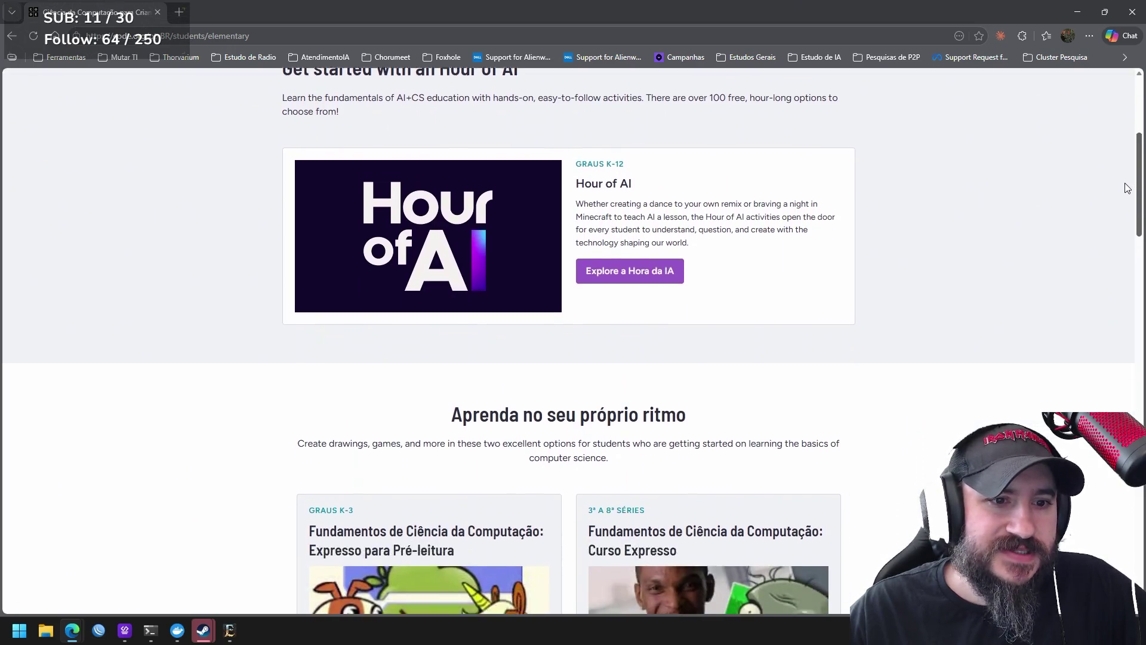
scroll(1127, 188, "down", 2)
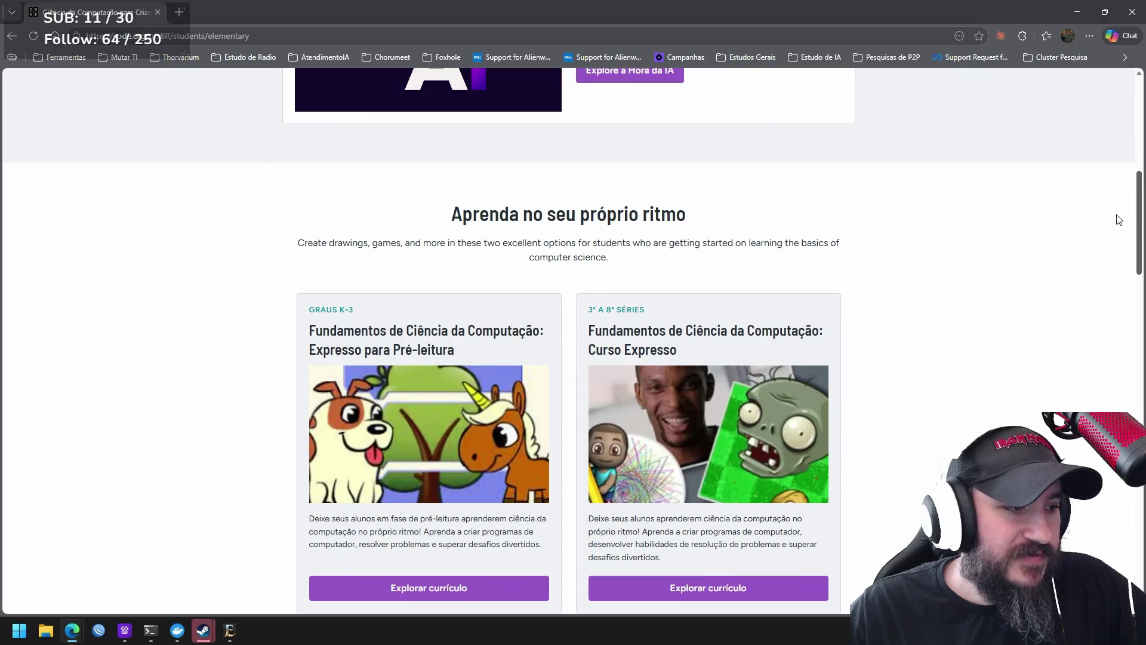
scroll(1116, 220, "up", 1)
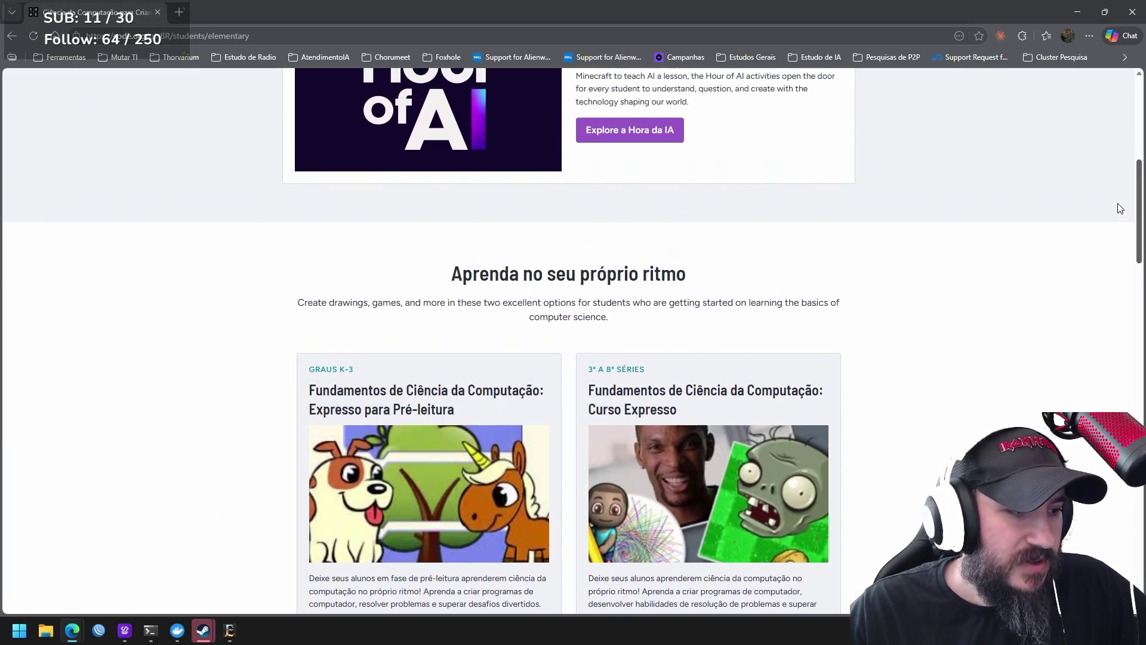
scroll(1115, 184, "up", 1)
scroll(1115, 183, "up", 2)
scroll(1113, 156, "up", 1)
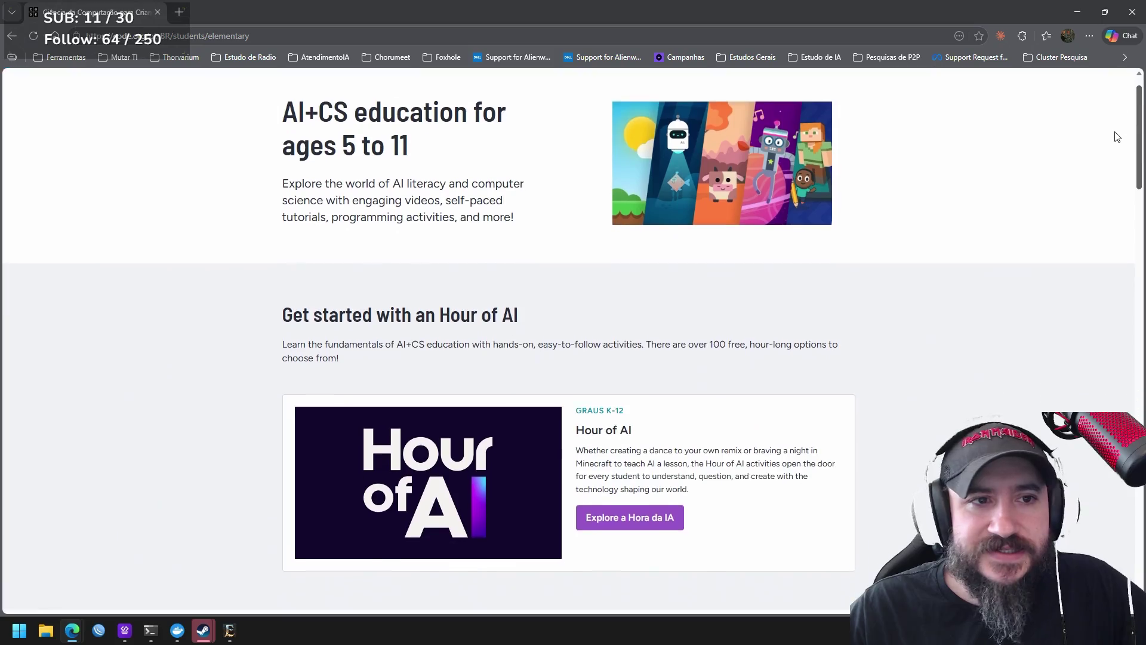
scroll(1111, 164, "down", 2)
scroll(1112, 164, "down", 2)
scroll(1102, 198, "down", 1)
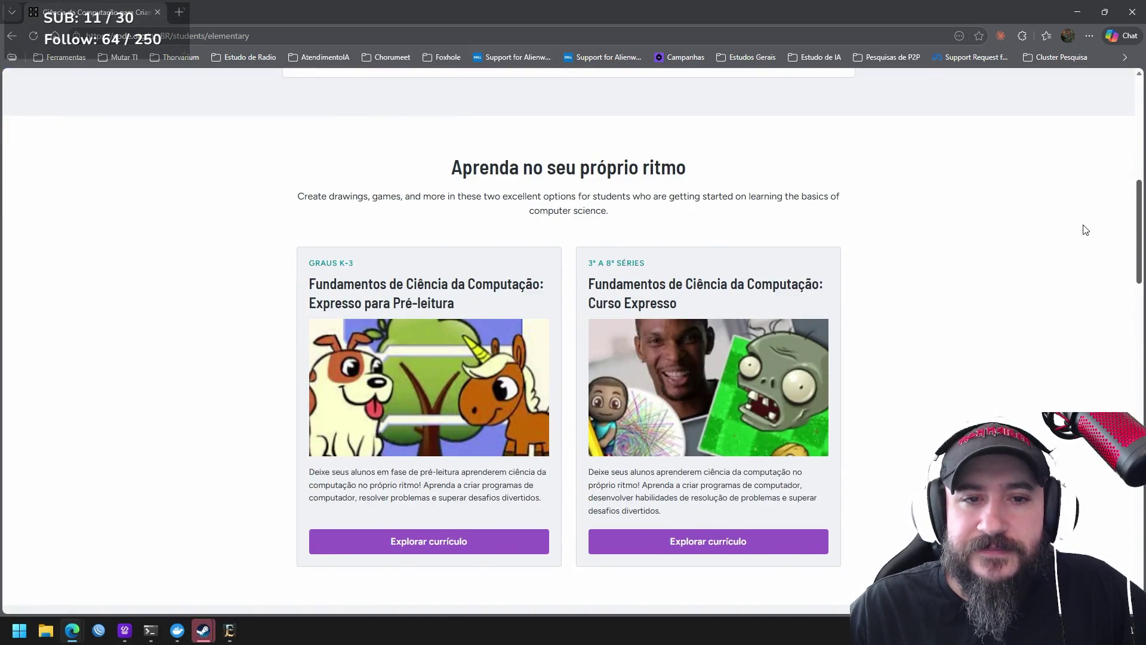
scroll(1084, 233, "down", 1)
scroll(1085, 247, "down", 1)
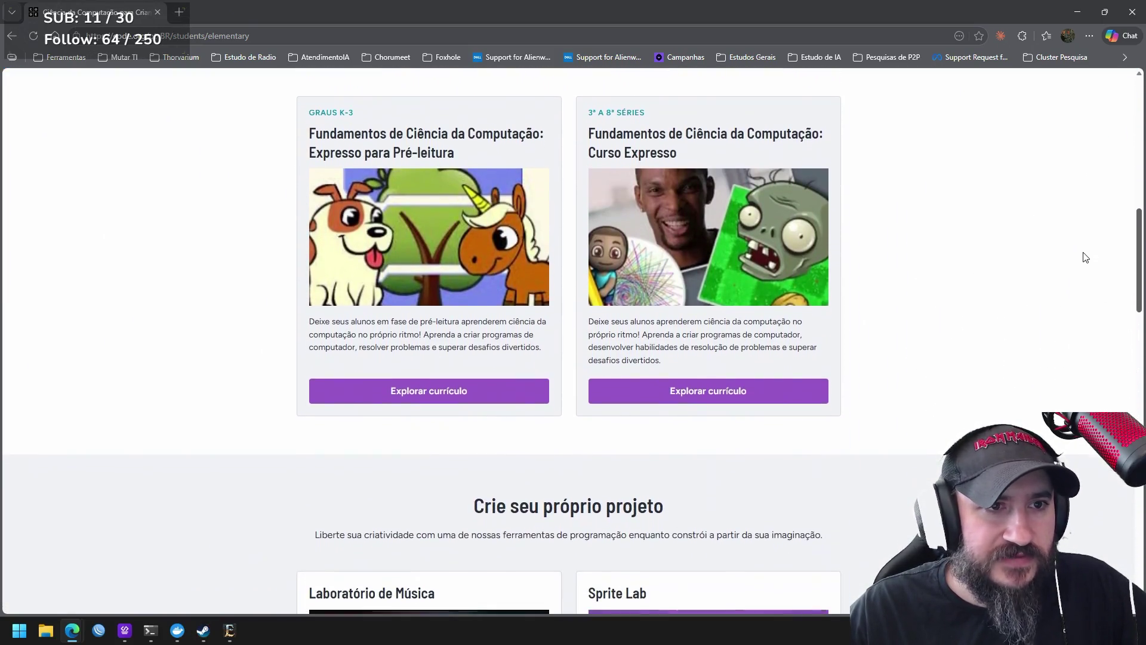
scroll(1075, 288, "down", 2)
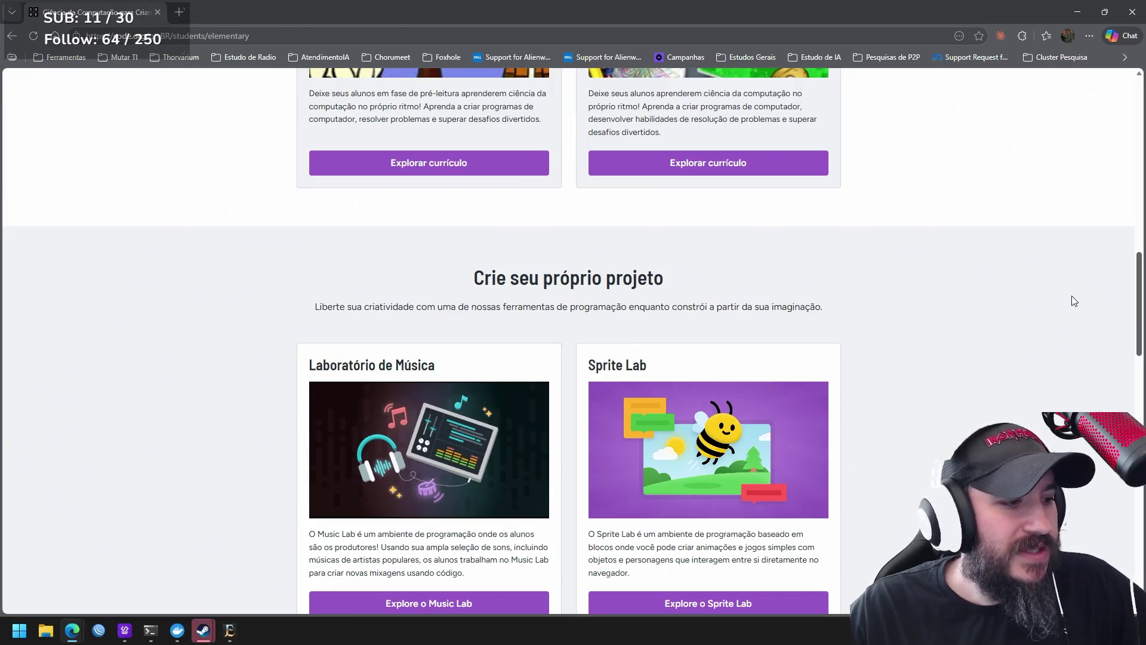
scroll(1073, 309, "down", 1)
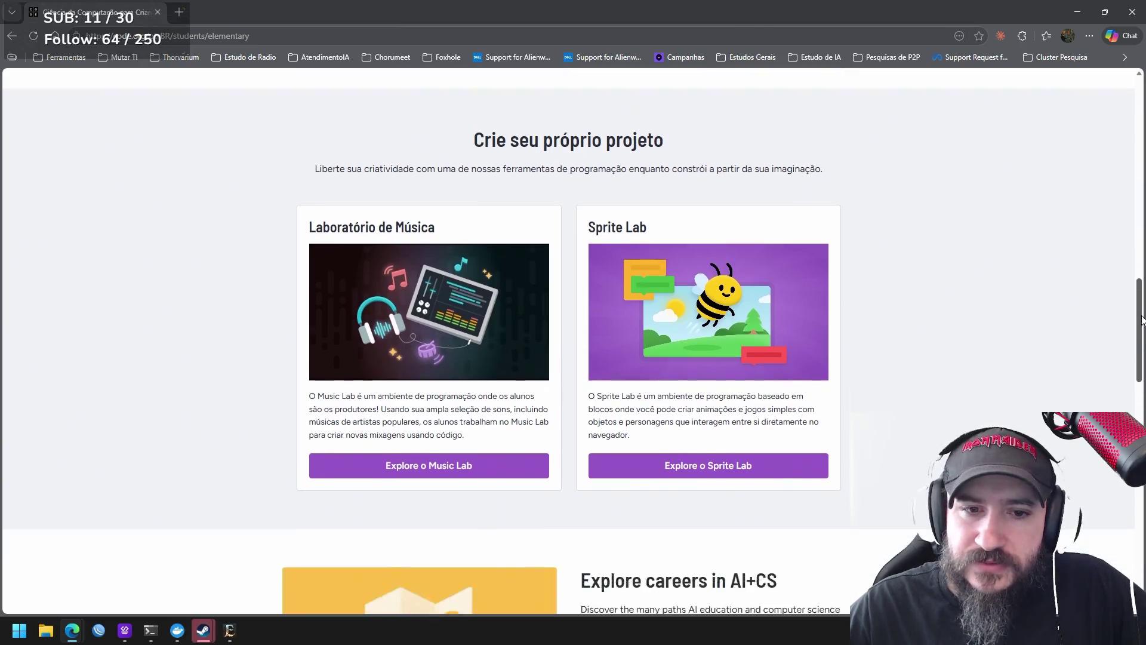
left_click_drag(1140, 305, 1113, 533)
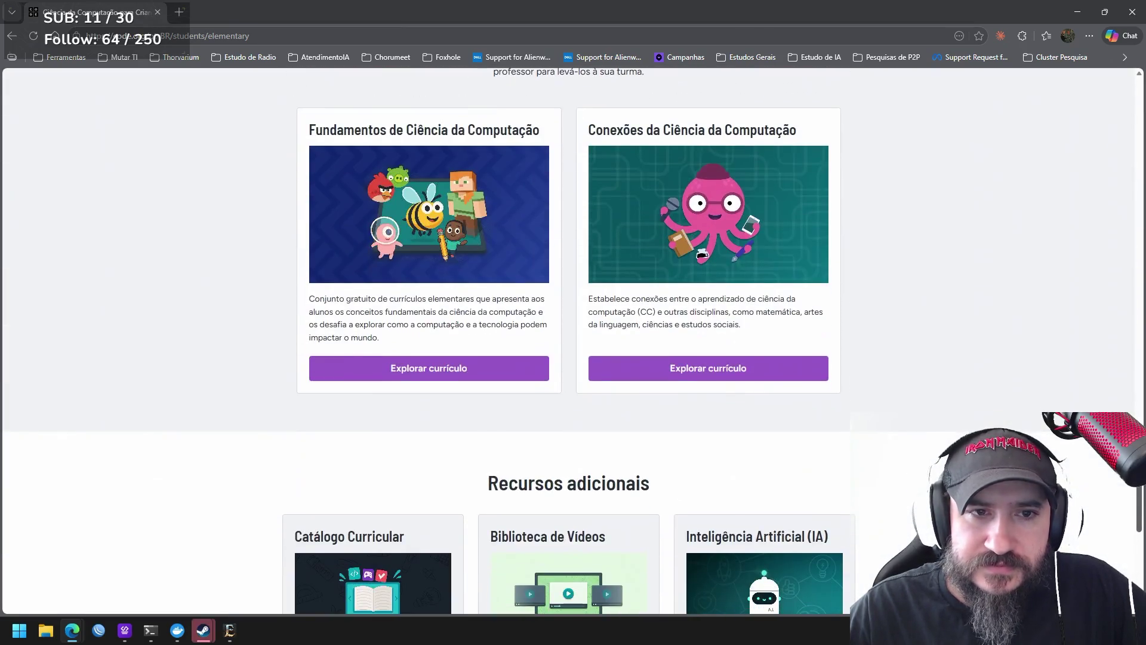
scroll(1112, 358, "up", 10)
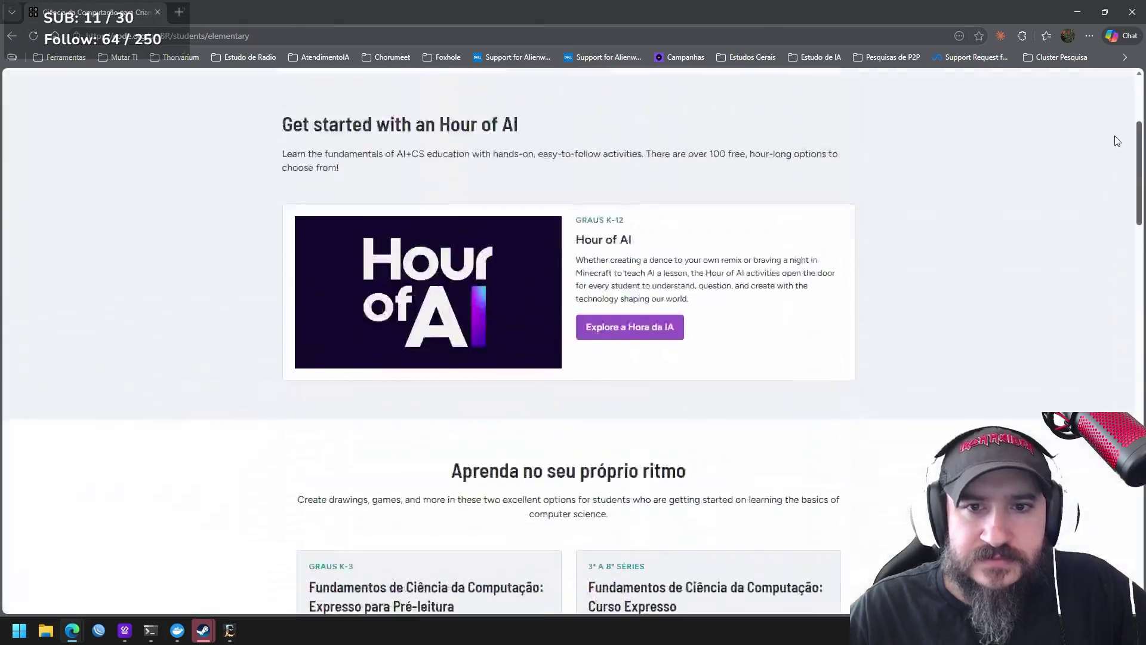
scroll(1110, 141, "up", 5)
scroll(1108, 131, "down", 1)
scroll(1105, 131, "down", 1)
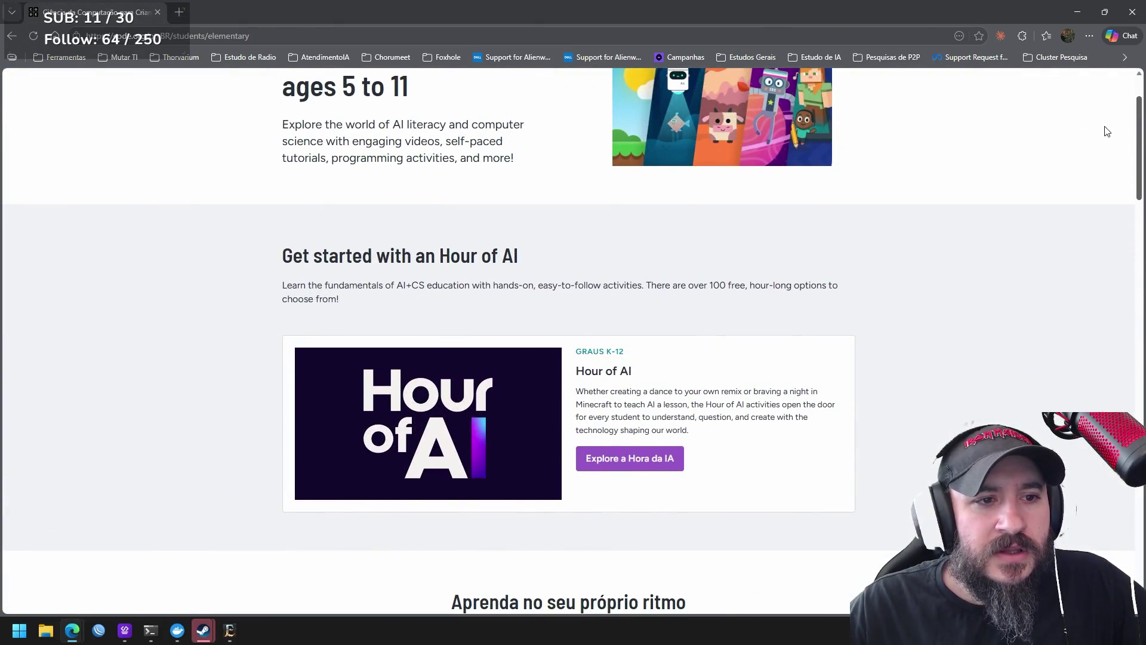
scroll(1094, 55, "up", 3)
scroll(1093, 54, "down", 3)
scroll(1094, 179, "down", 10)
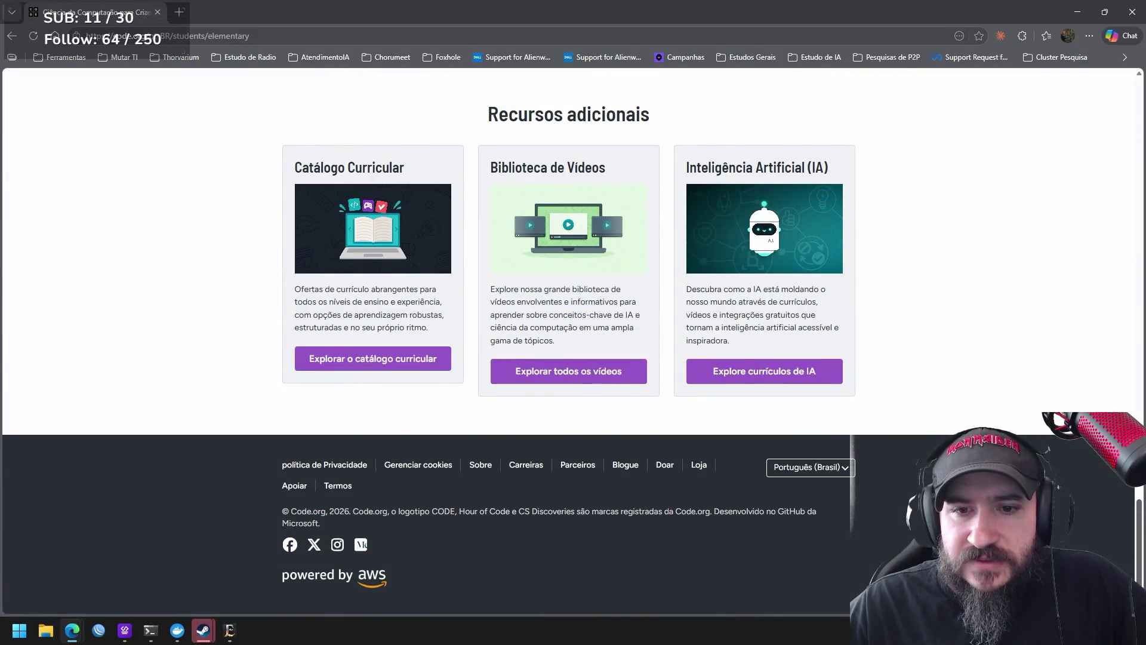
left_click(834, 466)
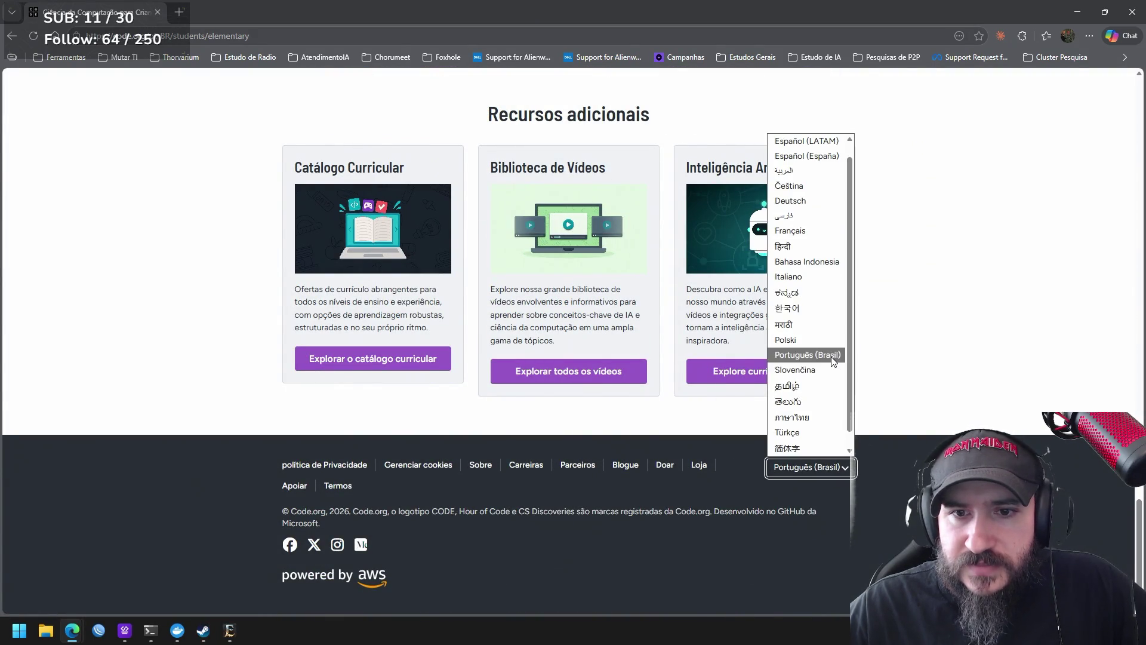
left_click(838, 356)
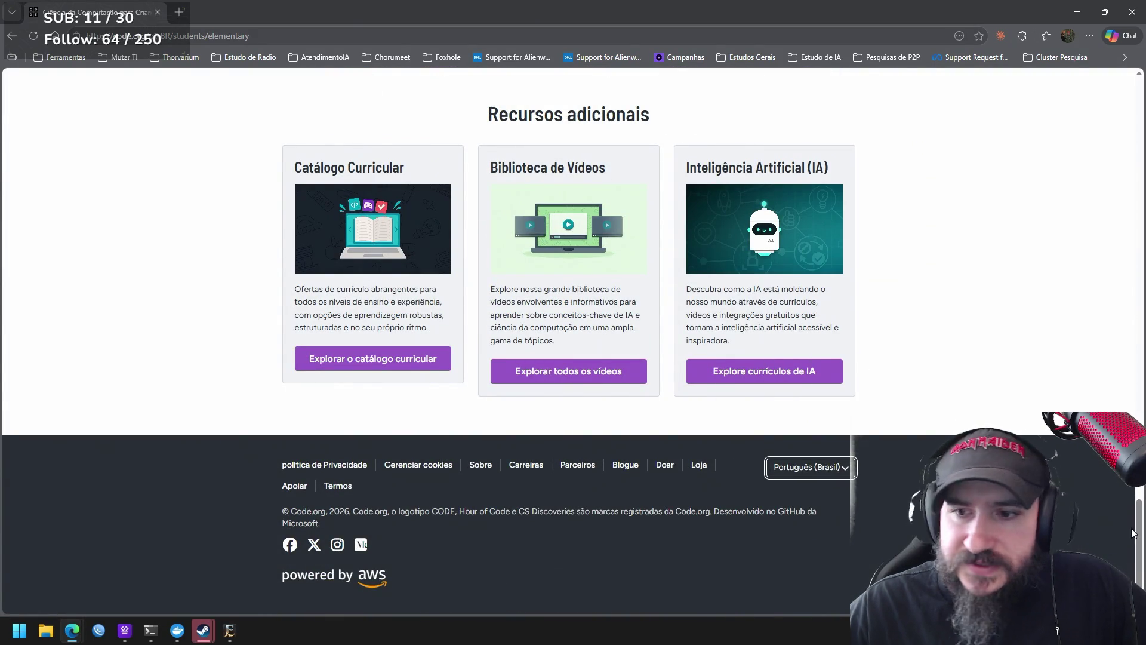
mouse_move(1139, 535)
left_mouse_down()
mouse_move(1105, 185)
mouse_move(1112, 62)
left_mouse_up()
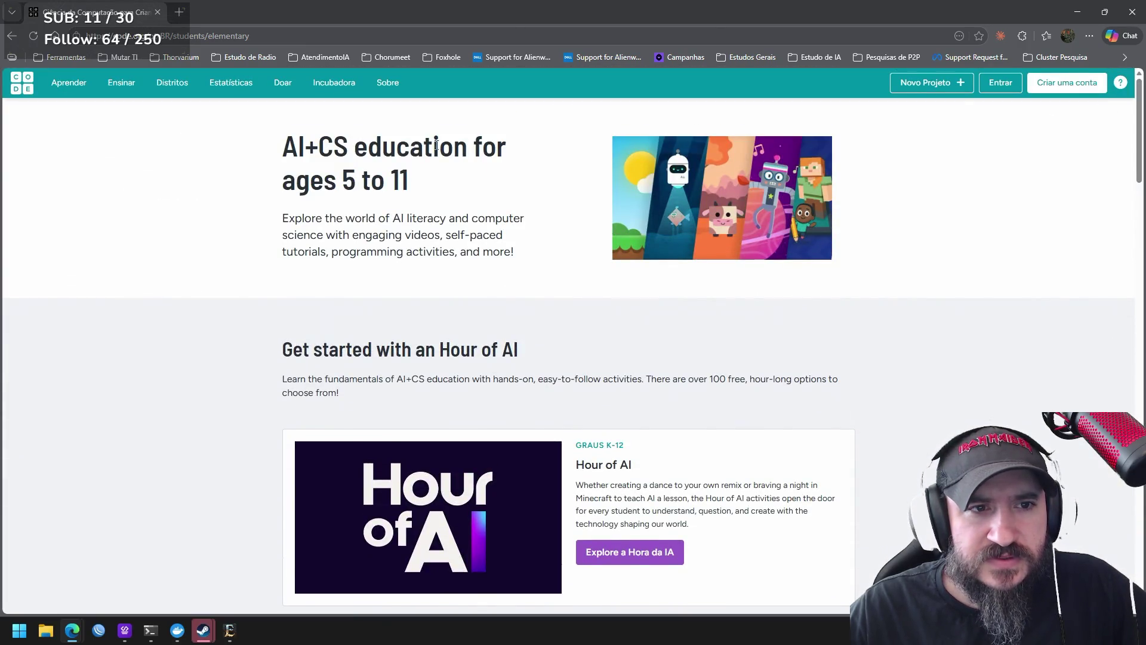
scroll(652, 310, "down", 1)
scroll(652, 310, "up", 1)
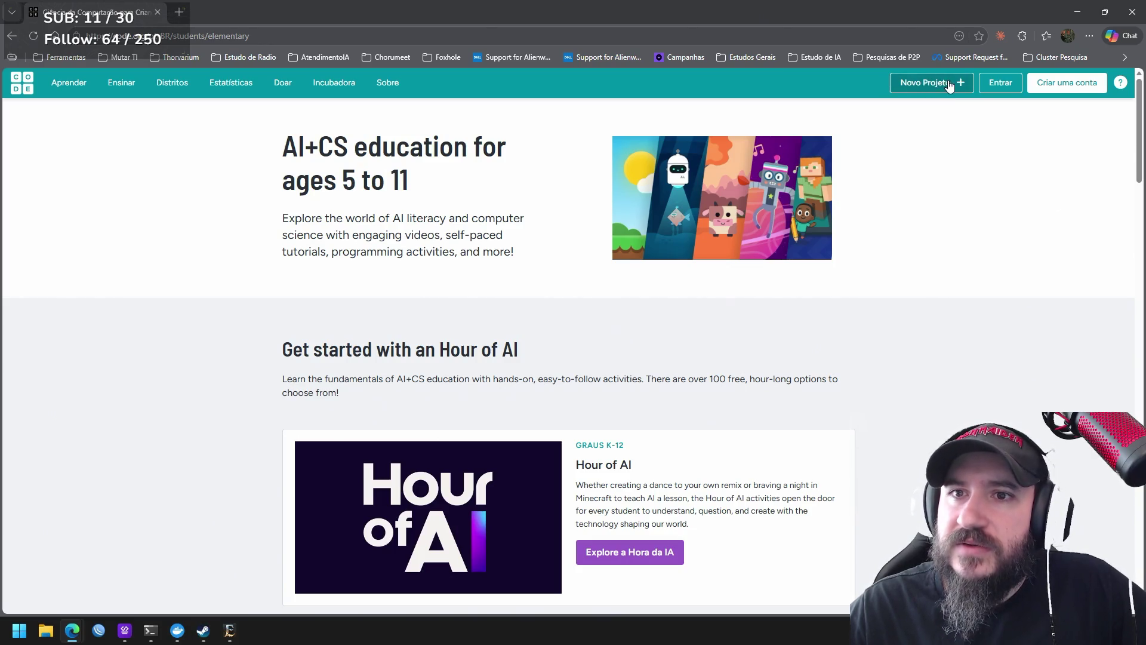
left_click(949, 87)
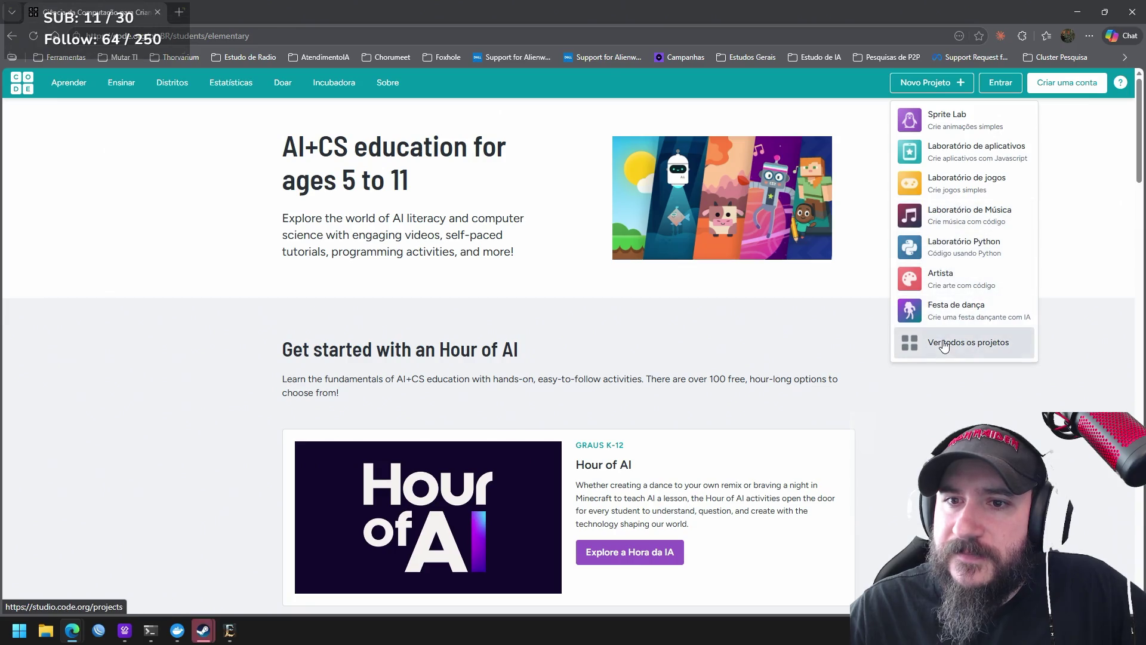
Create a new Sprite Lab project, dismiss the tip, and browse its Trajes and Fundo views before returning to Código
left_click(952, 131)
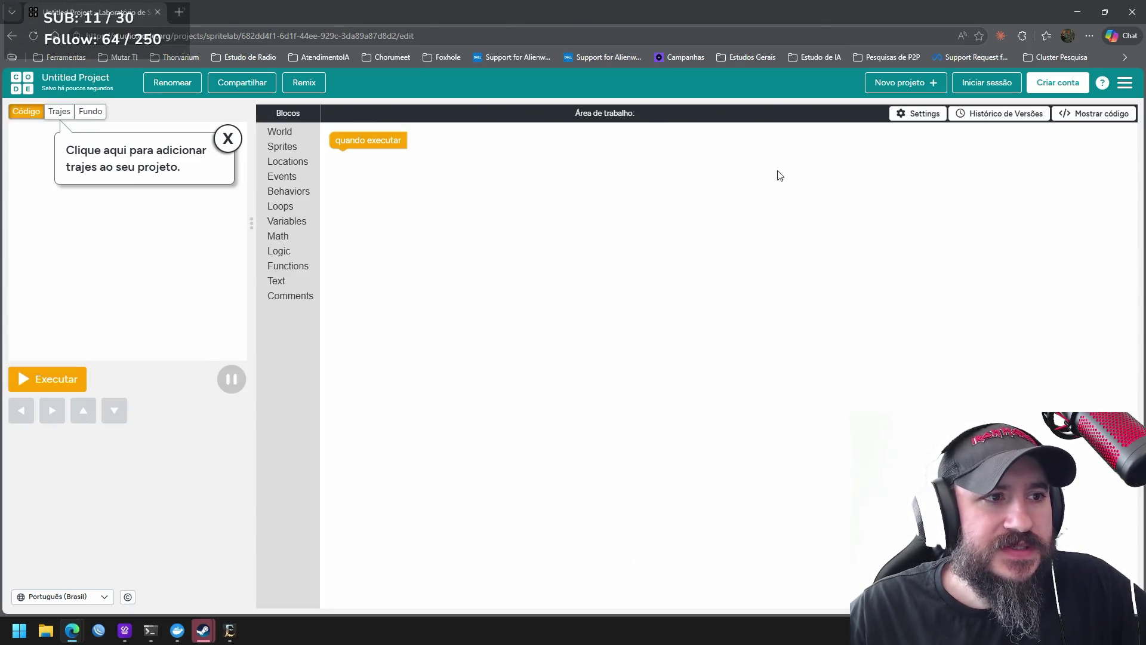
left_click(230, 137)
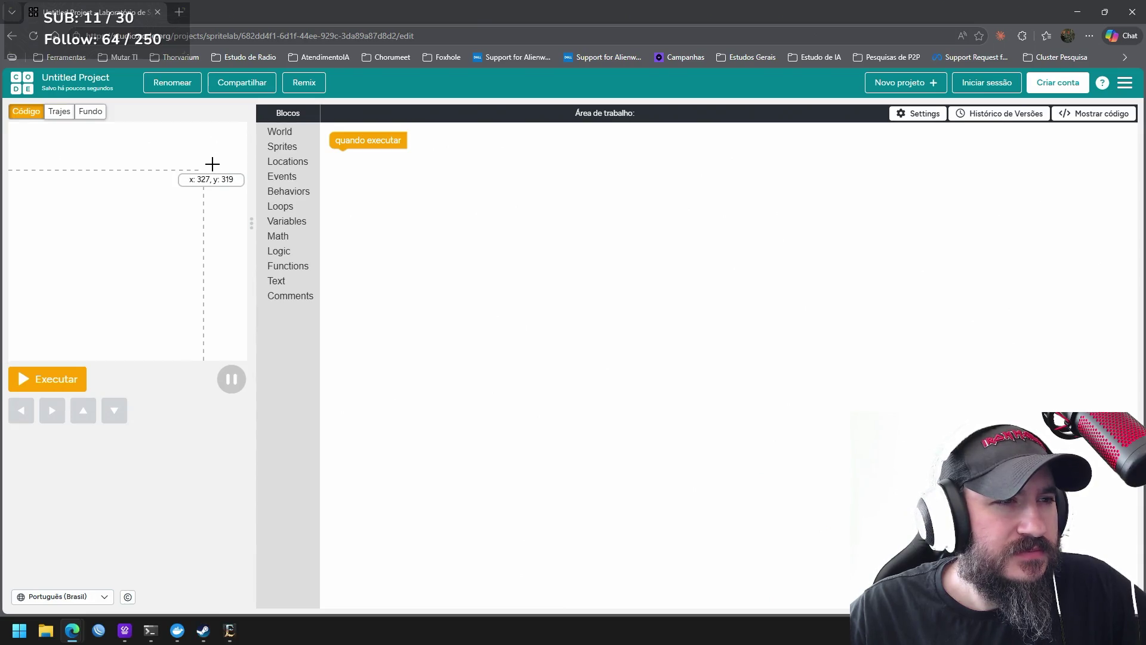
left_click(64, 111)
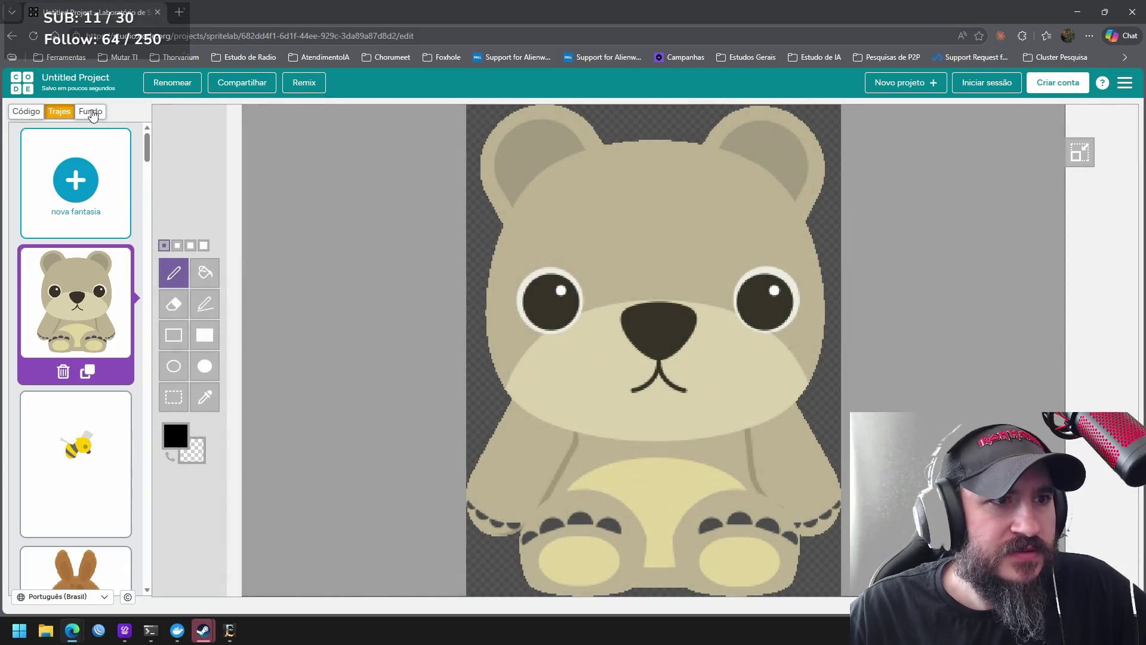
left_click(91, 112)
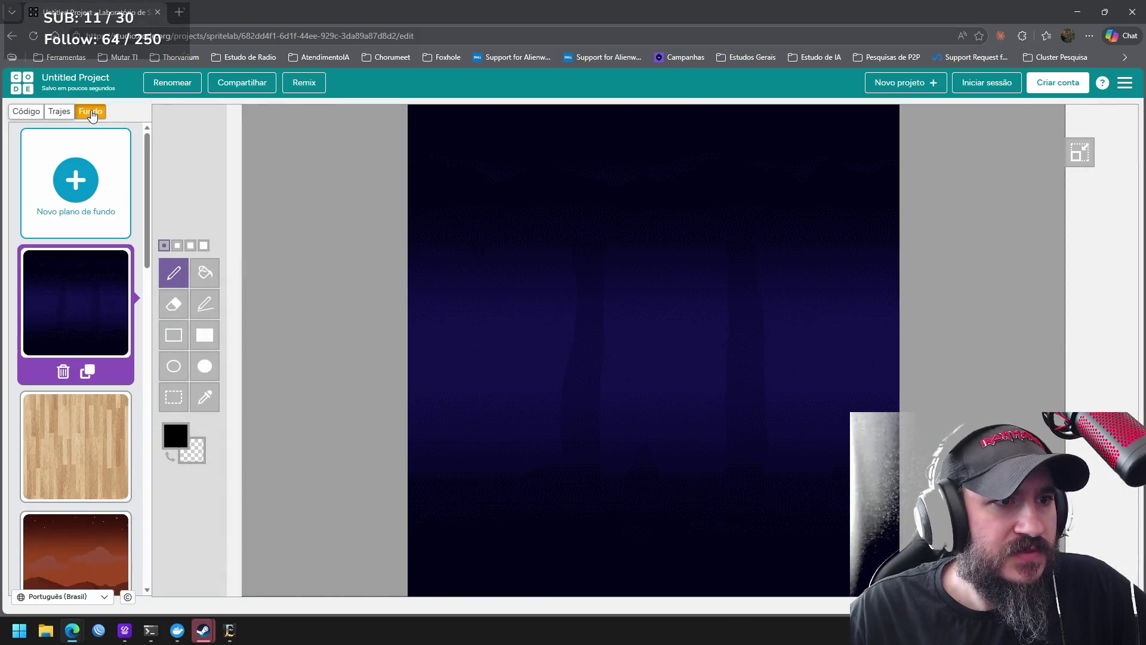
left_click(26, 111)
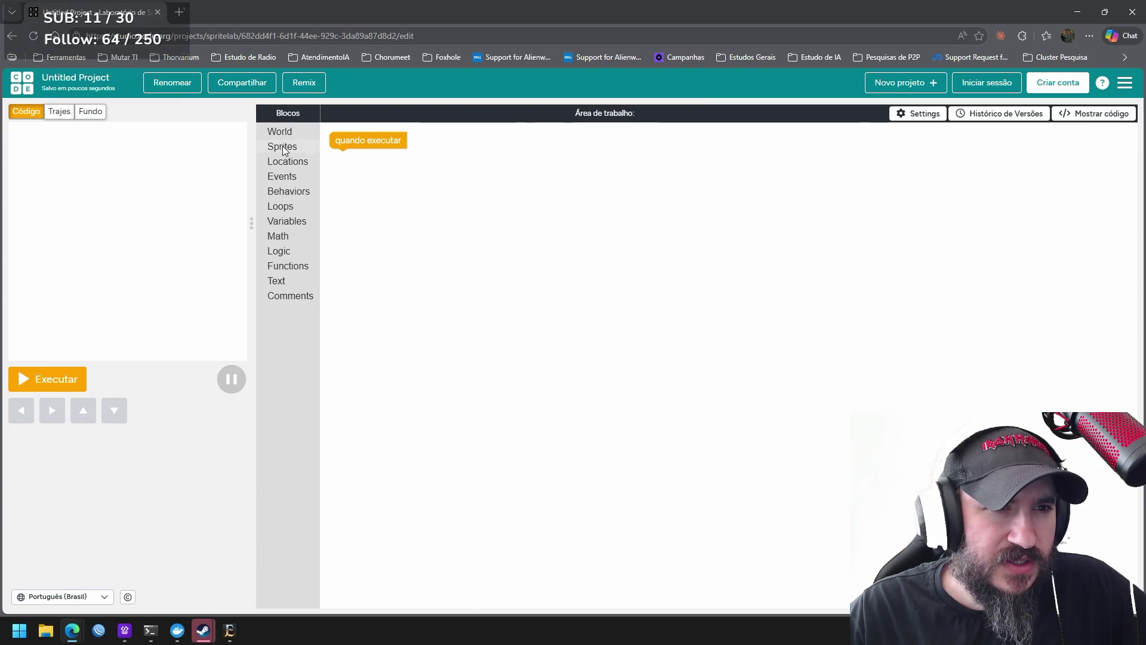
Browse the Events, Locations, Sprites, World and Logic block categories, previewing the background block, then return to the students page
left_click(285, 179)
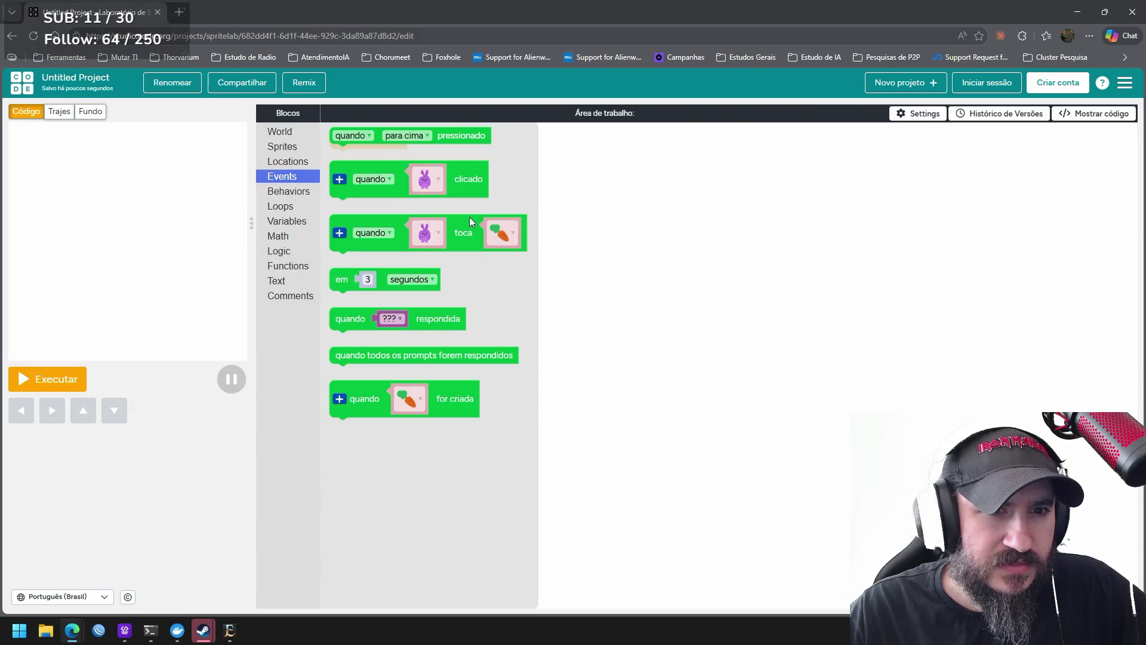
left_click(299, 162)
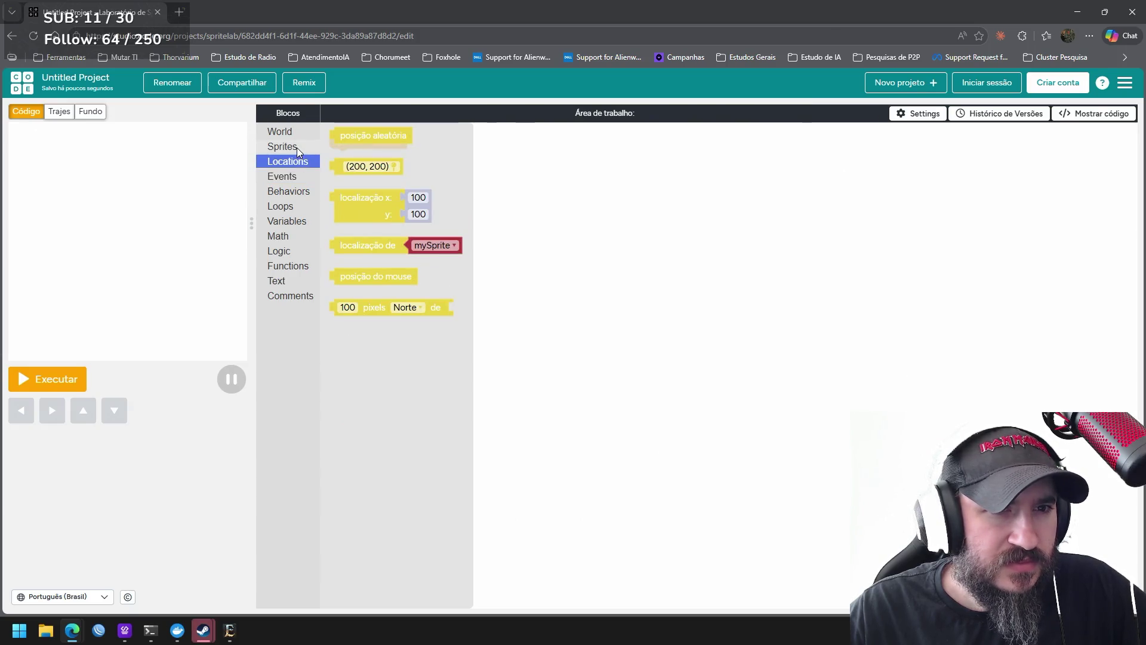
left_click(296, 148)
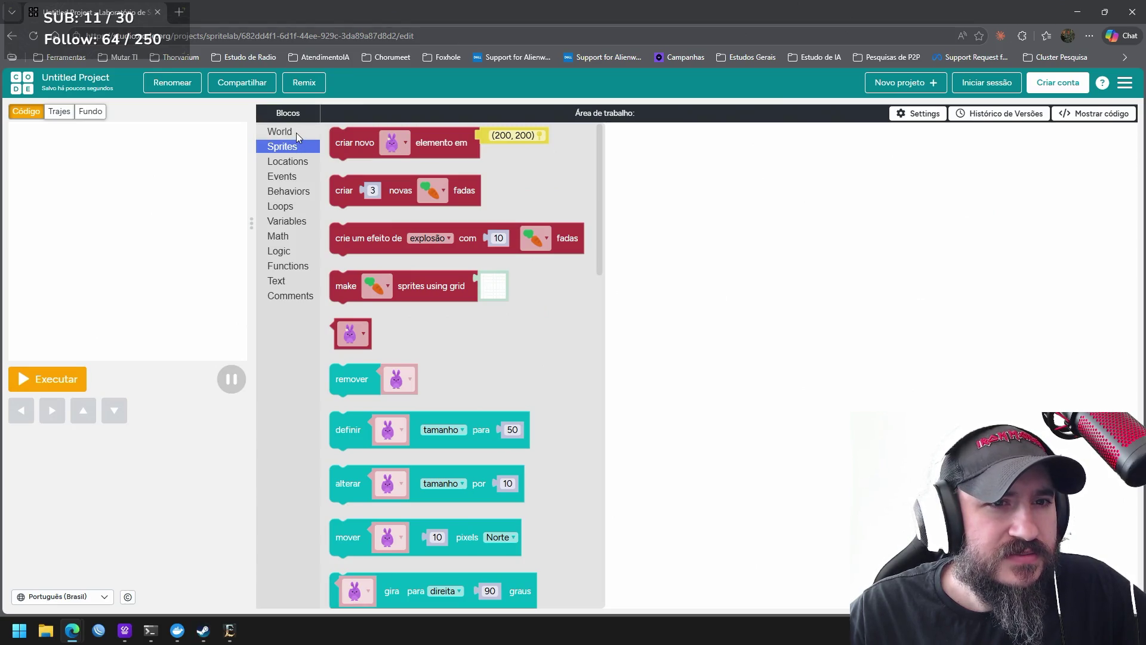
left_click(277, 133)
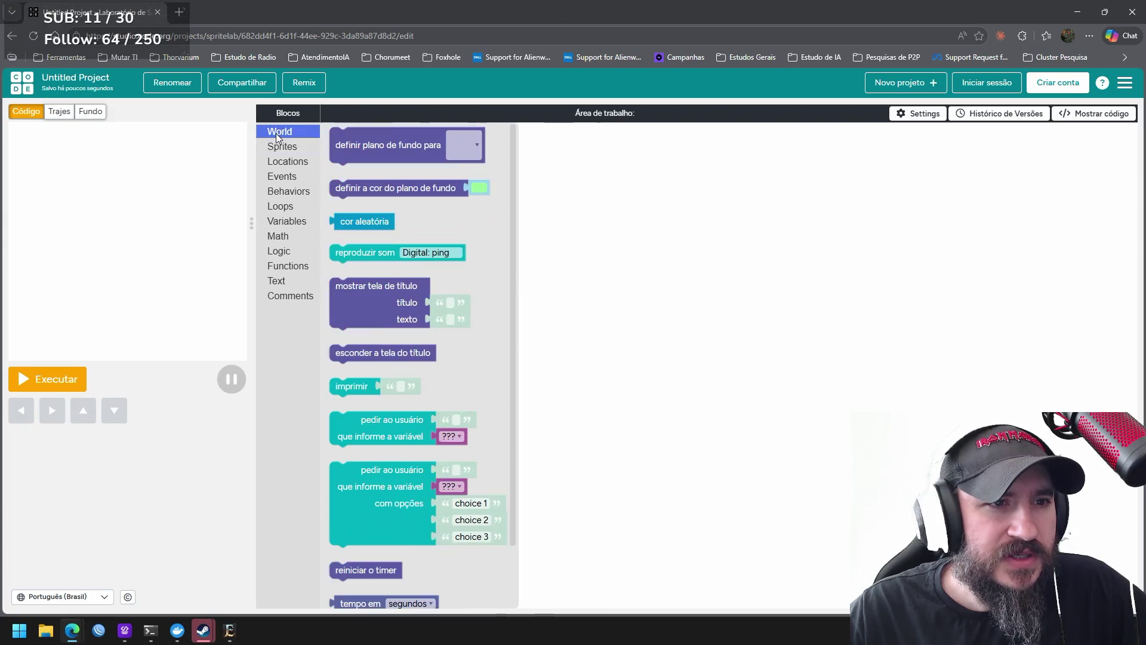
left_click(403, 150)
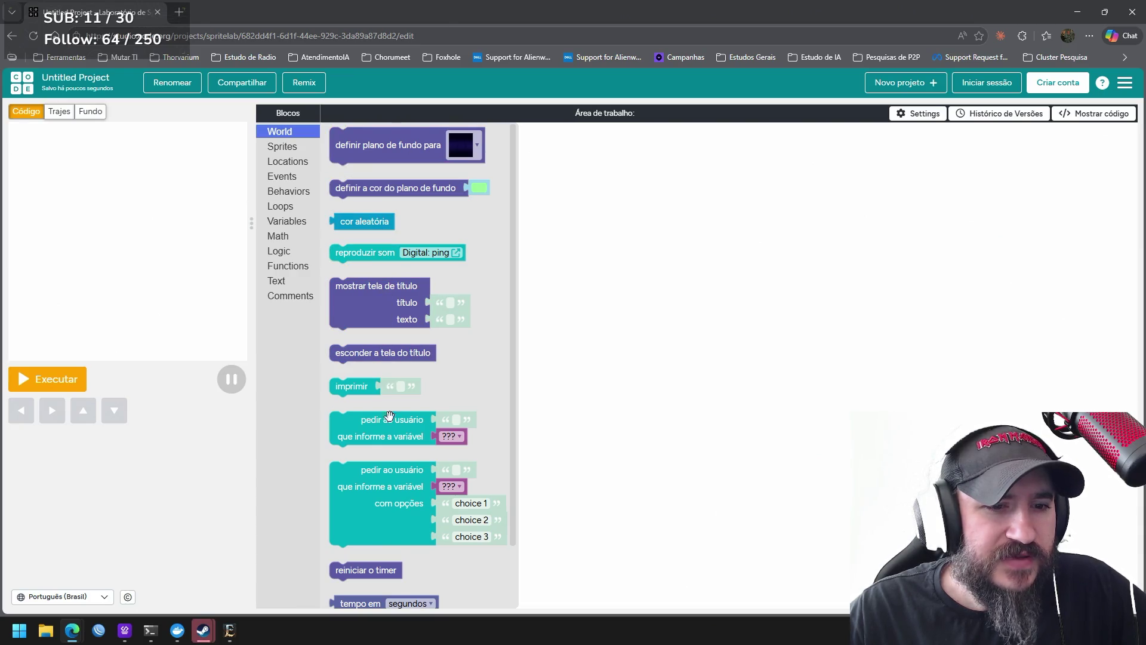
left_click(288, 254)
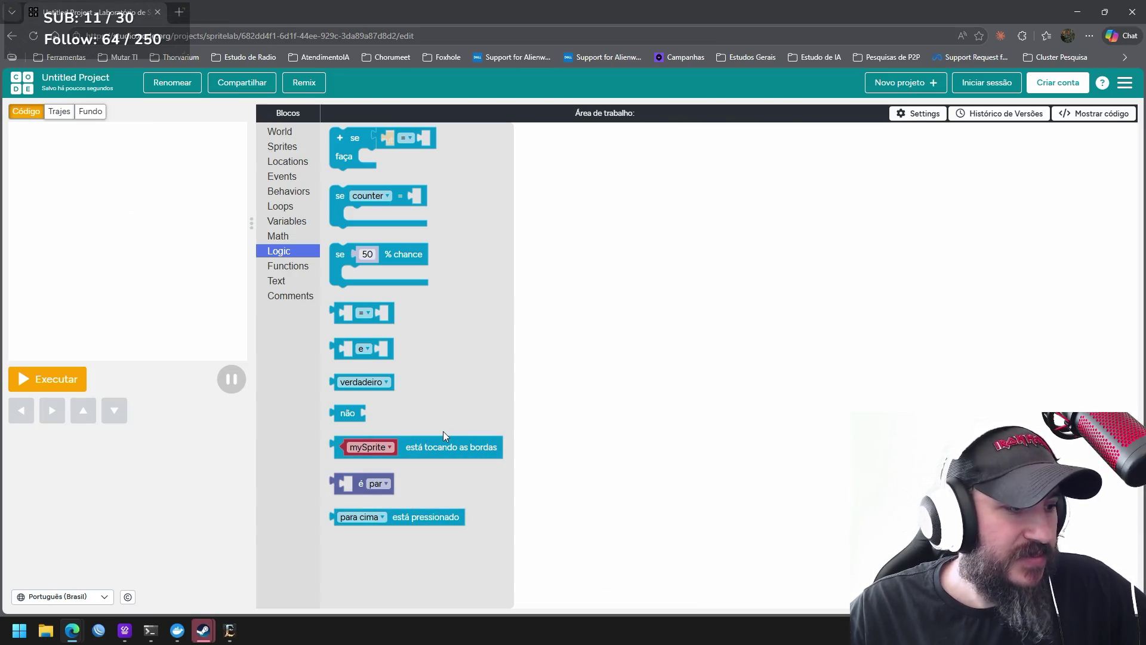
left_click(12, 36)
scroll(696, 397, "down", 1)
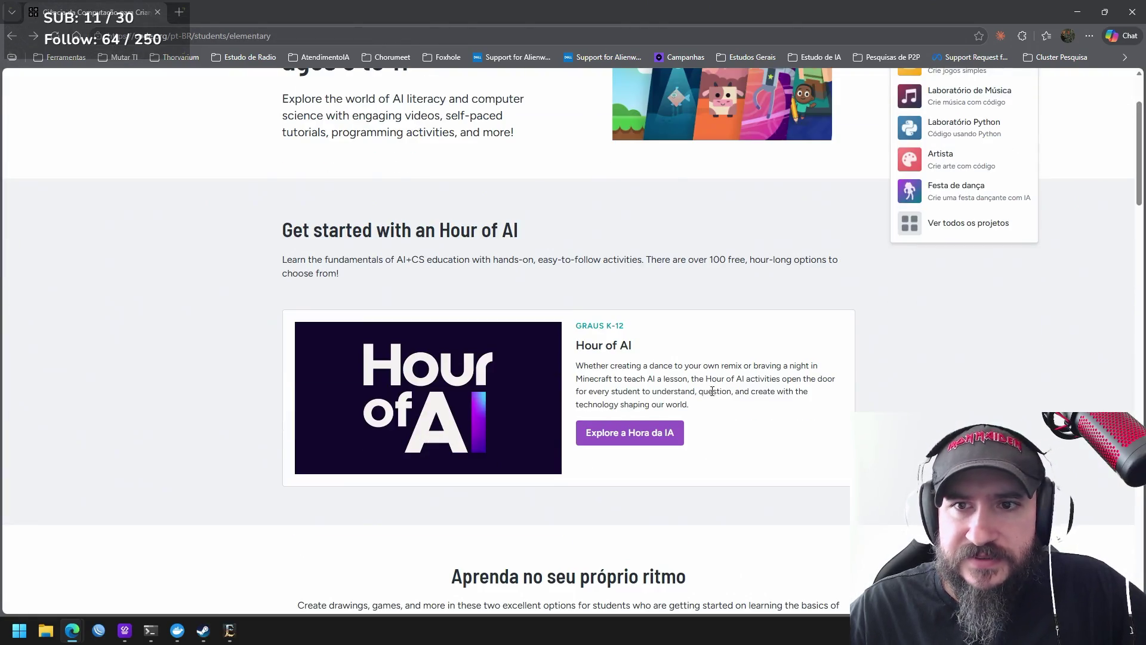
scroll(847, 410, "down", 1)
scroll(846, 409, "down", 3)
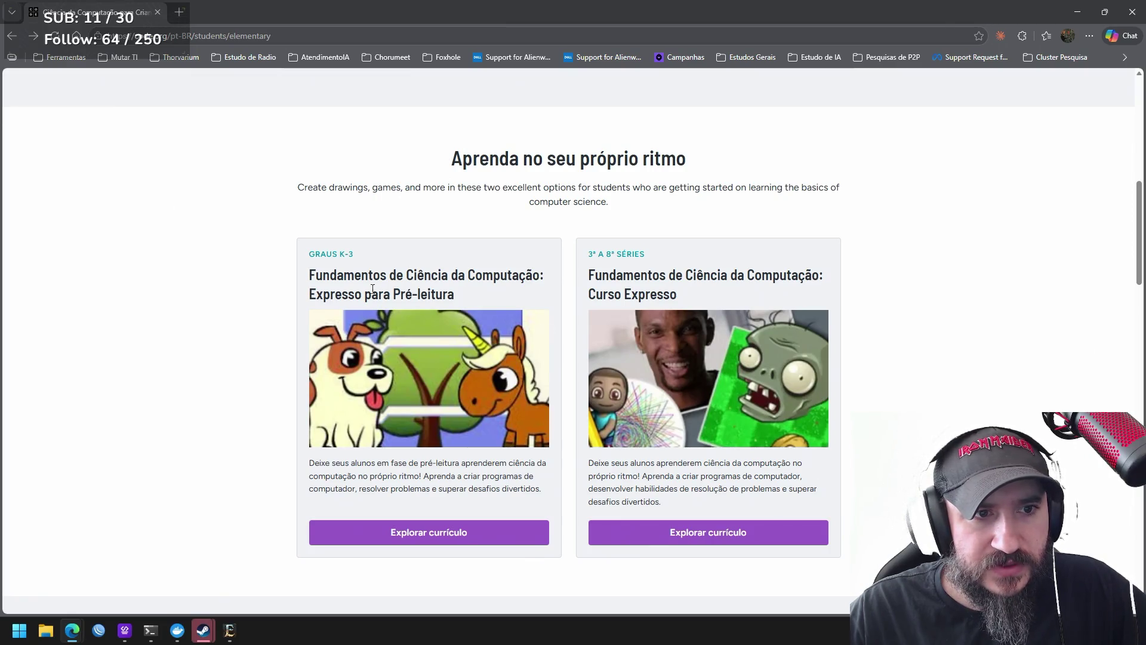
Explore the curriculum for Expresso para Pré-leitura to reach the Pre-reader Express (2025) course page
left_click(457, 537)
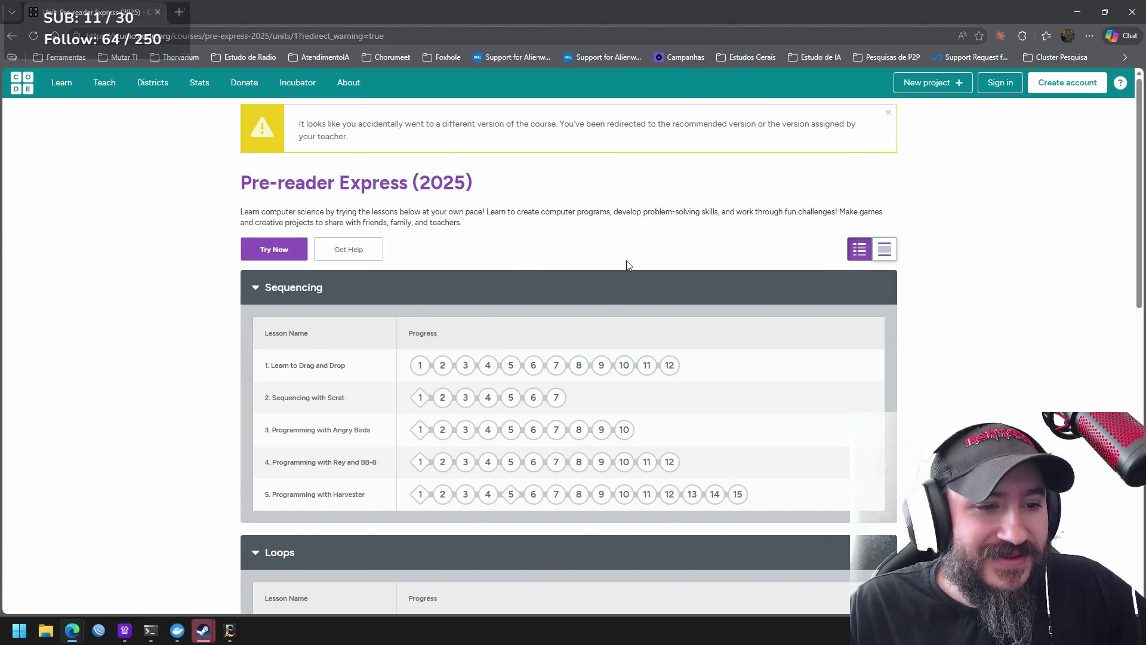
scroll(628, 264, "down", 1)
scroll(629, 265, "down", 1)
scroll(630, 268, "down", 1)
scroll(630, 274, "down", 2)
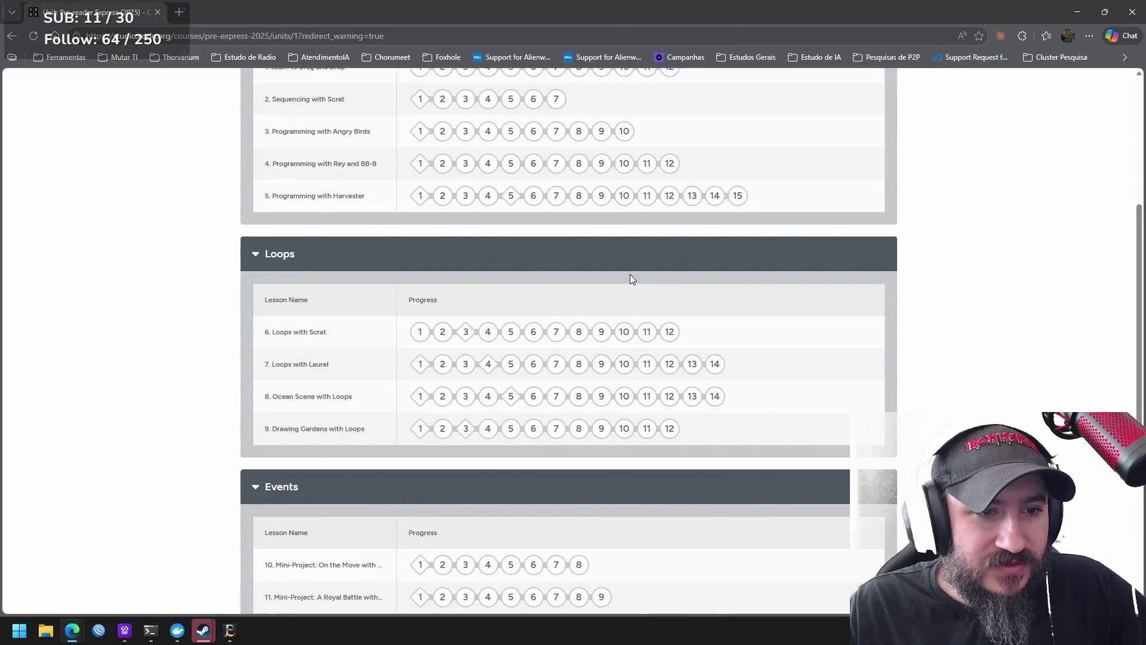
scroll(630, 277, "down", 1)
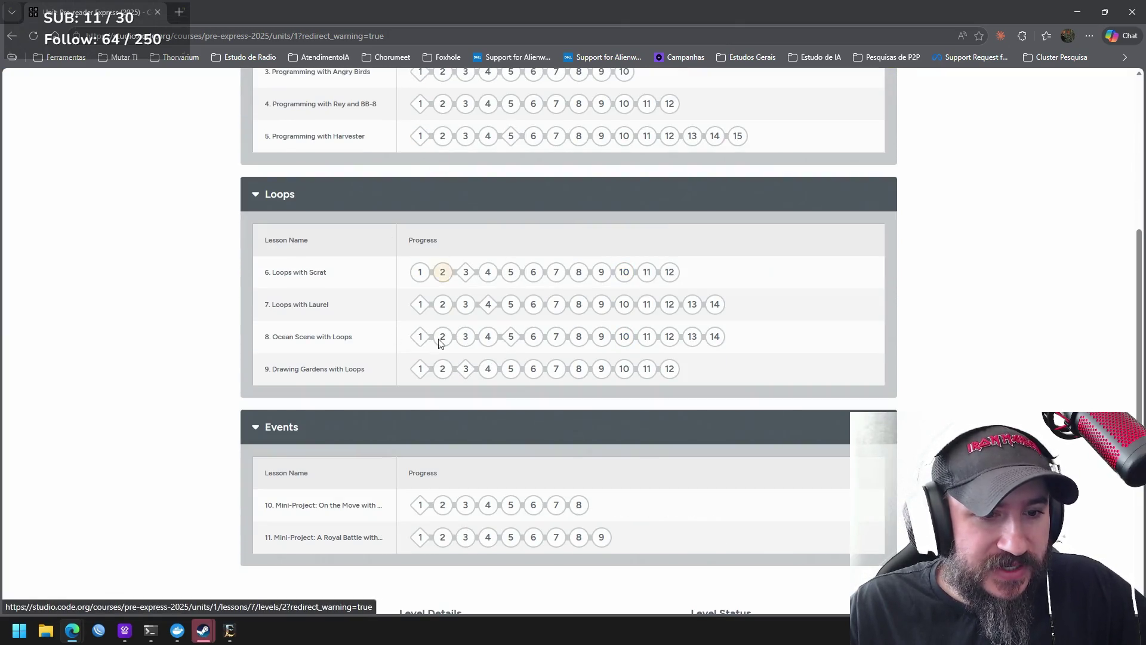
scroll(896, 389, "down", 5)
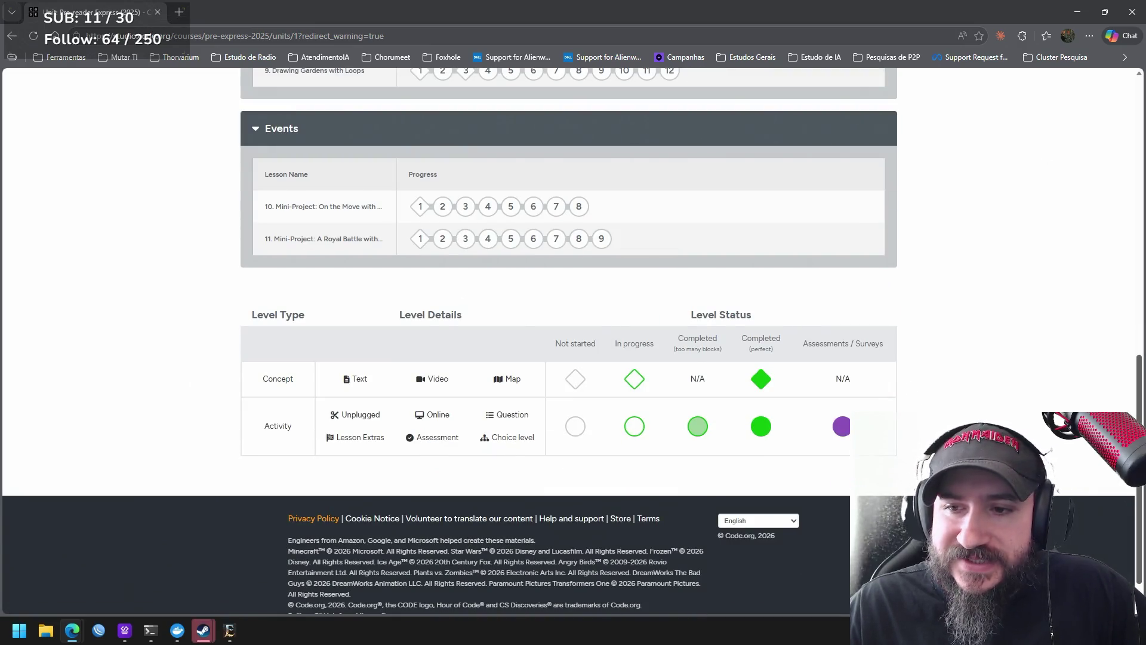
scroll(1092, 269, "up", 11)
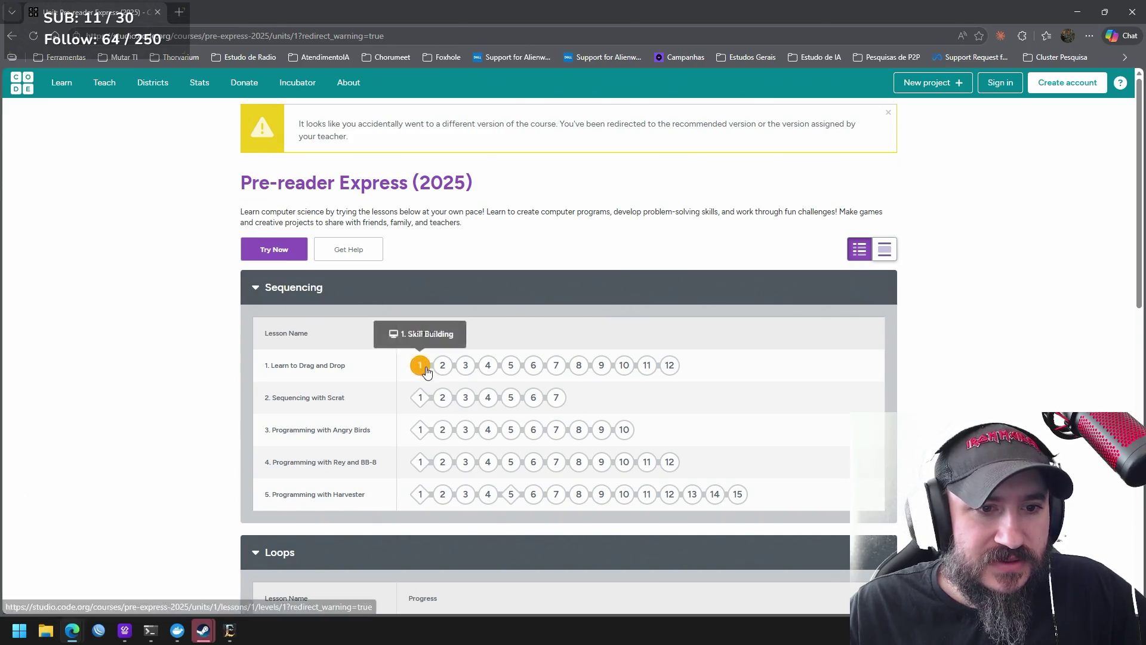
Preview the first Learn to Drag and Drop puzzle, go back, and reload the Pre-reader Express course page
left_click(420, 368)
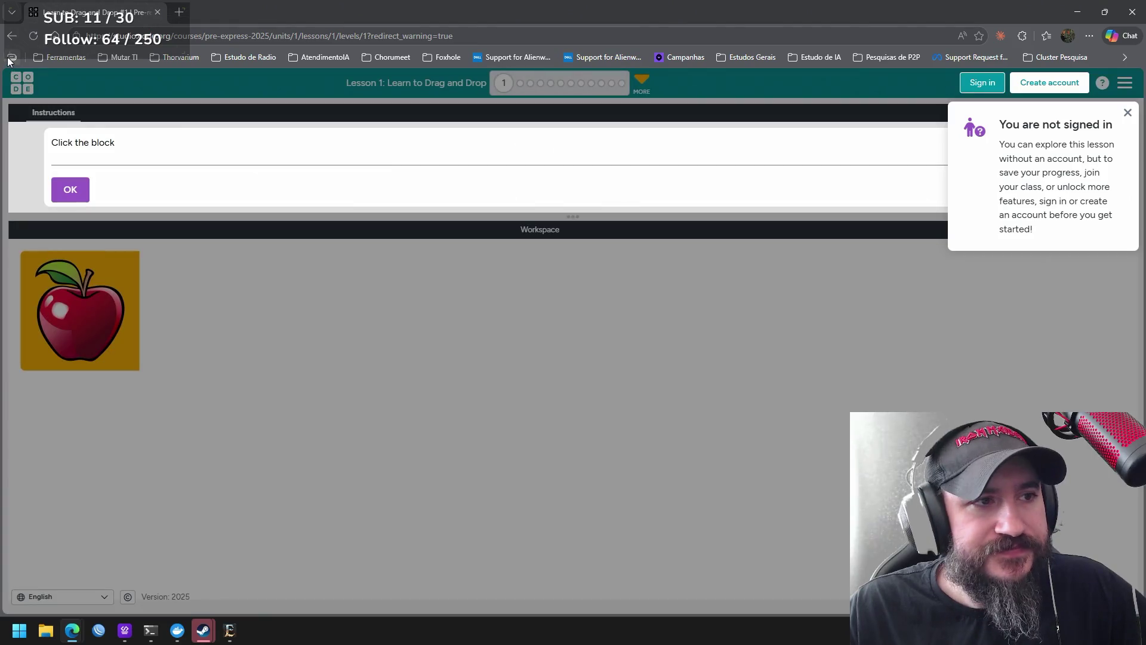
left_click(11, 59)
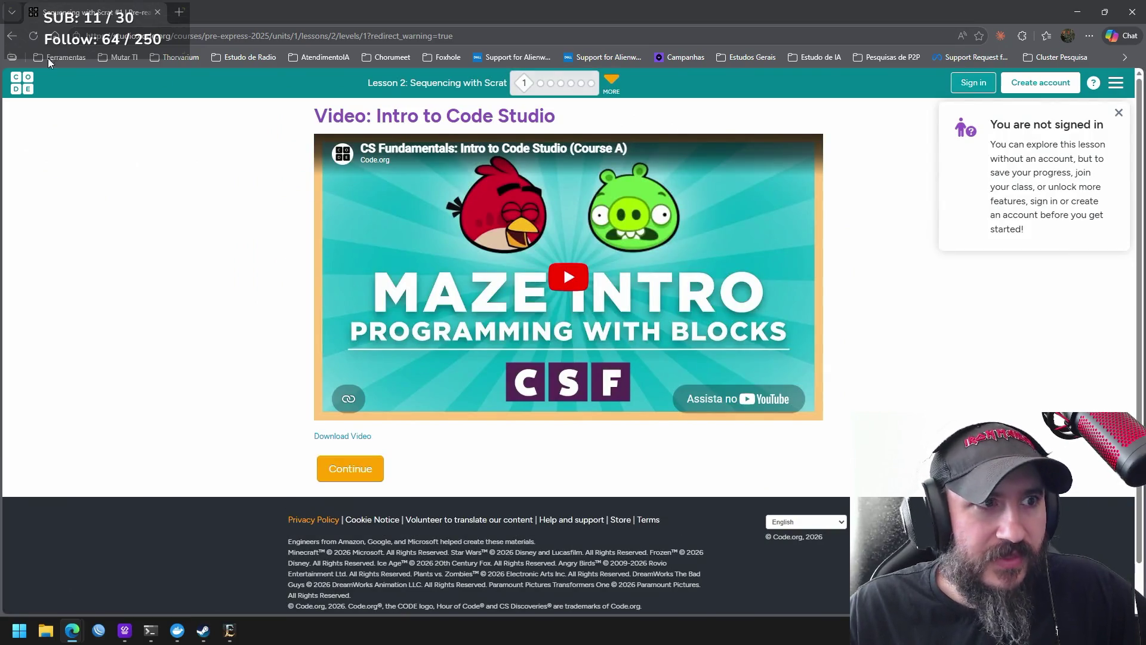
left_click(12, 38)
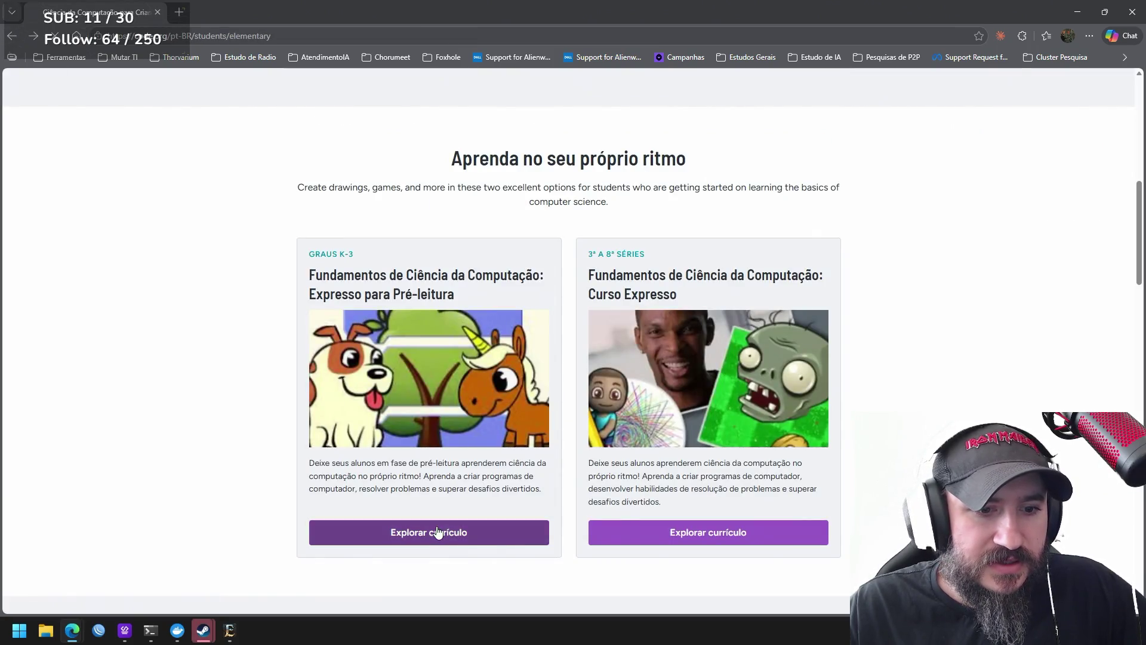
left_click(384, 538)
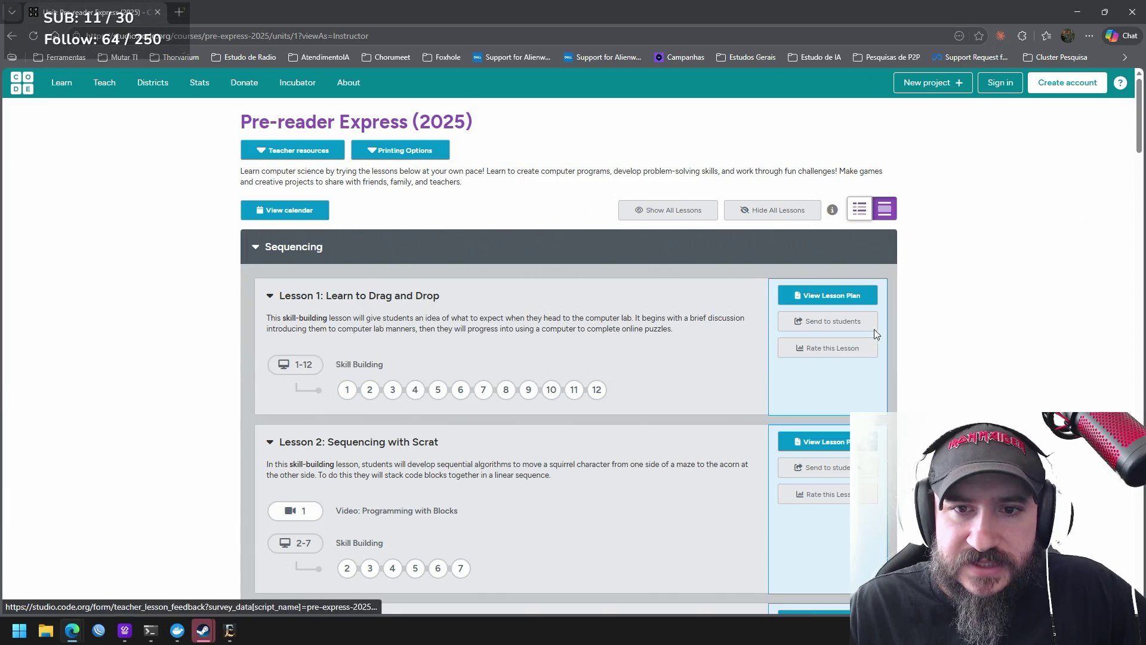
Start the first puzzle, pick the apple block to solve it, and continue to Puzzle 2
left_click(347, 392)
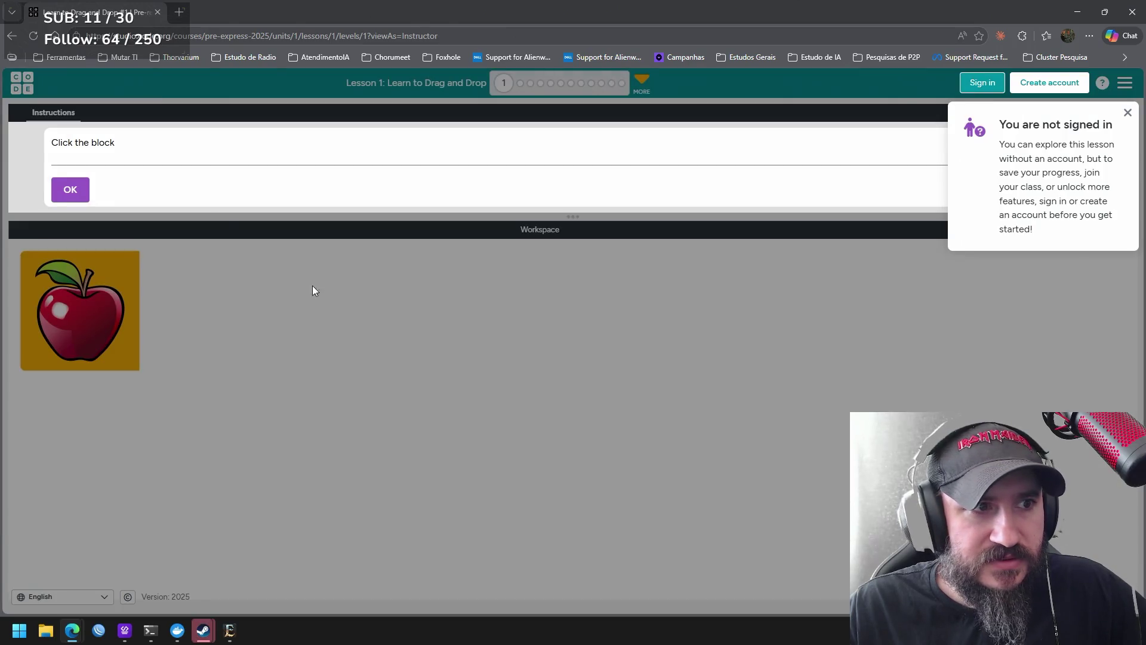
left_click(80, 189)
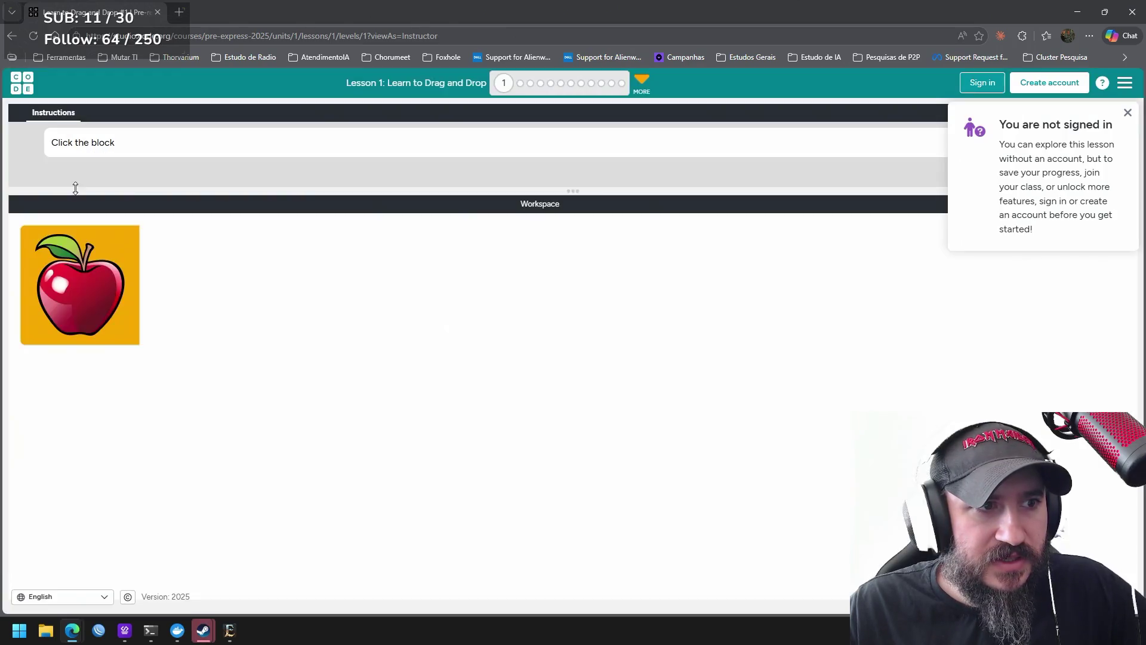
left_click(92, 266)
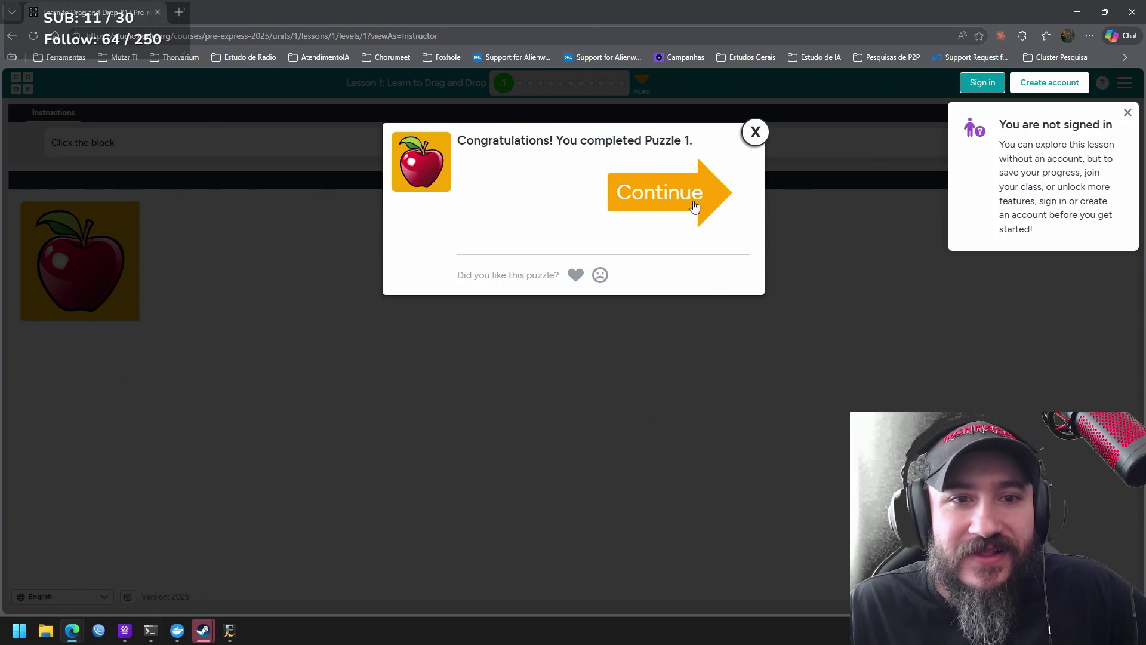
left_click(677, 191)
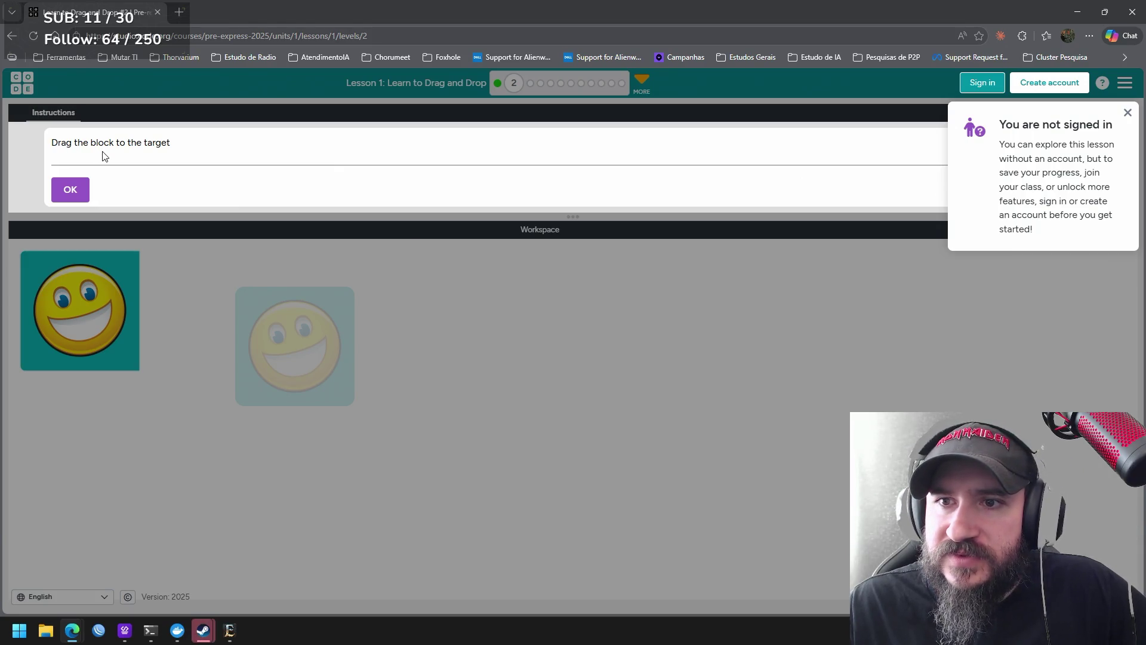
Hear the spoken instructions and drag the smiley block onto its target outline
left_click(1128, 113)
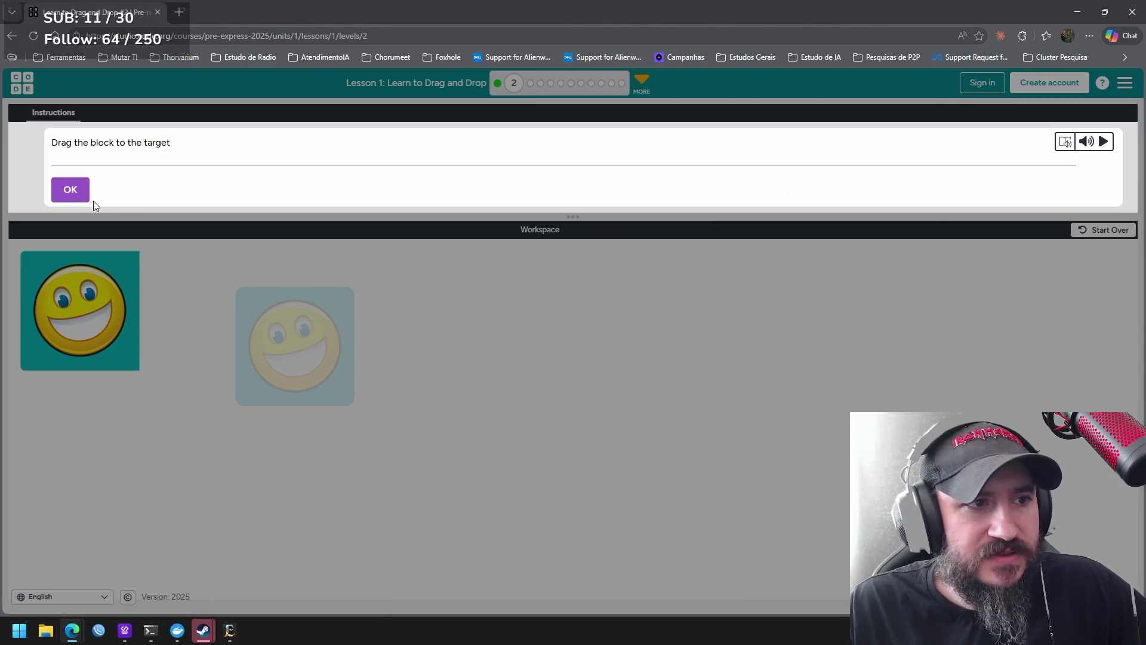
left_click(1103, 144)
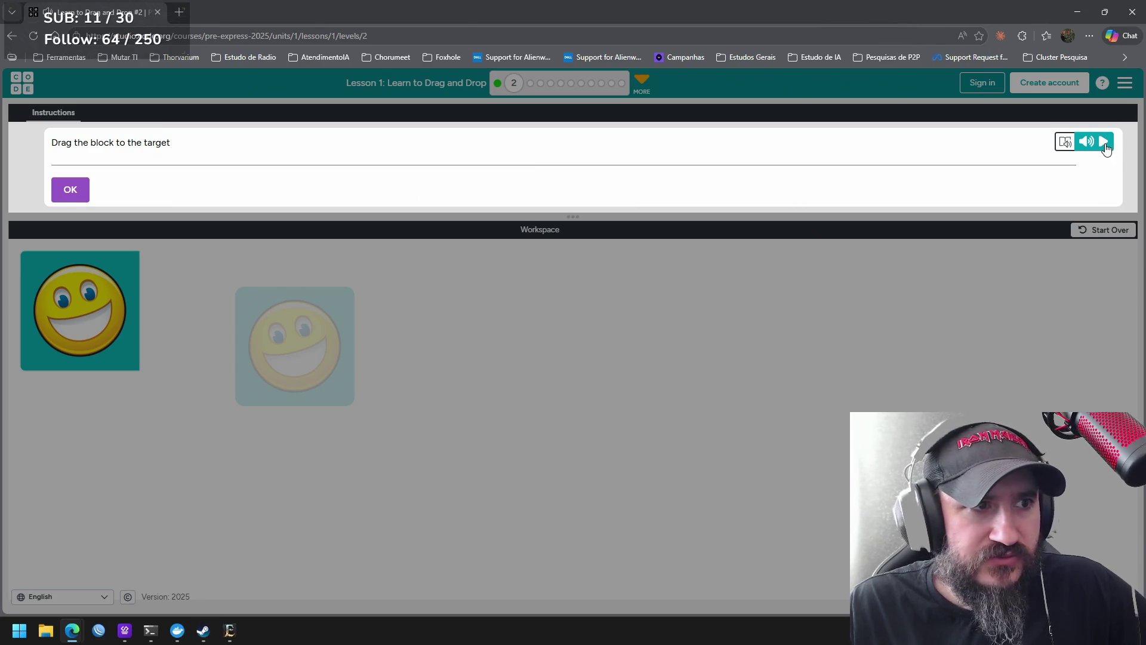
left_click(70, 188)
left_click_drag(105, 286, 304, 307)
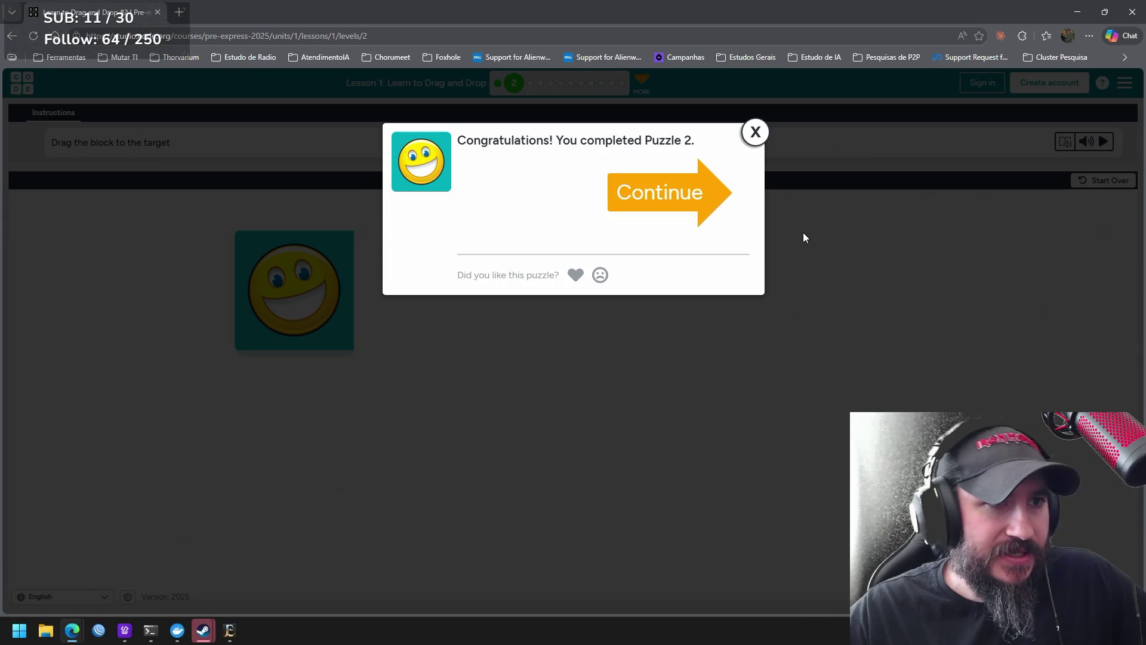
Maximize the browser, dismiss the congratulations message and return to the Code.org home page
left_click_drag(636, 12, 702, 179)
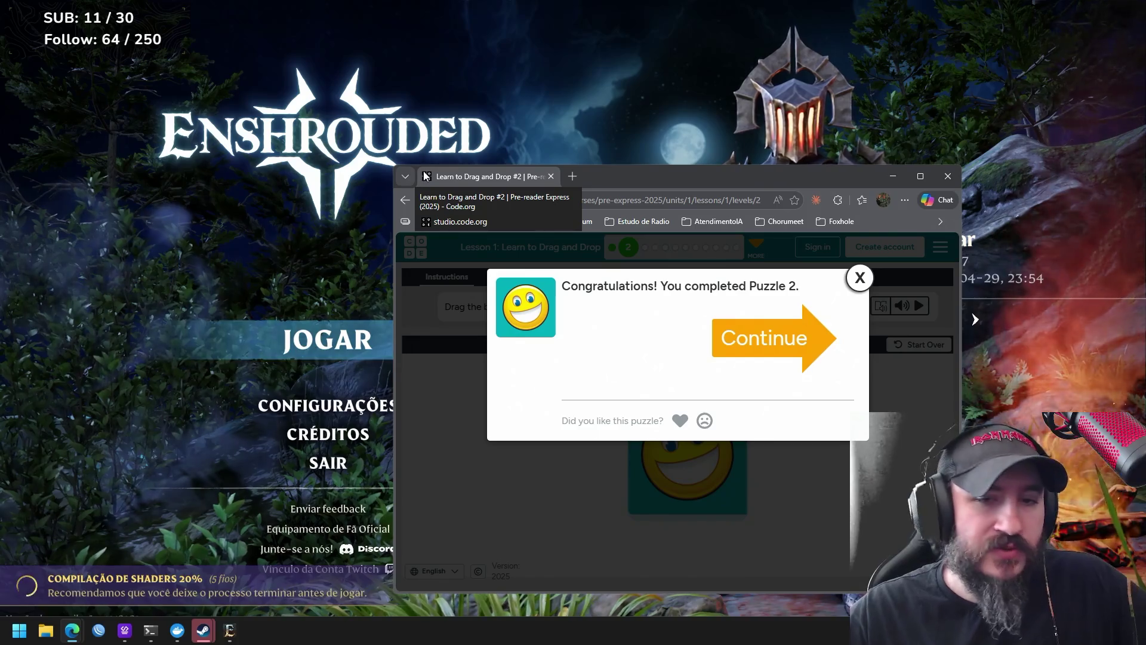
double_click(697, 182)
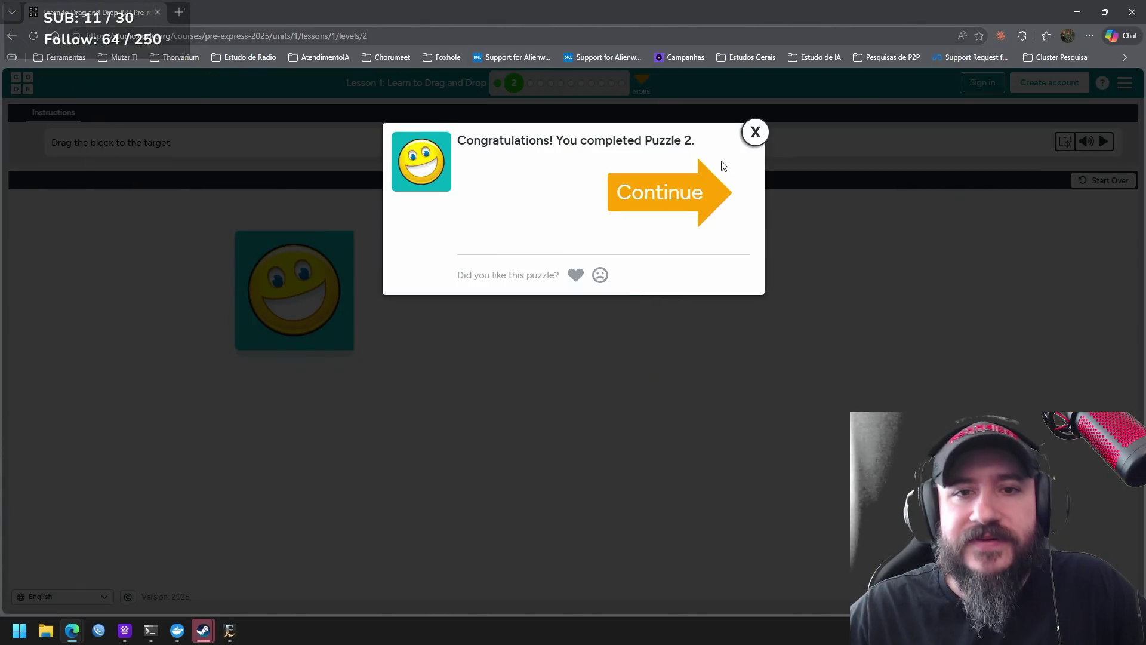
left_click(755, 131)
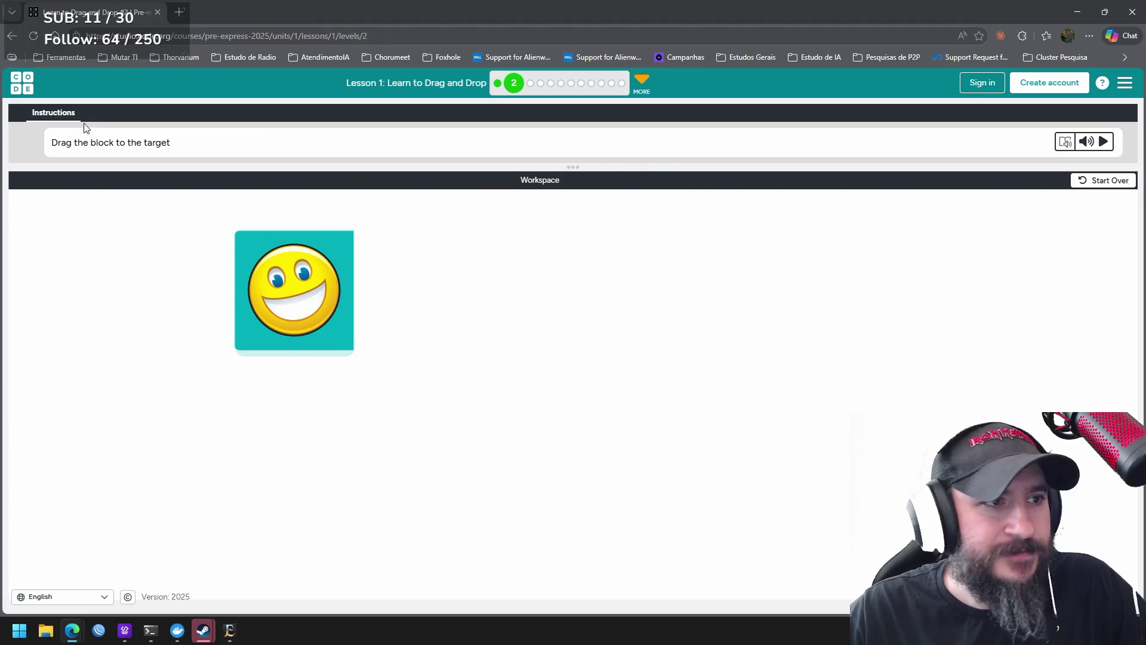
left_click(22, 83)
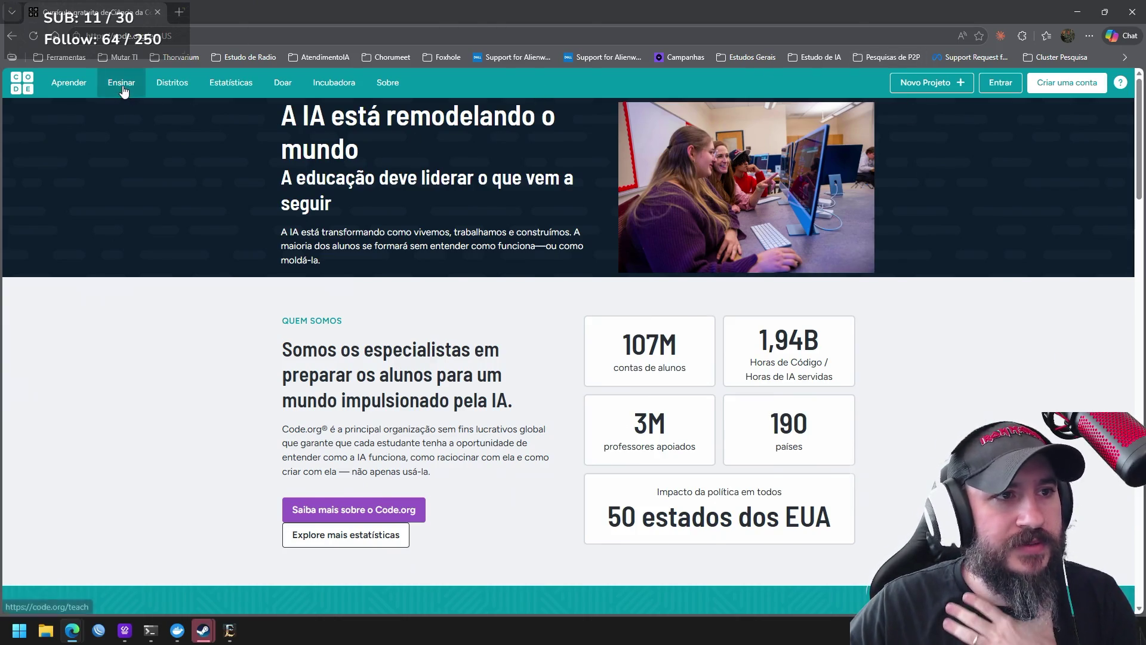
Close the browser window
left_click(1133, 13)
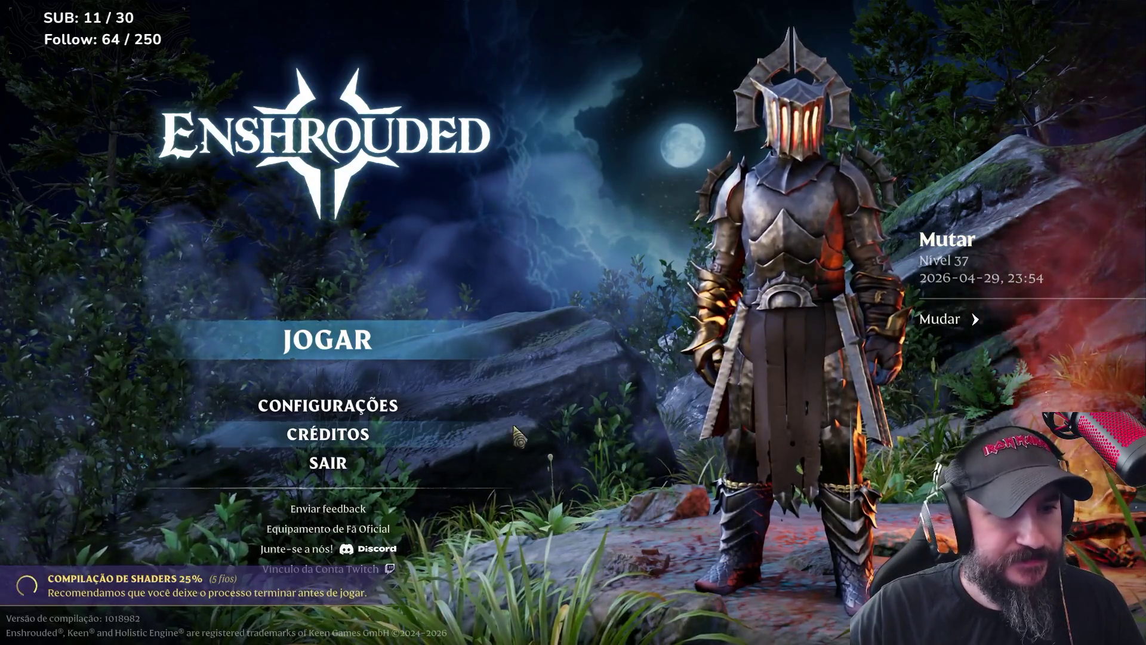
Bring the upgrade terminal to the front over the Kanban page and reposition it
key("super")
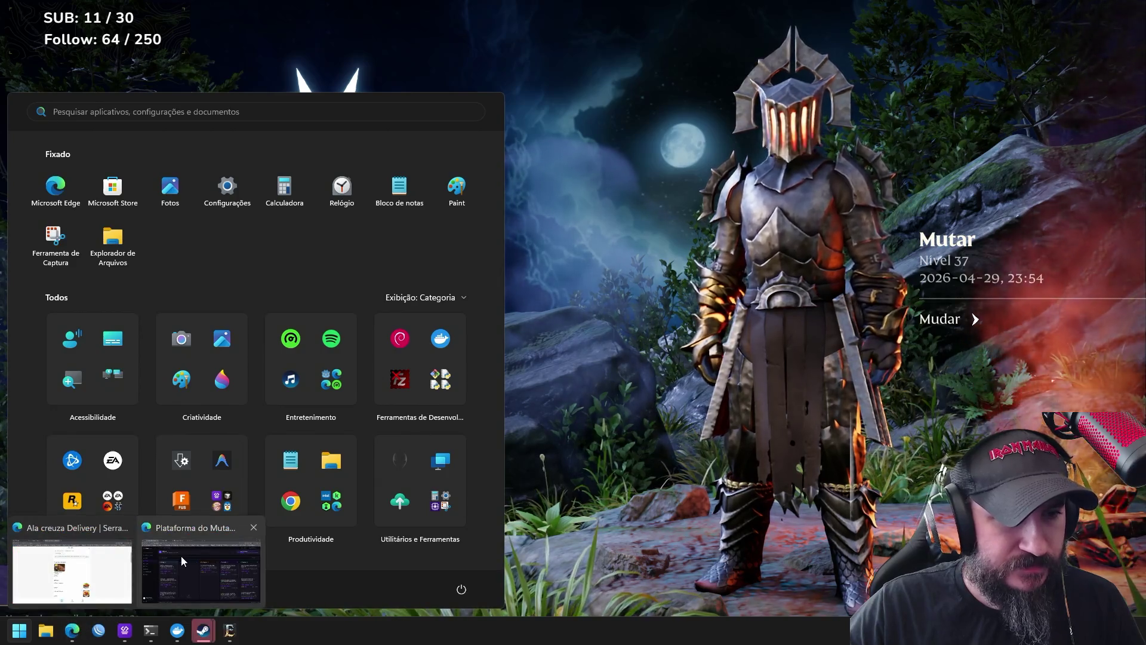
left_click(181, 556)
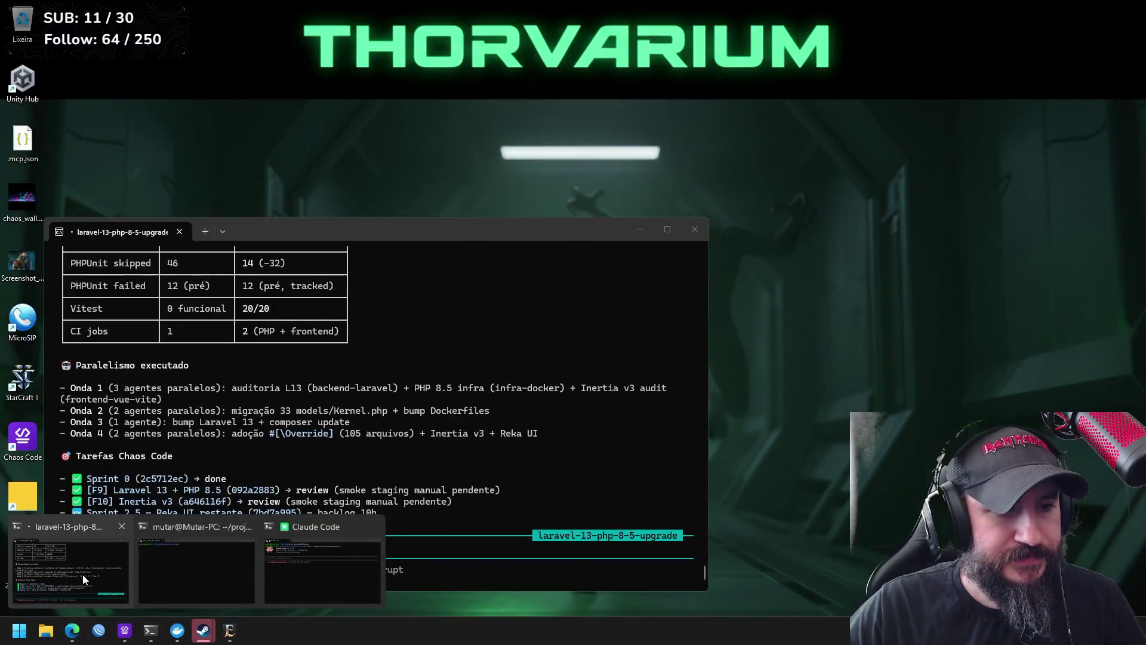
mouse_move(151, 630)
left_click(83, 574)
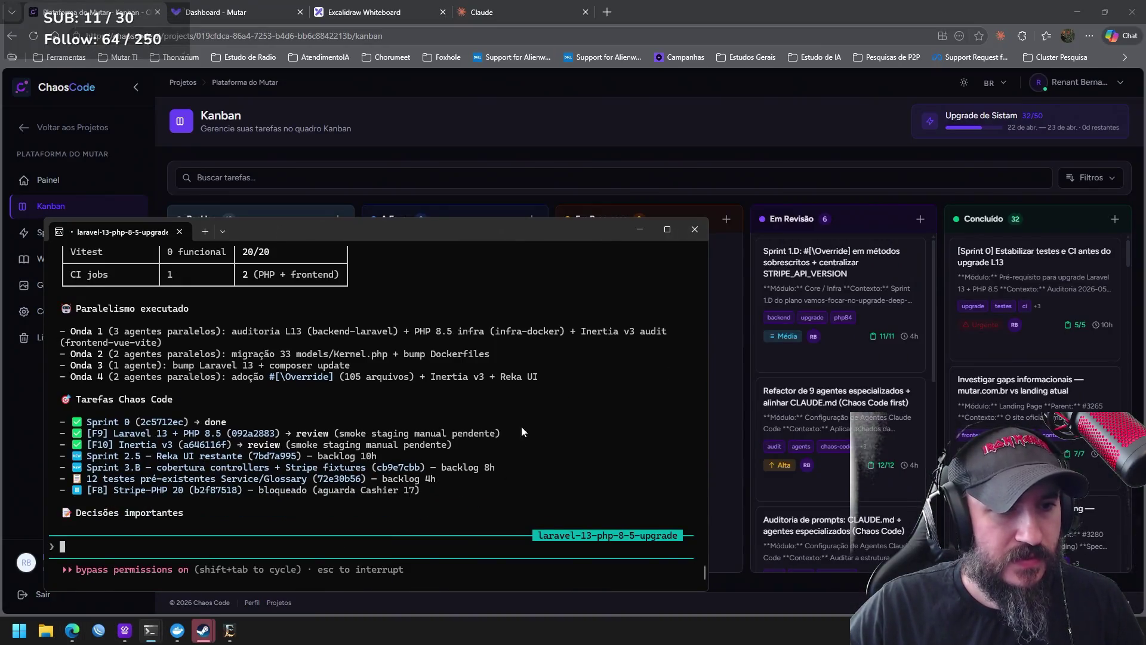
left_click_drag(415, 230, 724, 133)
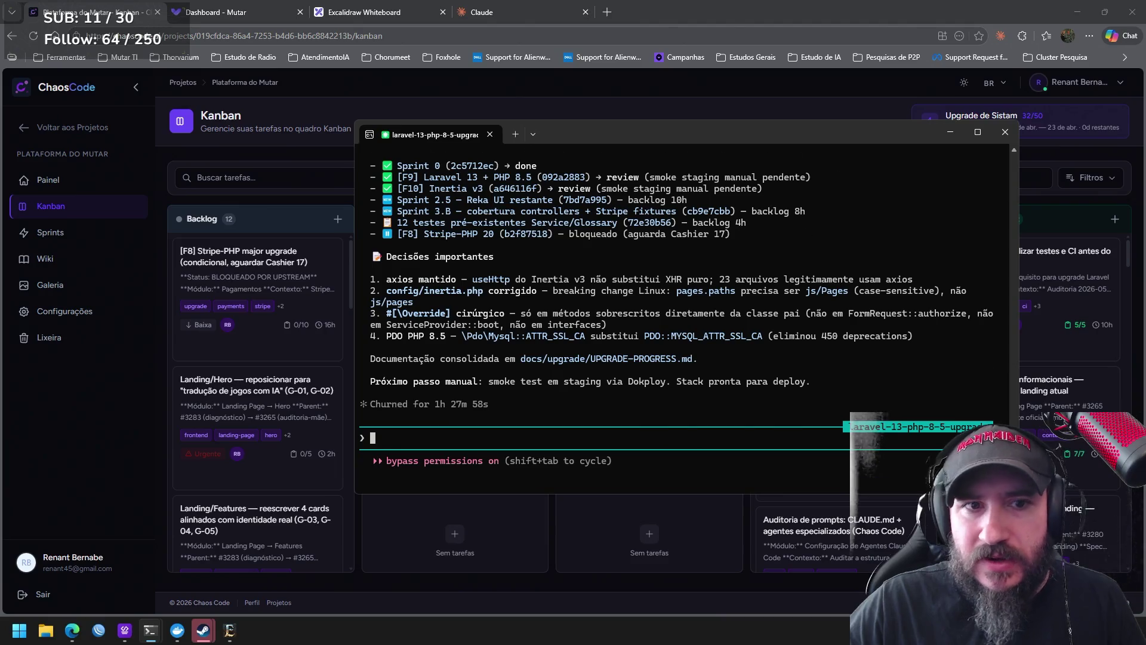
scroll(685, 310, "up", 5)
scroll(686, 309, "up", 5)
scroll(685, 309, "up", 5)
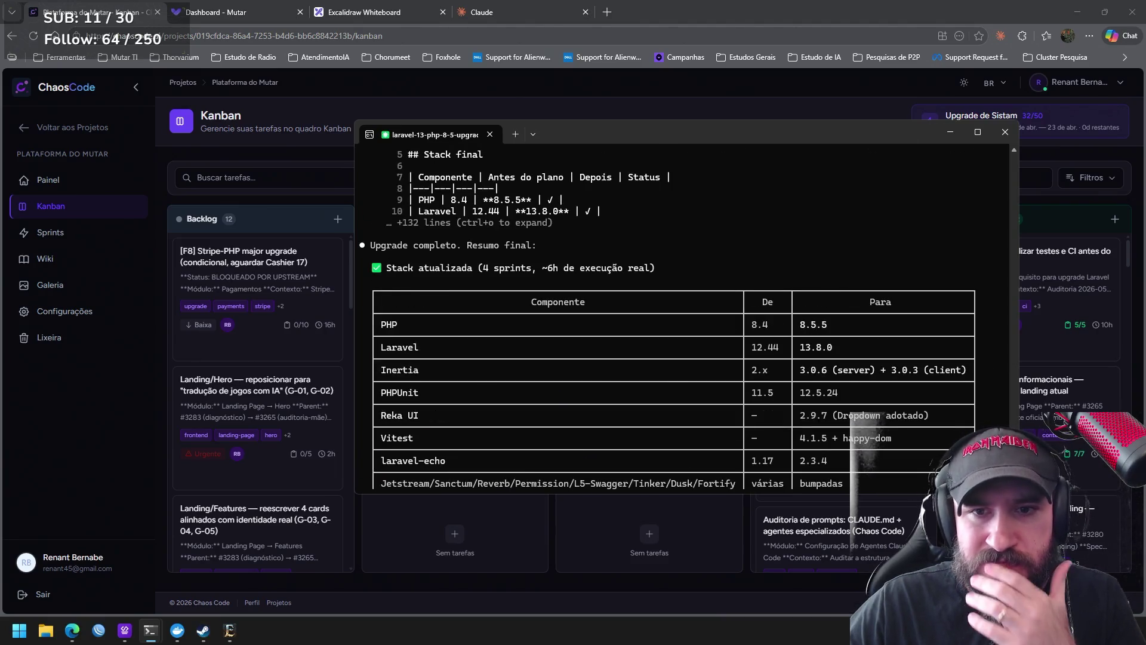
scroll(876, 409, "down", 1)
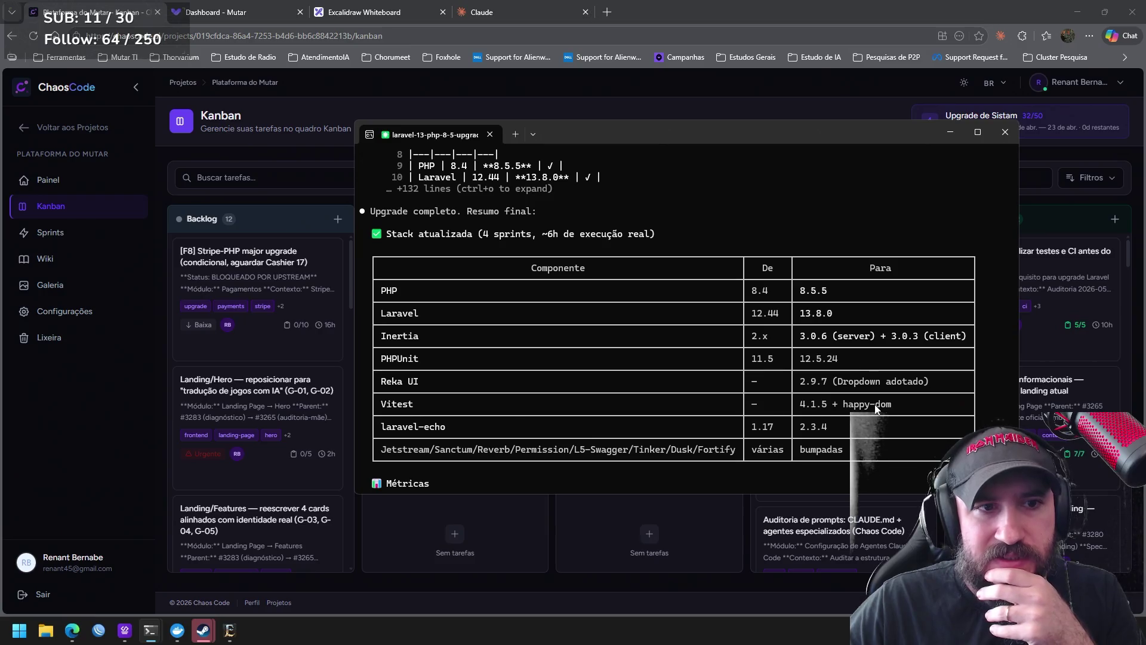
scroll(875, 409, "down", 1)
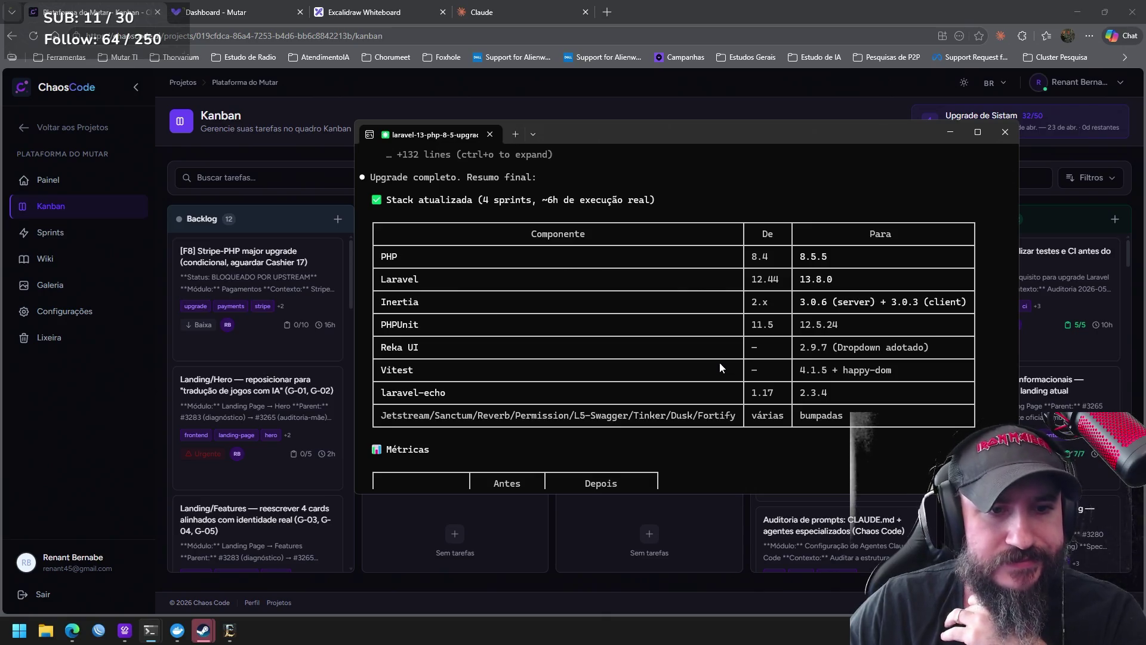
scroll(719, 362, "down", 2)
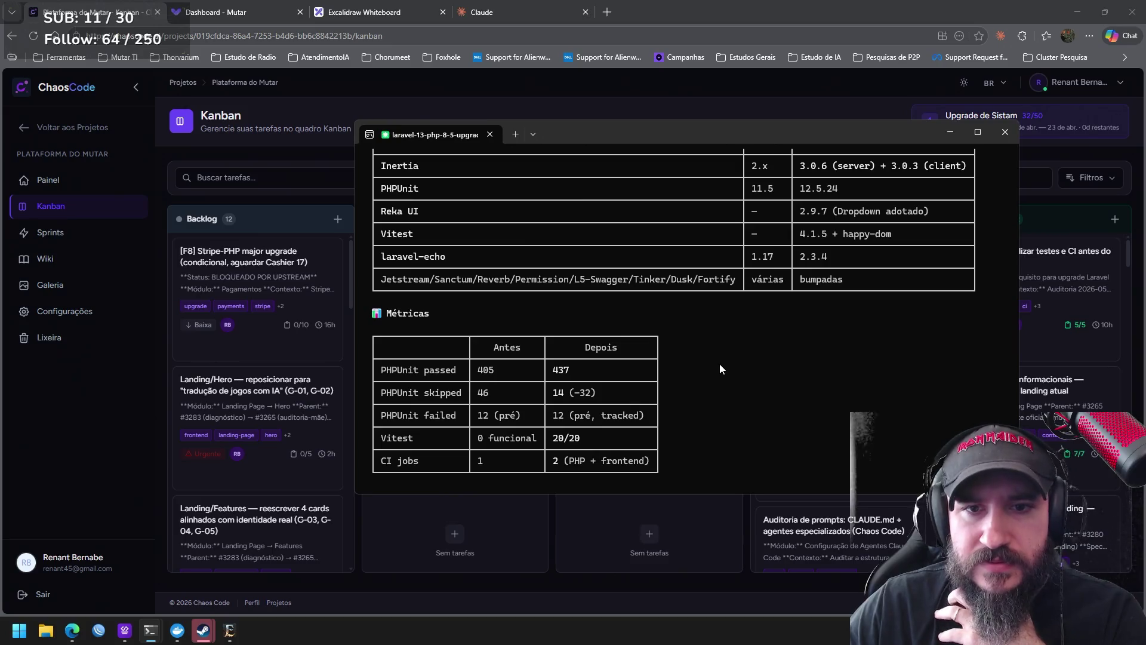
scroll(719, 364, "down", 1)
scroll(720, 364, "down", 1)
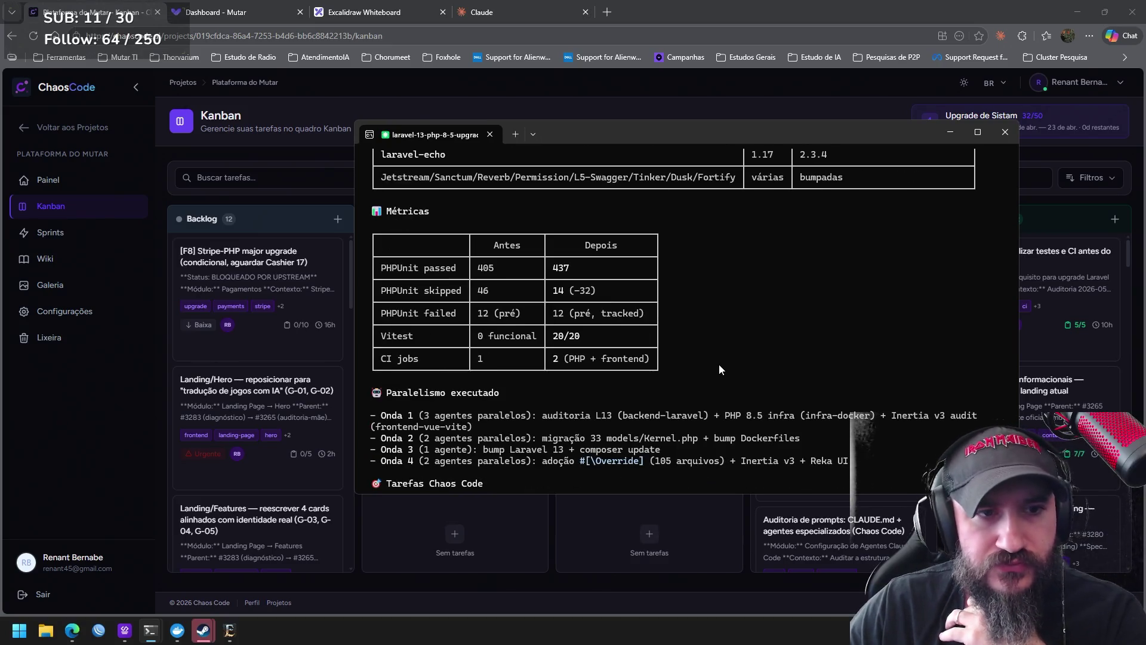
scroll(719, 367, "down", 3)
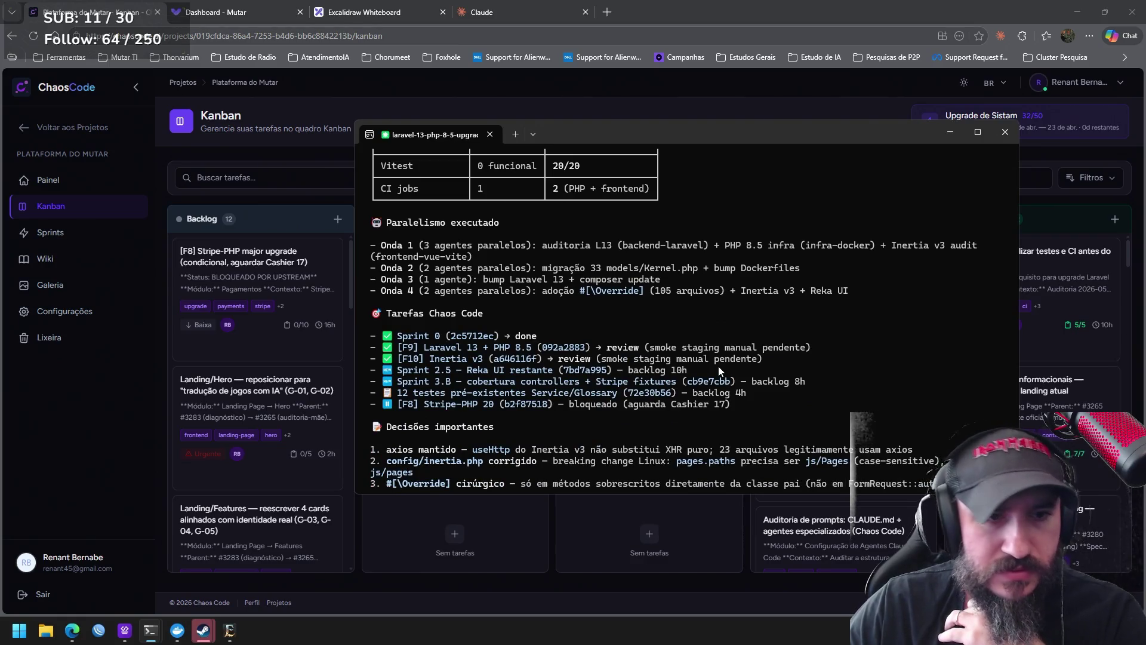
scroll(718, 366, "down", 2)
scroll(718, 366, "down", 1)
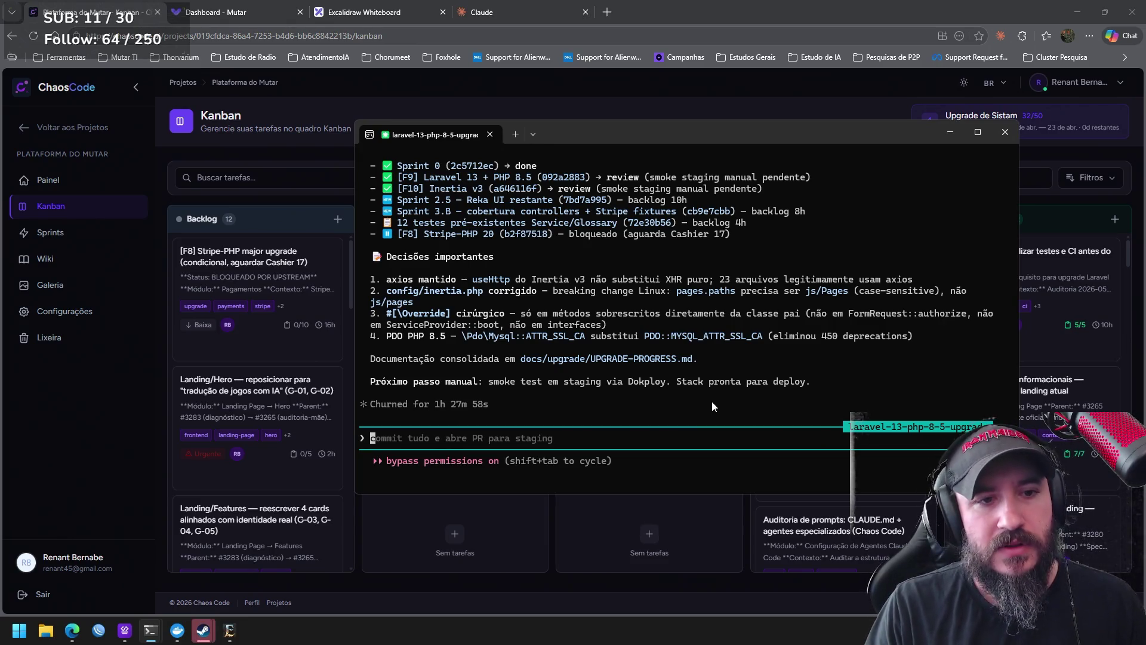
type("verifique ")
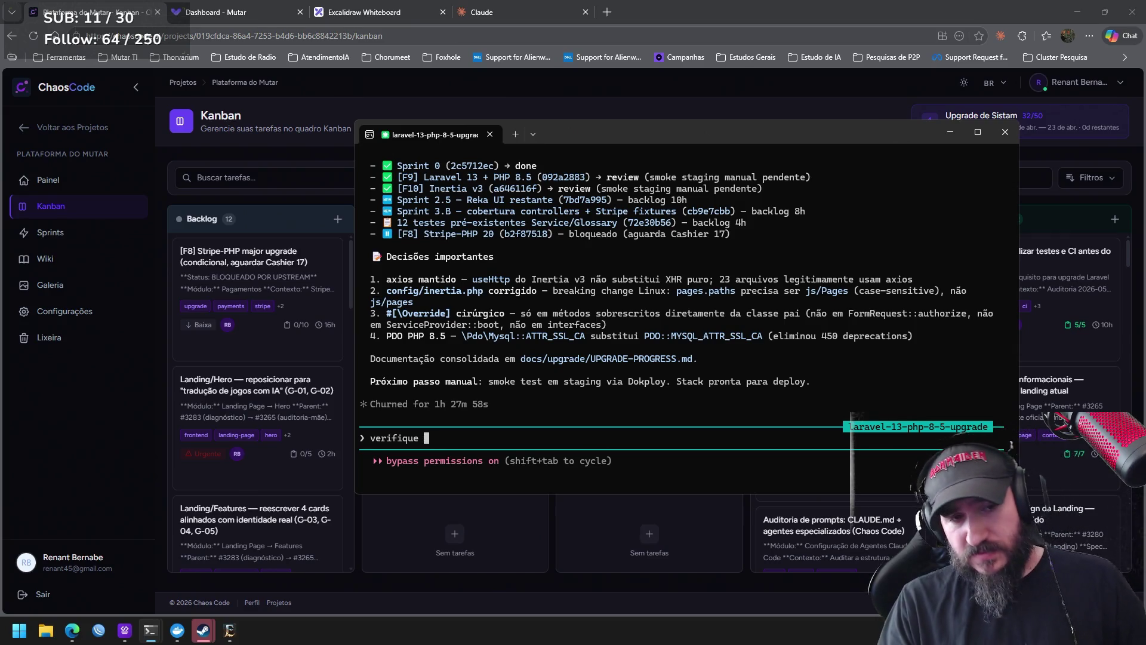
type("no git do larave")
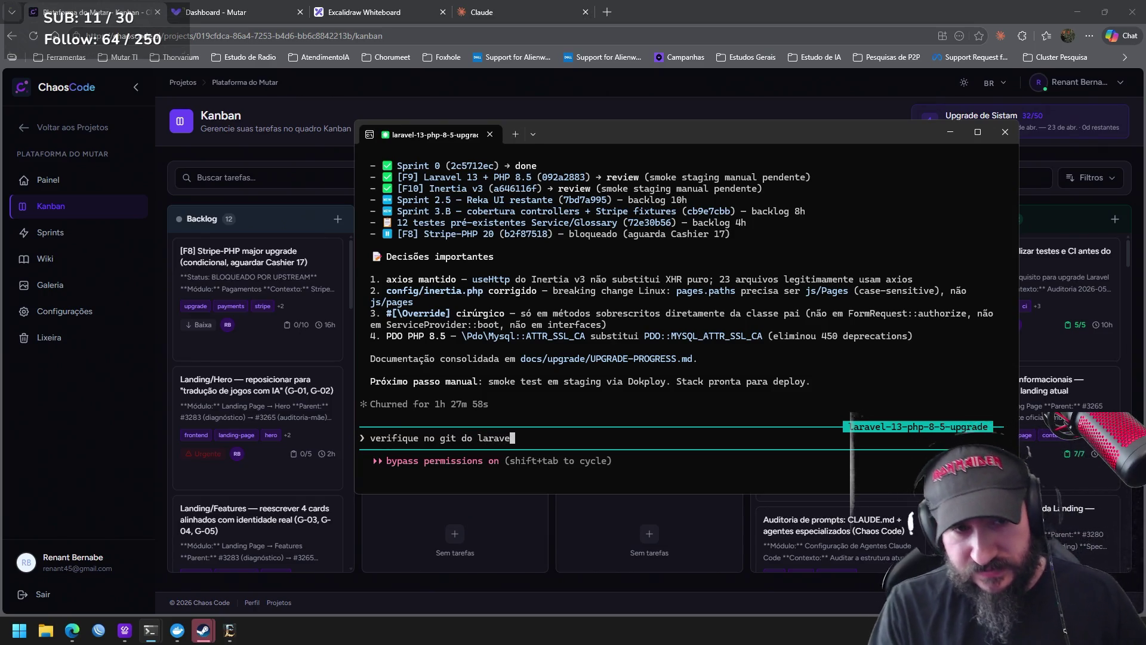
type("l oficial como foi imple")
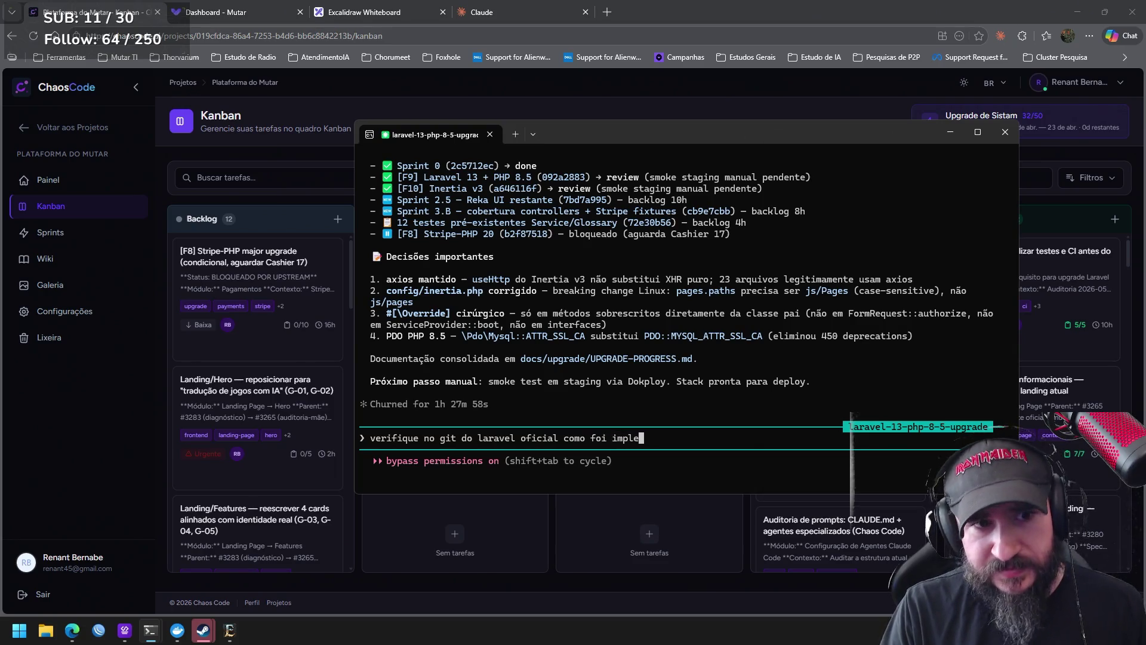
type("mentado o PDO em php 8.5")
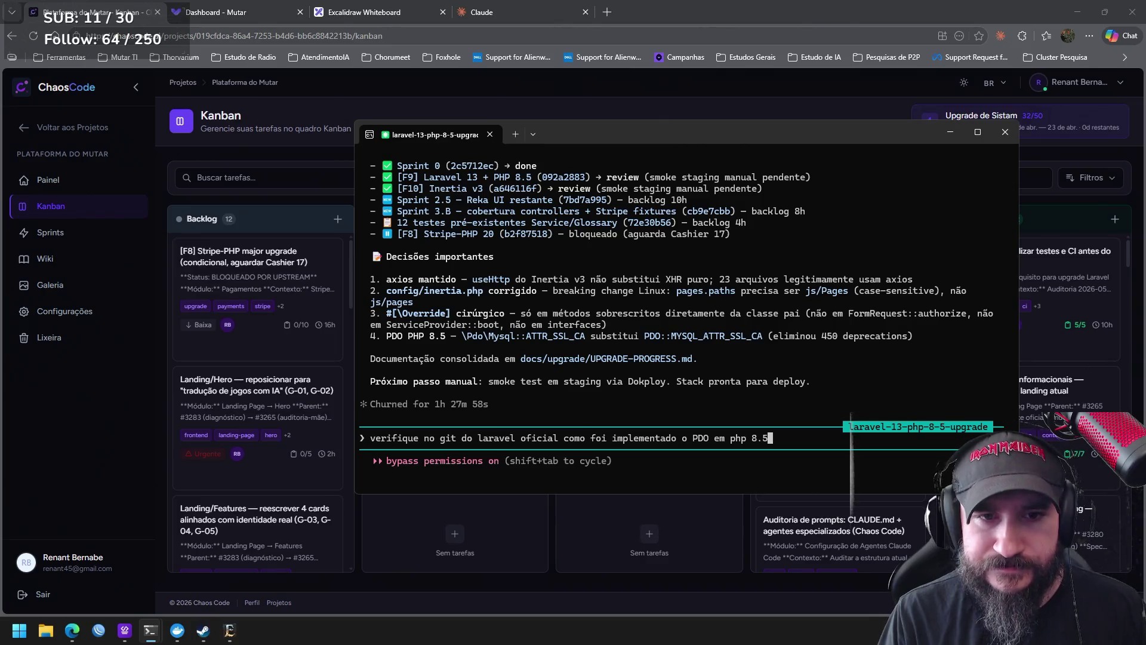
type(" e se fizemos")
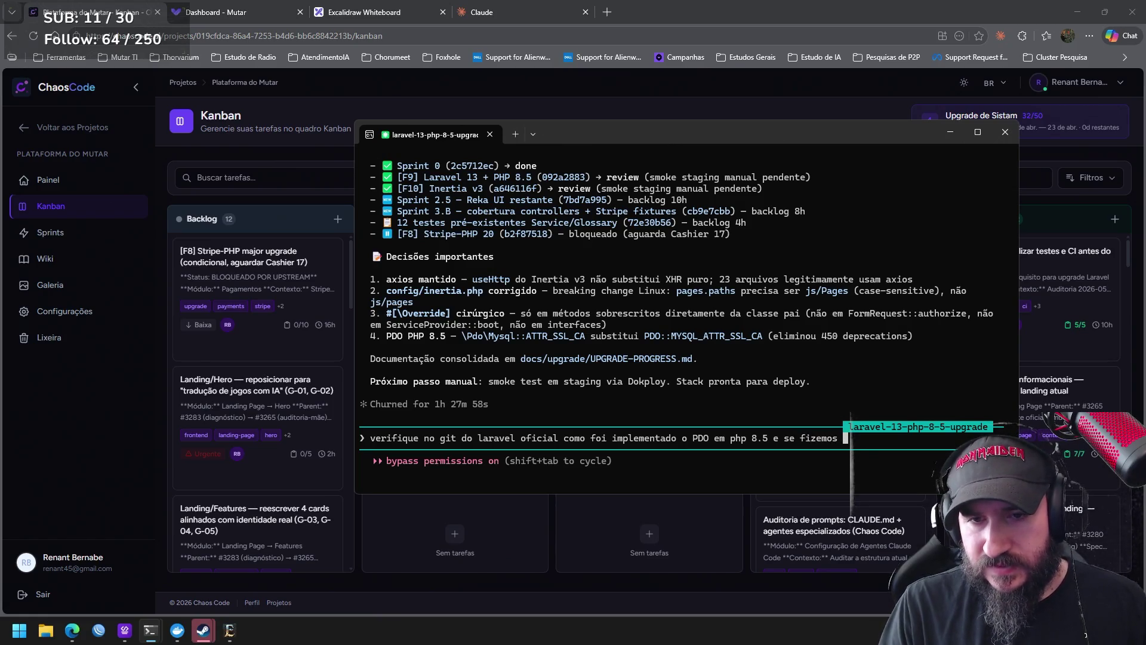
type("da melhor forma")
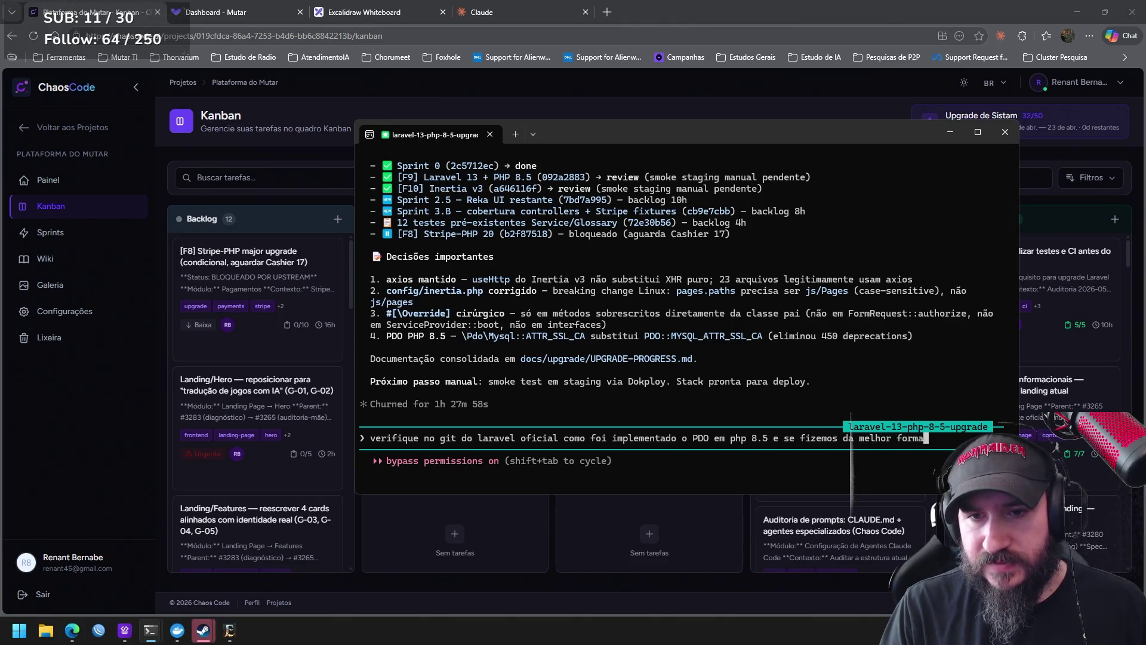
Send the question about the PHP 8.5 PDO change to Claude Code
key("Return")
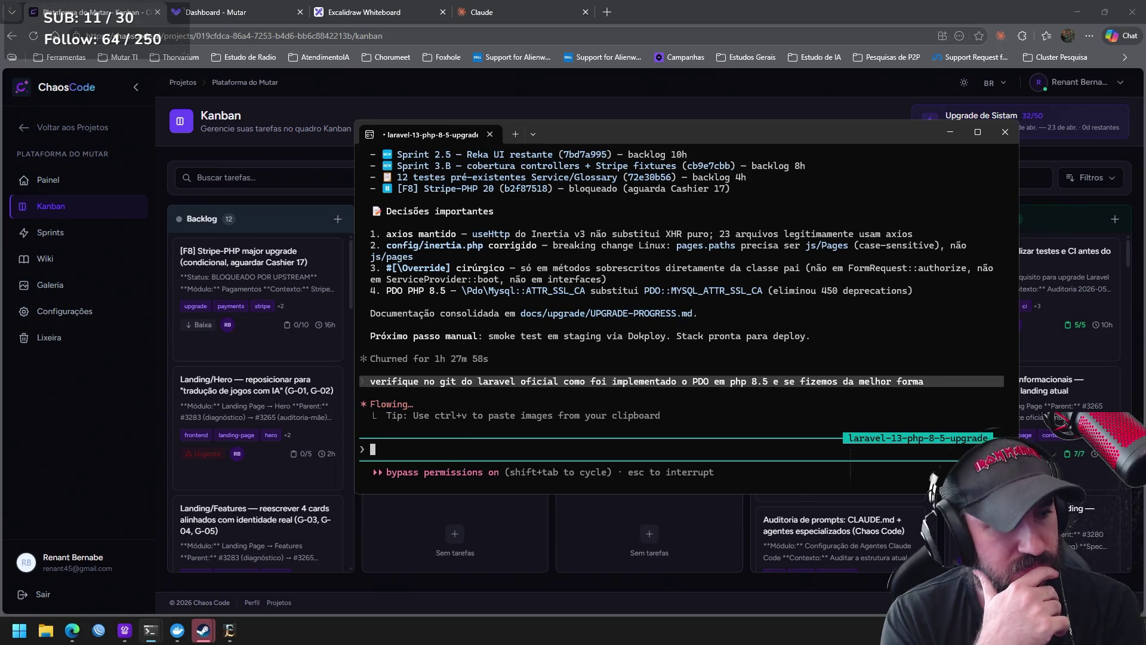
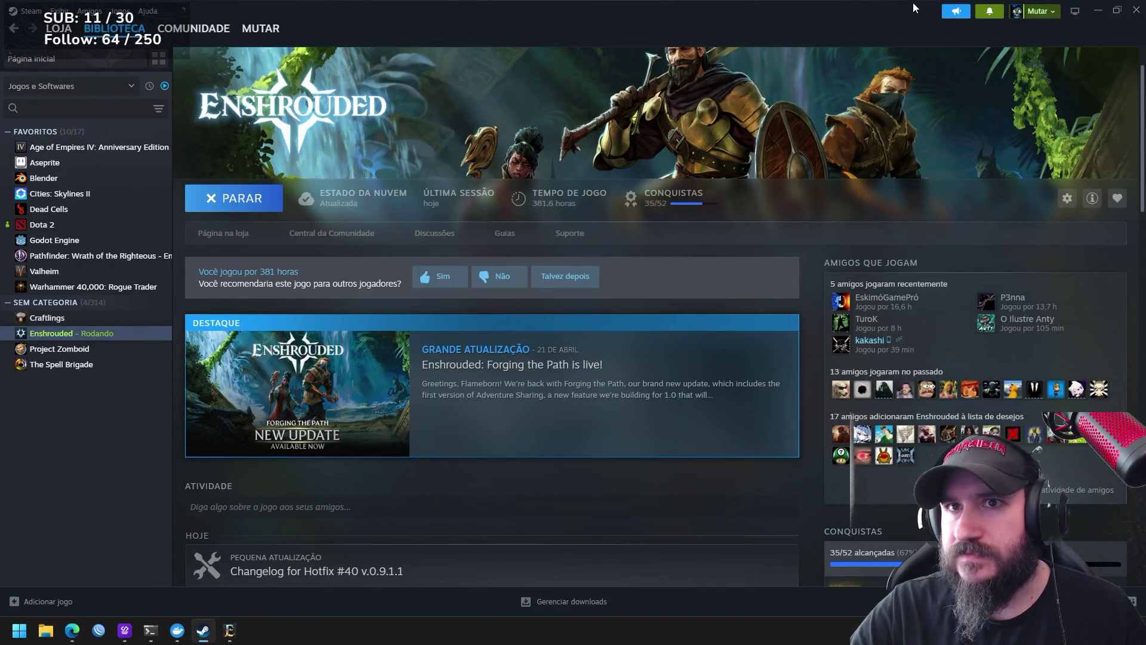
Close the Steam window so the coding workspace behind it is visible
left_click(1136, 12)
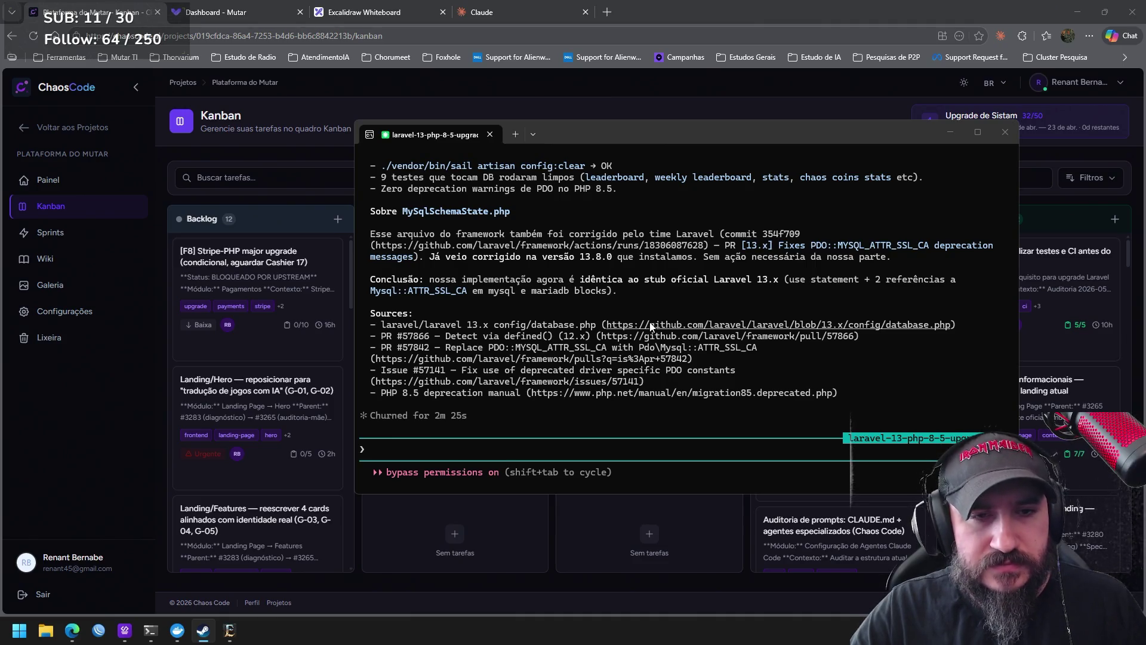
Focus the Claude Code terminal and read back through the Laravel comparison report
left_click(631, 325)
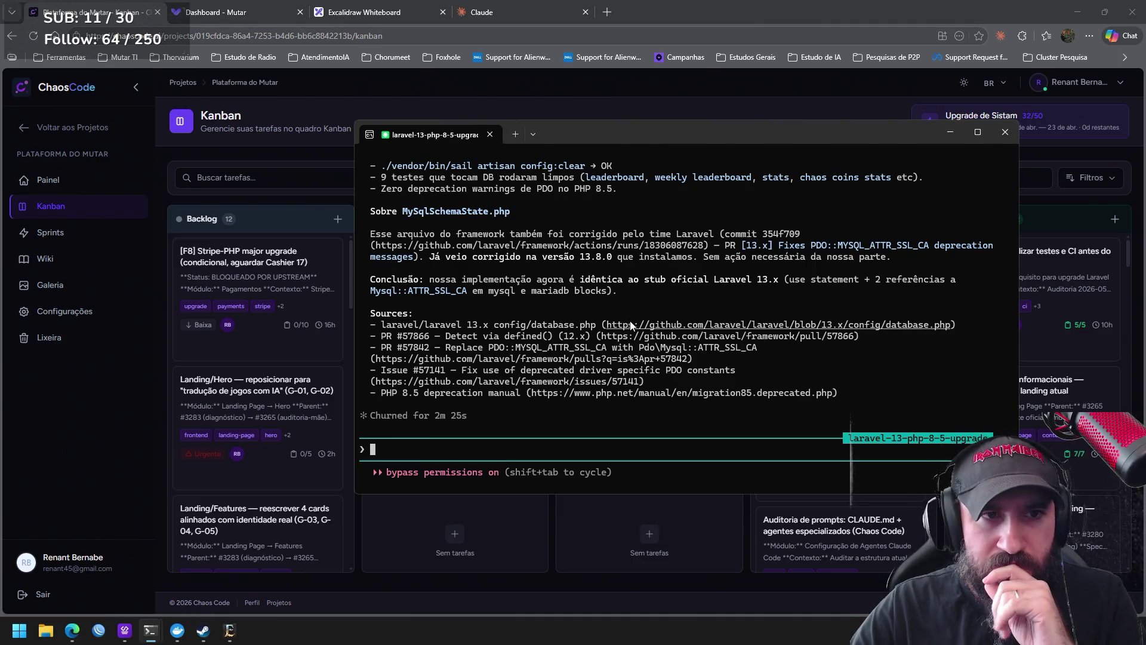
scroll(631, 336, "up", 2)
scroll(632, 342, "down", 1)
scroll(631, 344, "up", 1)
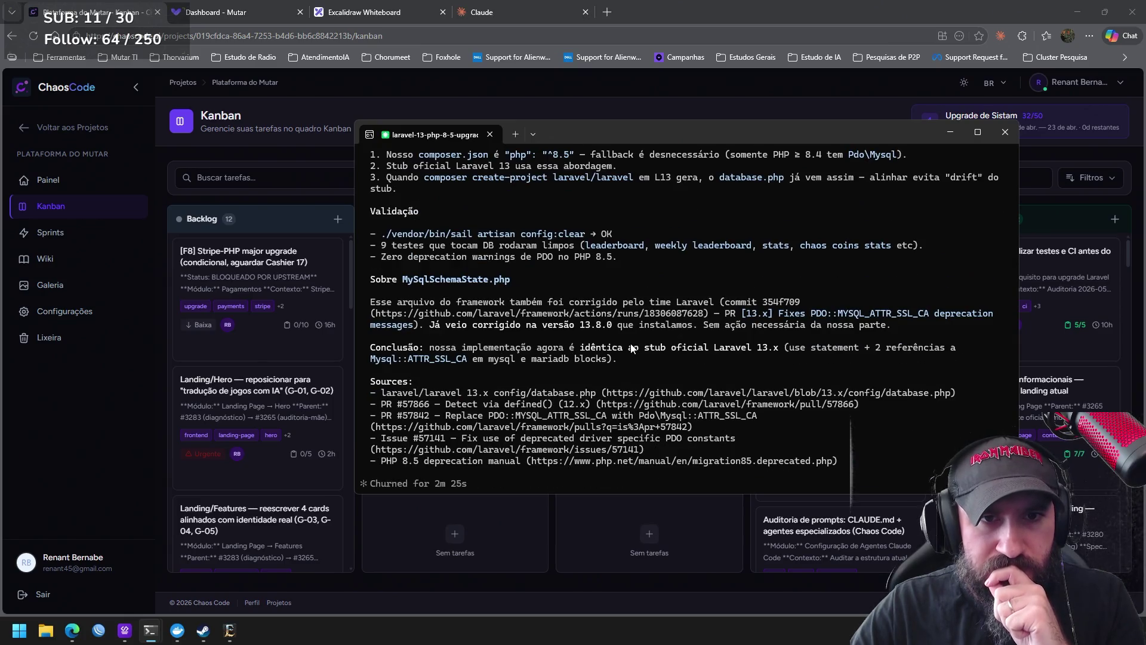
scroll(632, 347, "up", 2)
scroll(632, 348, "up", 3)
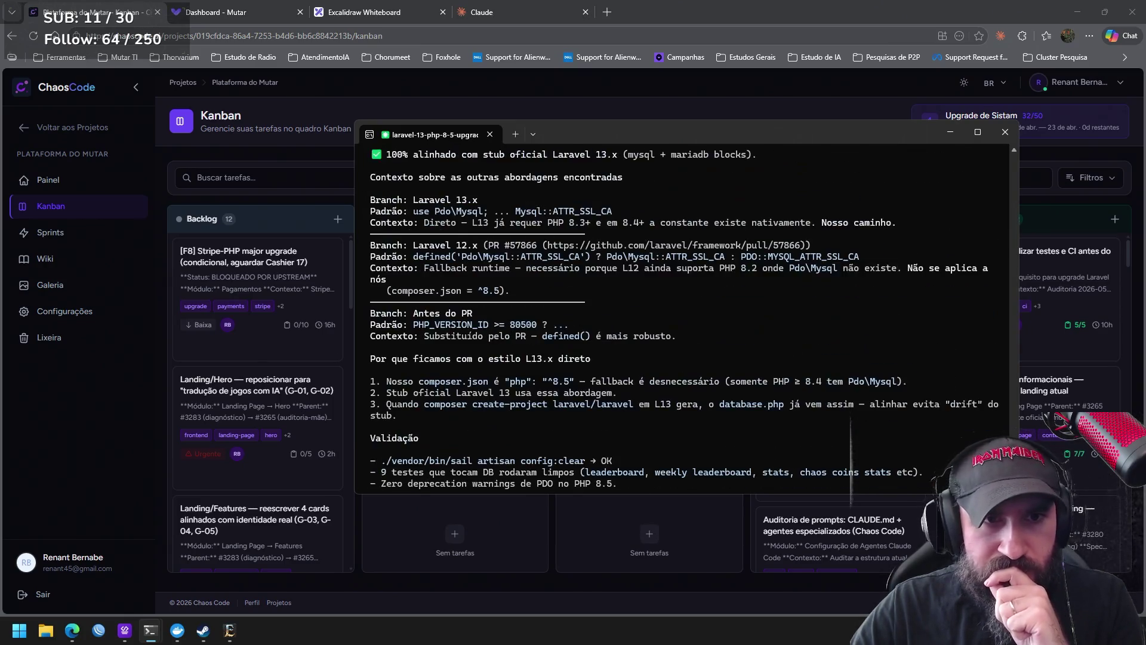
scroll(632, 348, "up", 6)
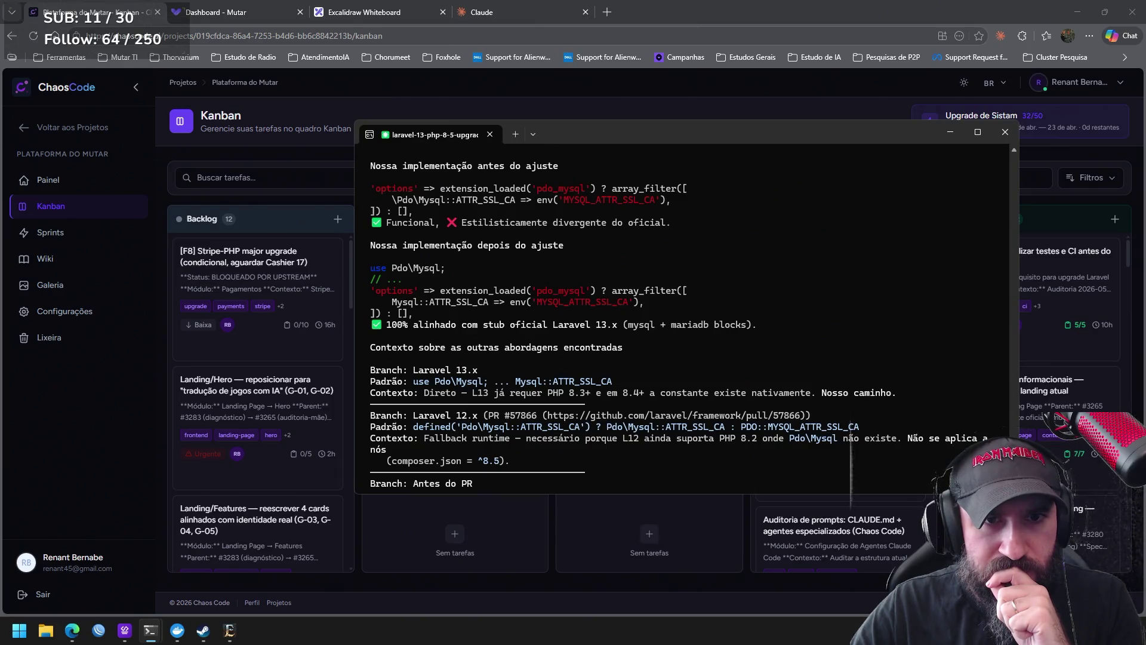
scroll(632, 347, "up", 2)
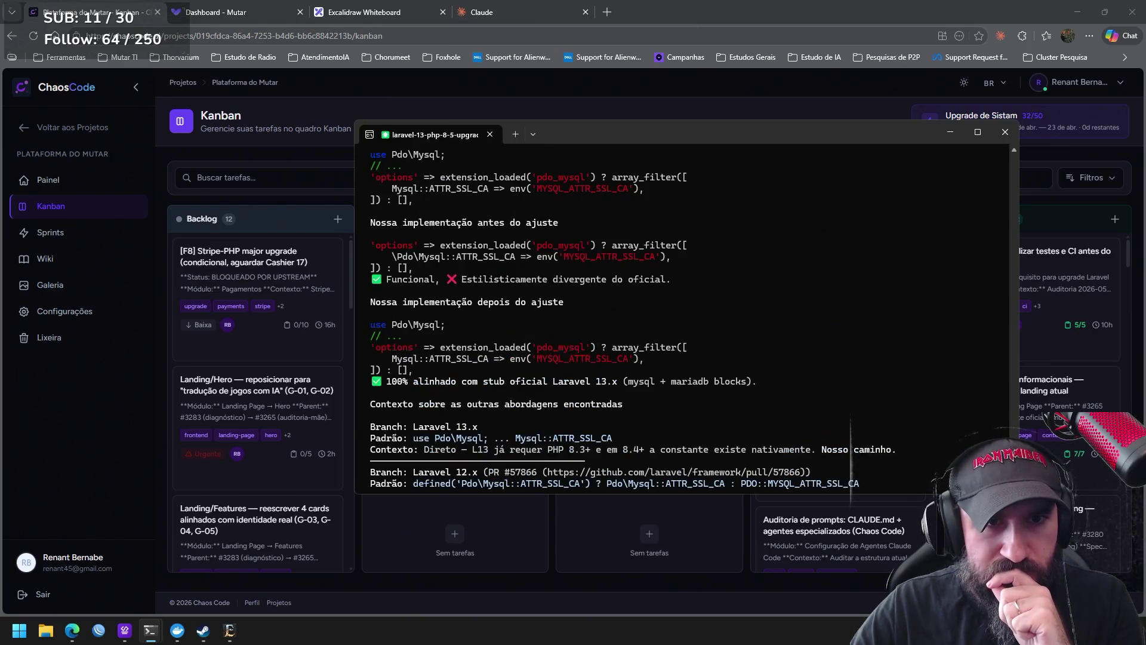
scroll(632, 348, "up", 5)
scroll(631, 348, "up", 3)
scroll(632, 347, "down", 5)
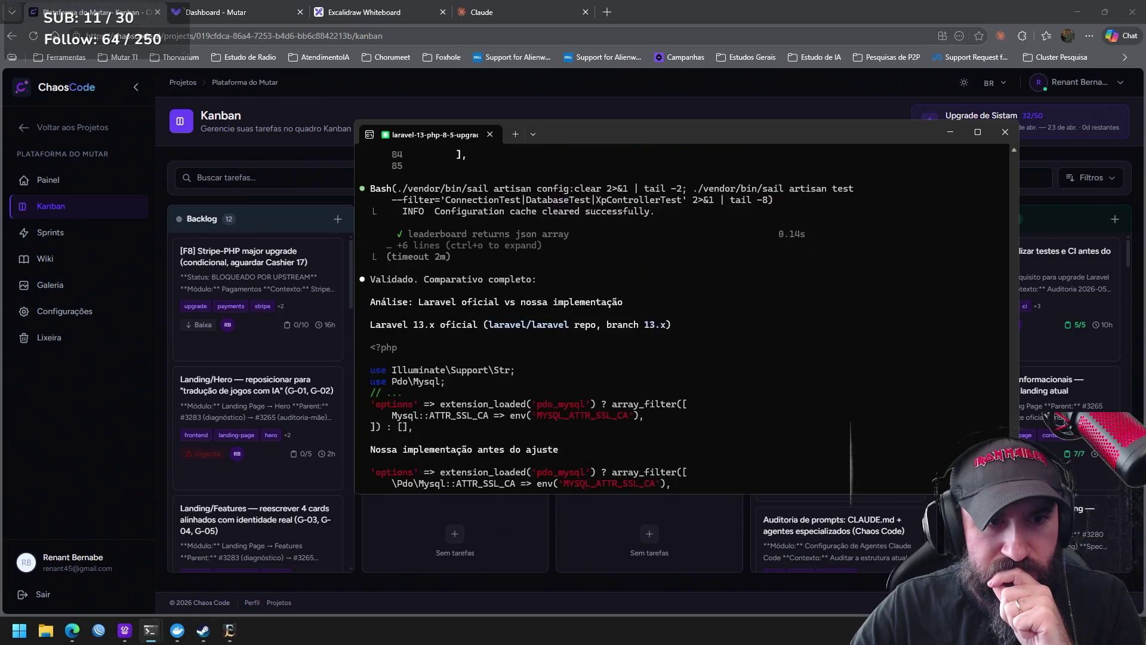
scroll(631, 347, "down", 3)
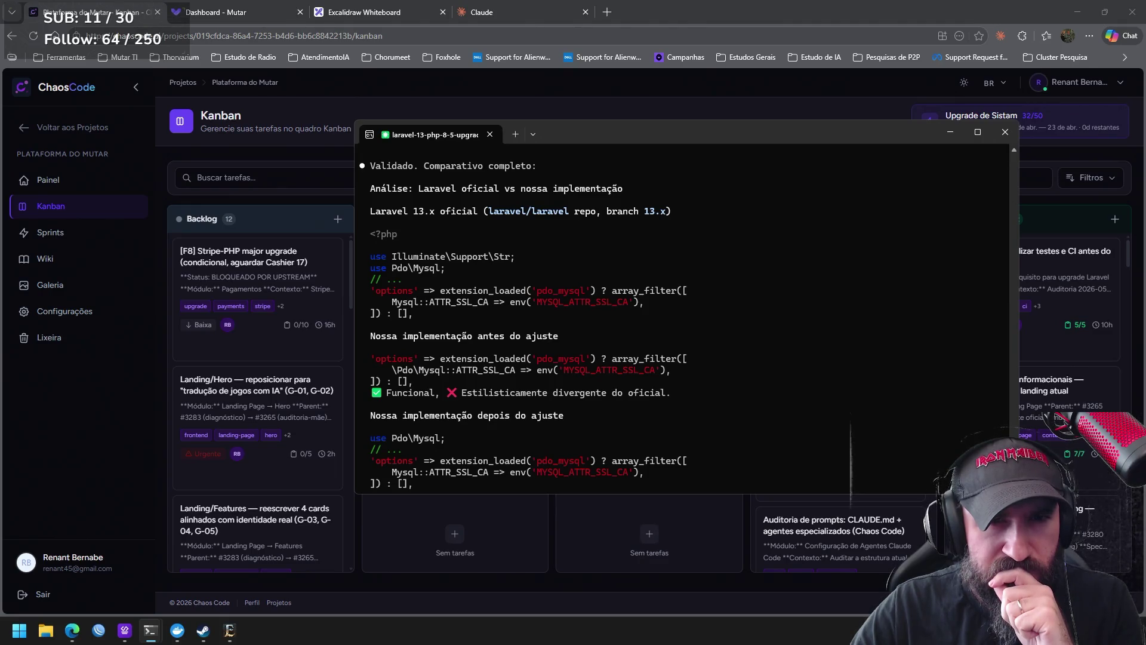
scroll(659, 406, "down", 5)
scroll(658, 406, "down", 3)
scroll(658, 406, "down", 2)
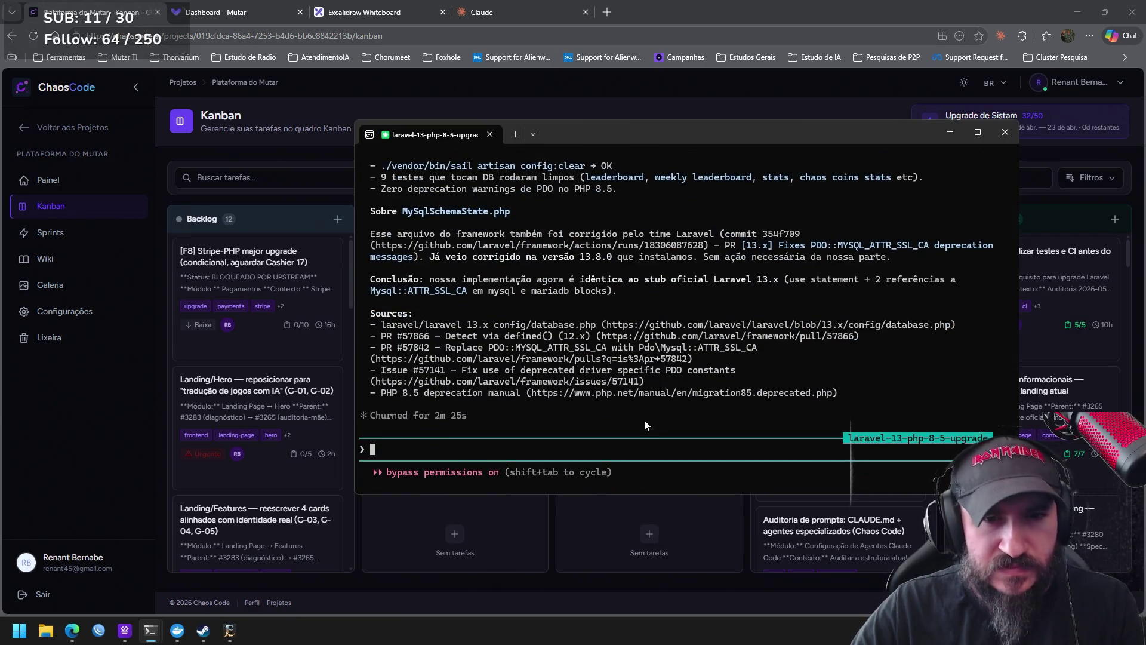
type("realize uma revisão ")
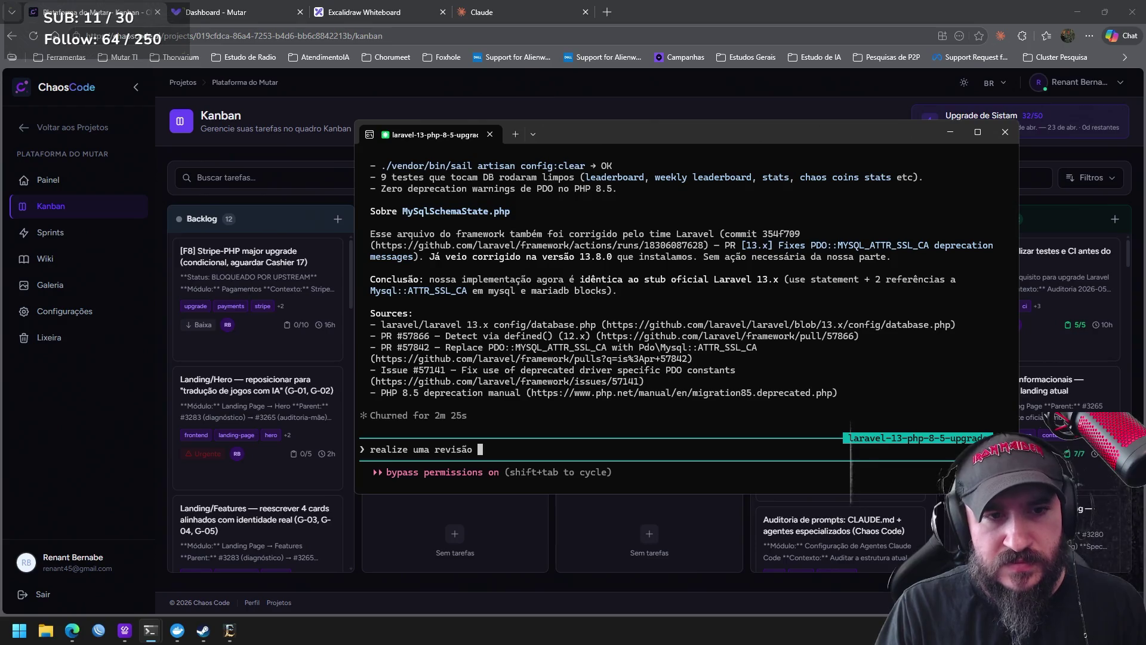
type("nas atualizações que fizemo")
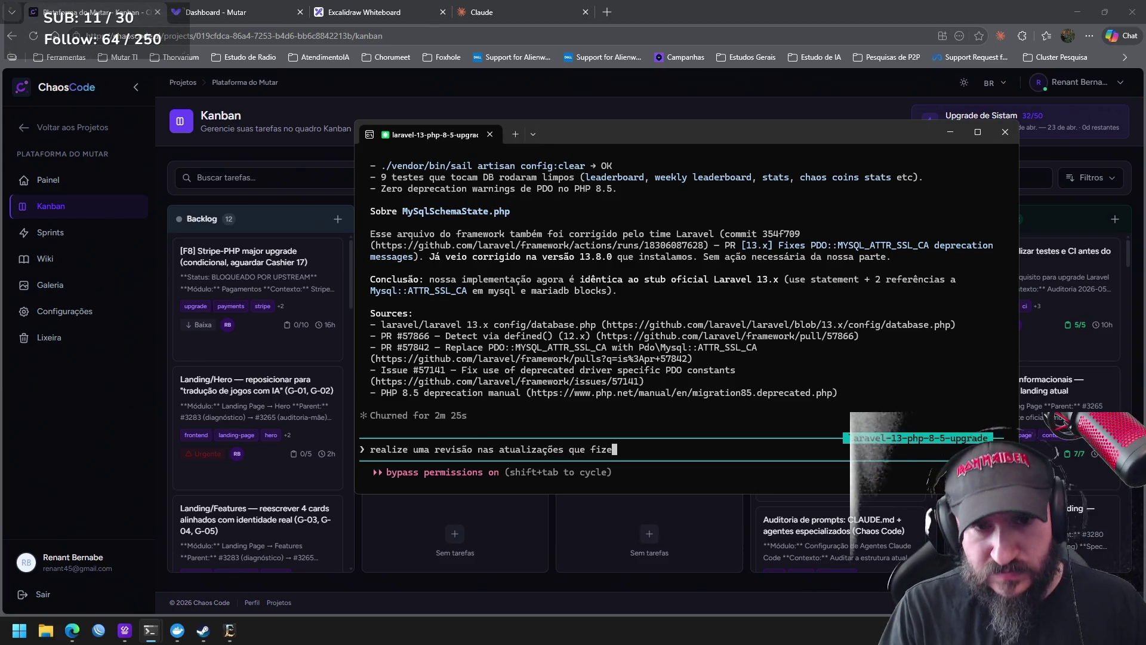
type("s e ")
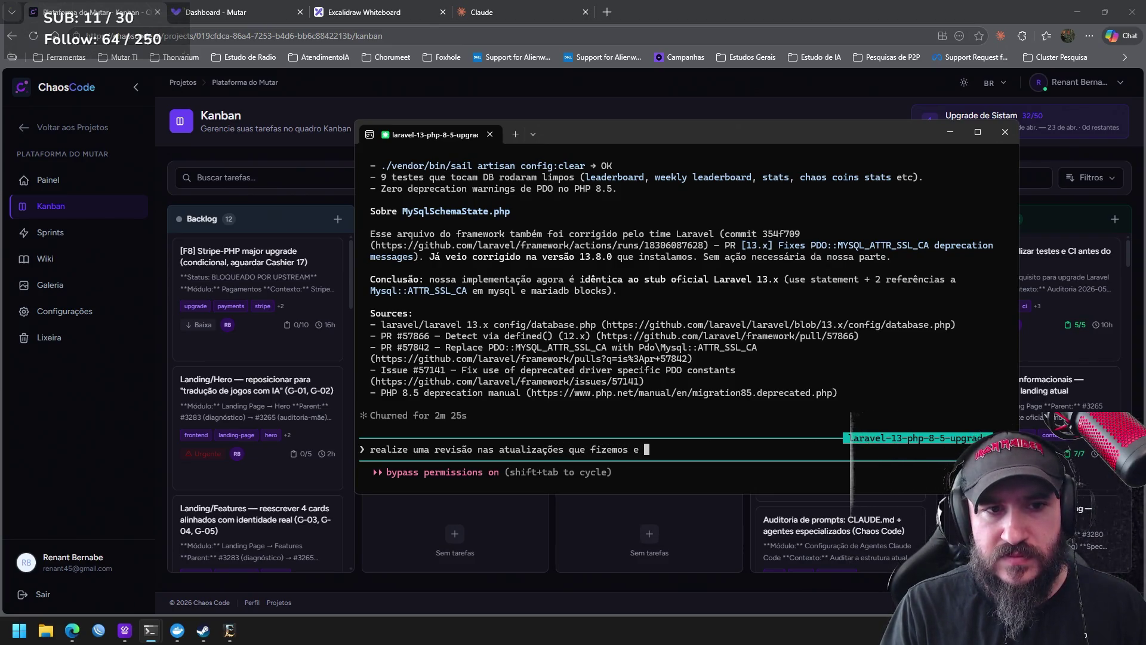
type("r")
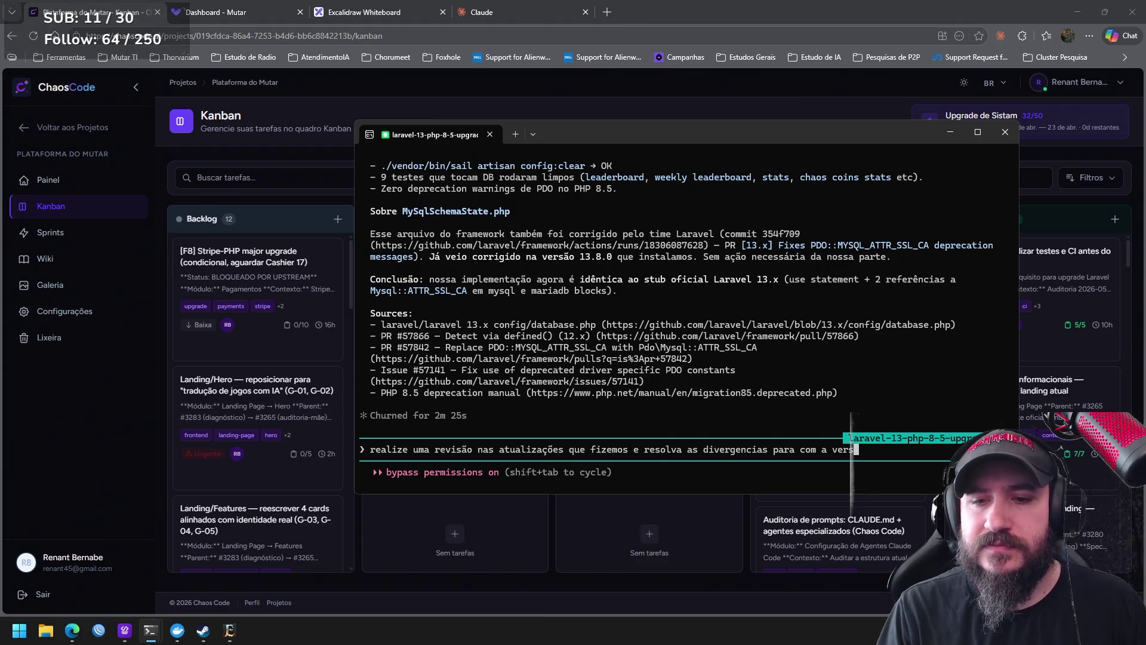
type("ão oficial")
Submit the request to review updates against official Laravel, then bring Enshrouded forward
key("Return")
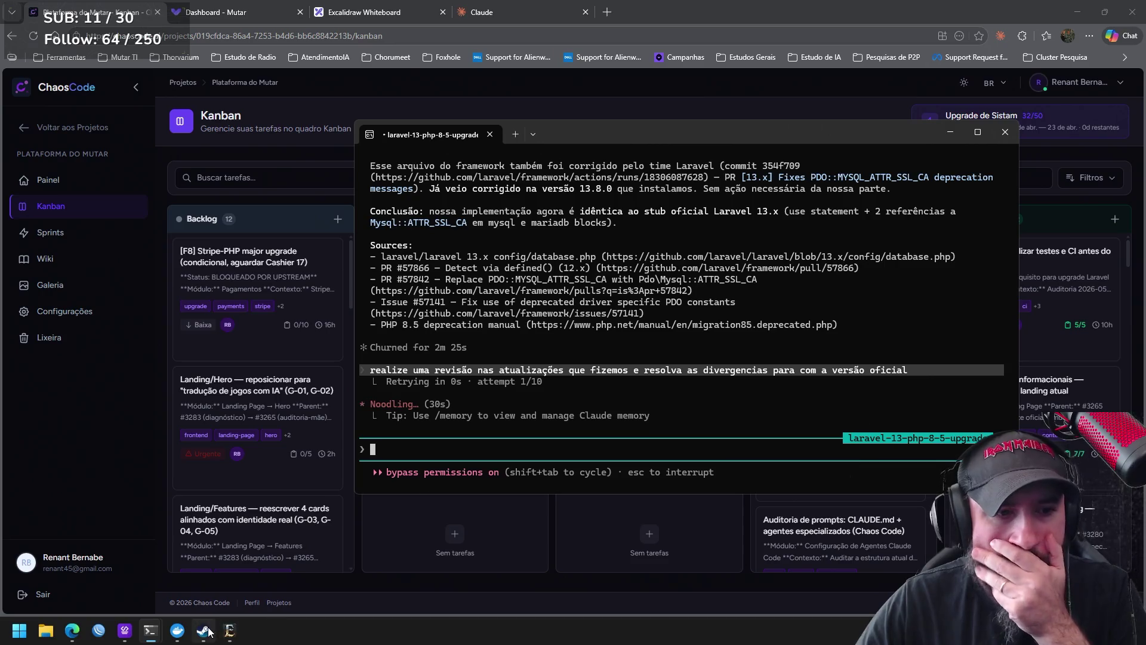
left_click(231, 631)
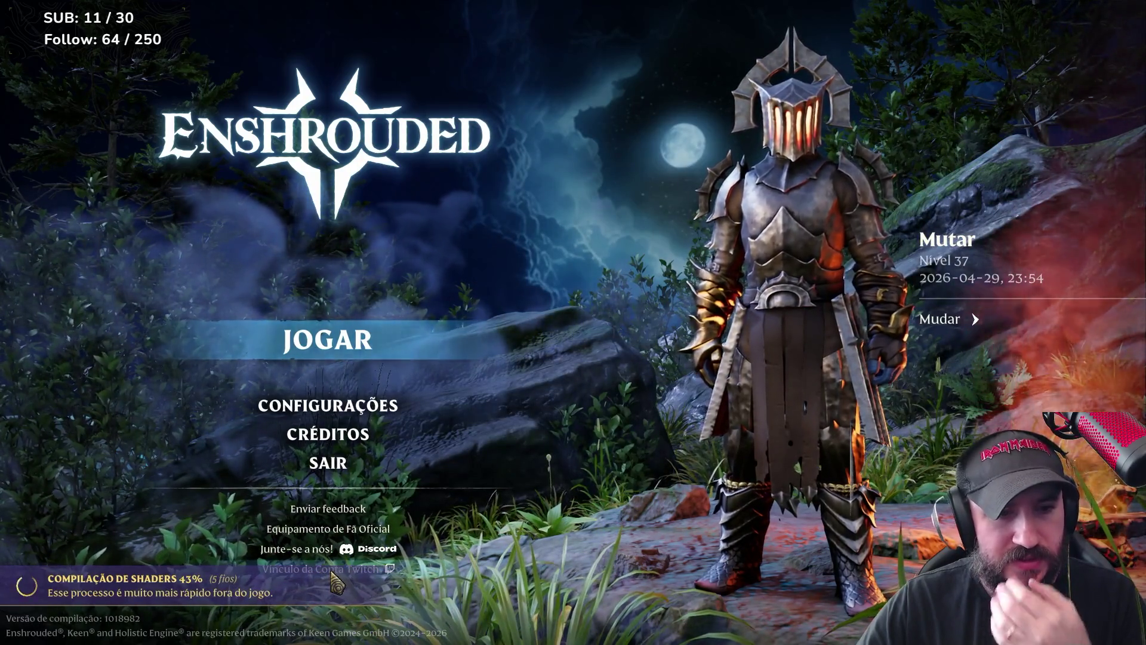
Follow the main-menu link that loads enshrouded.com in a new browser tab
left_click(332, 570)
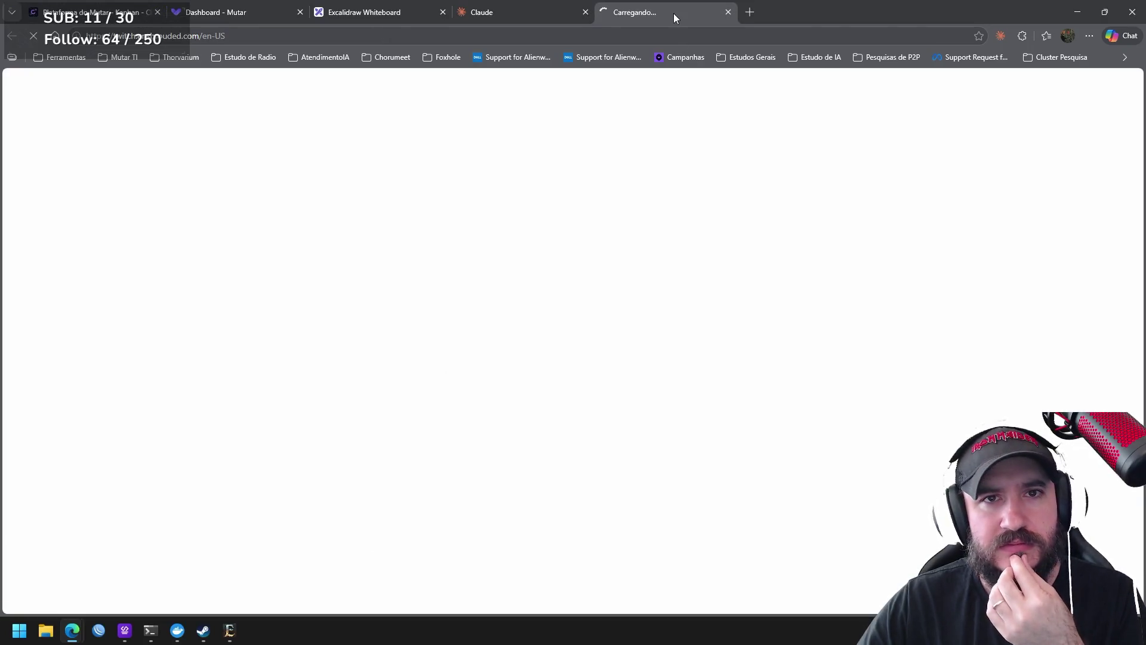
Close the enshrouded.com tab, returning to the Chaos Code Kanban board
left_click(729, 12)
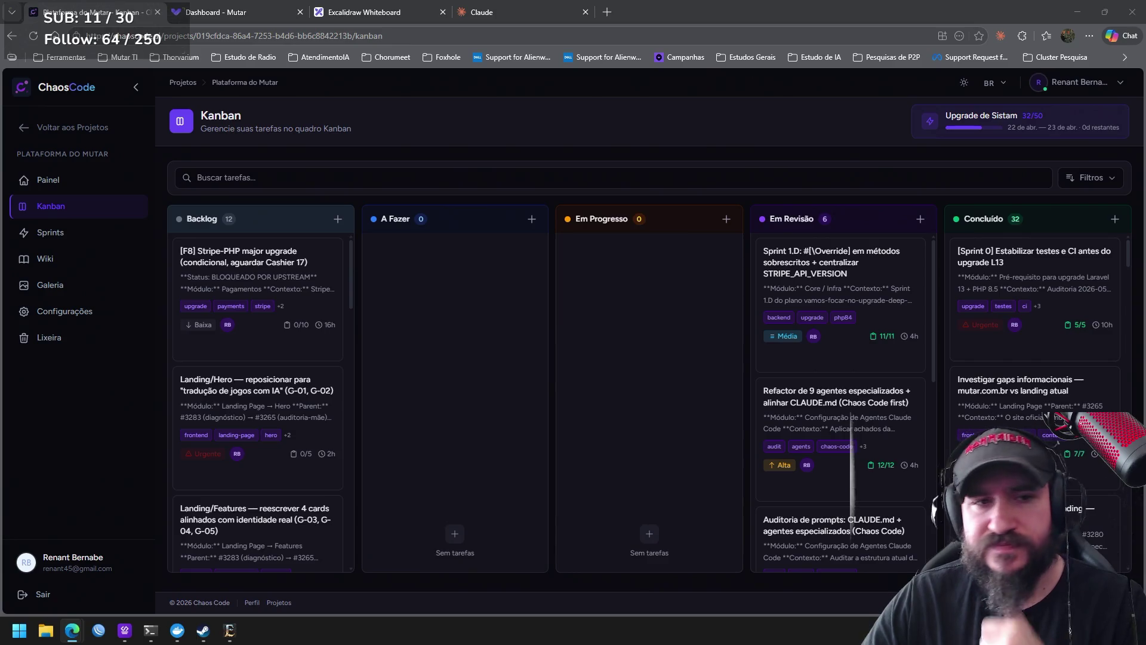
Reload the Kanban board, check the two drift-audit agents in the terminal, then return to Enshrouded
key("F5")
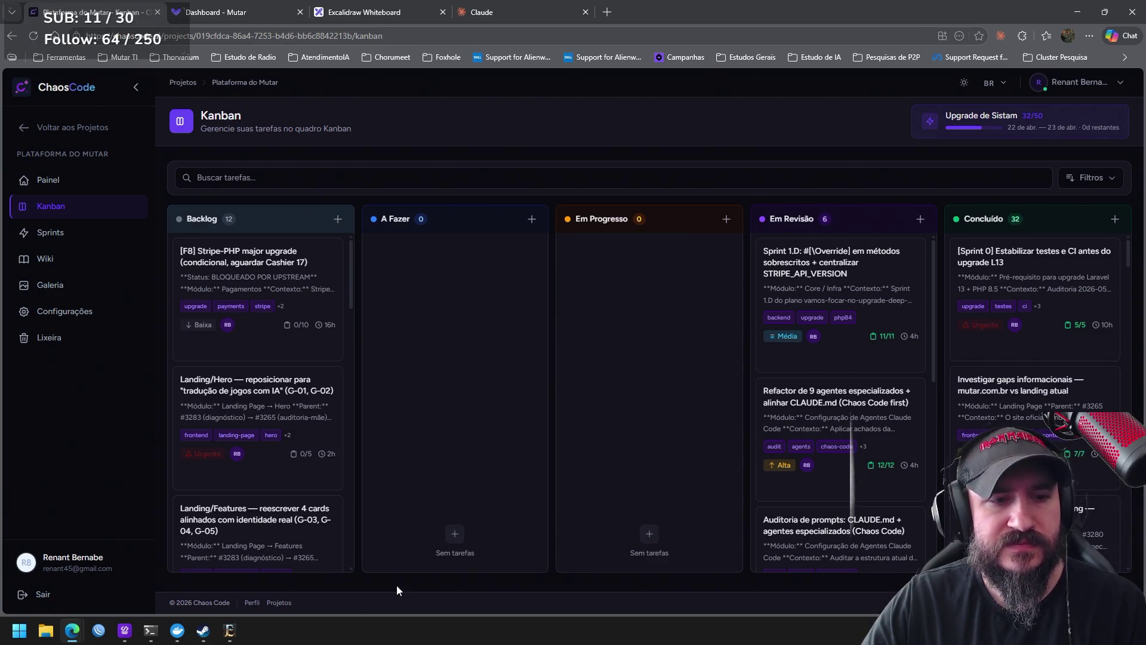
mouse_move(149, 631)
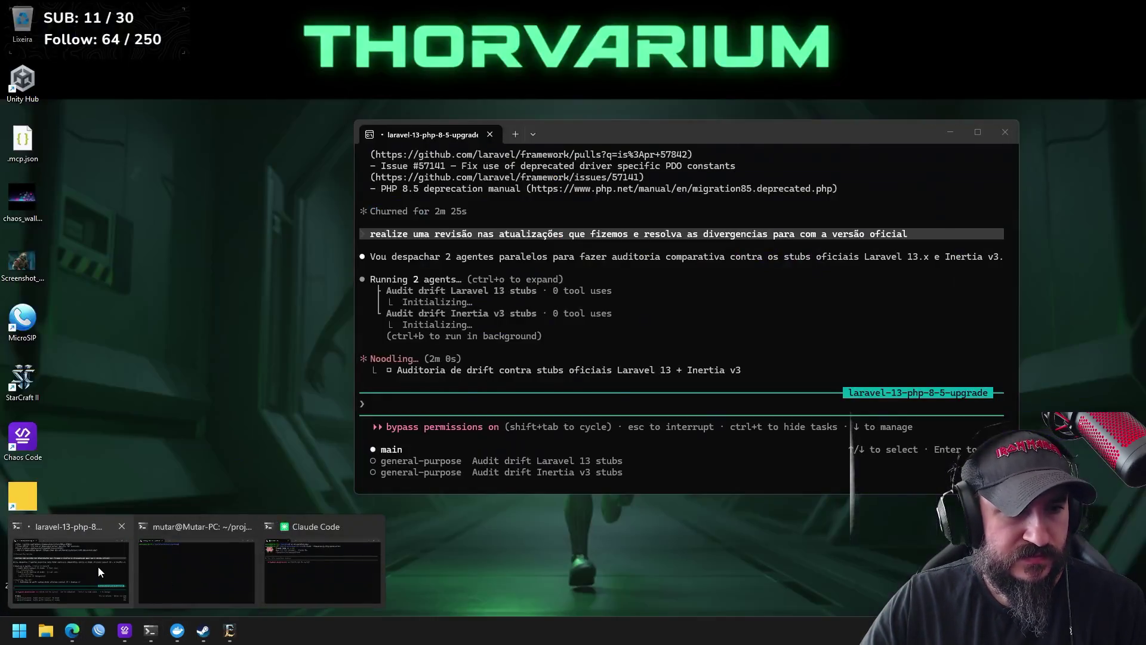
left_click(98, 567)
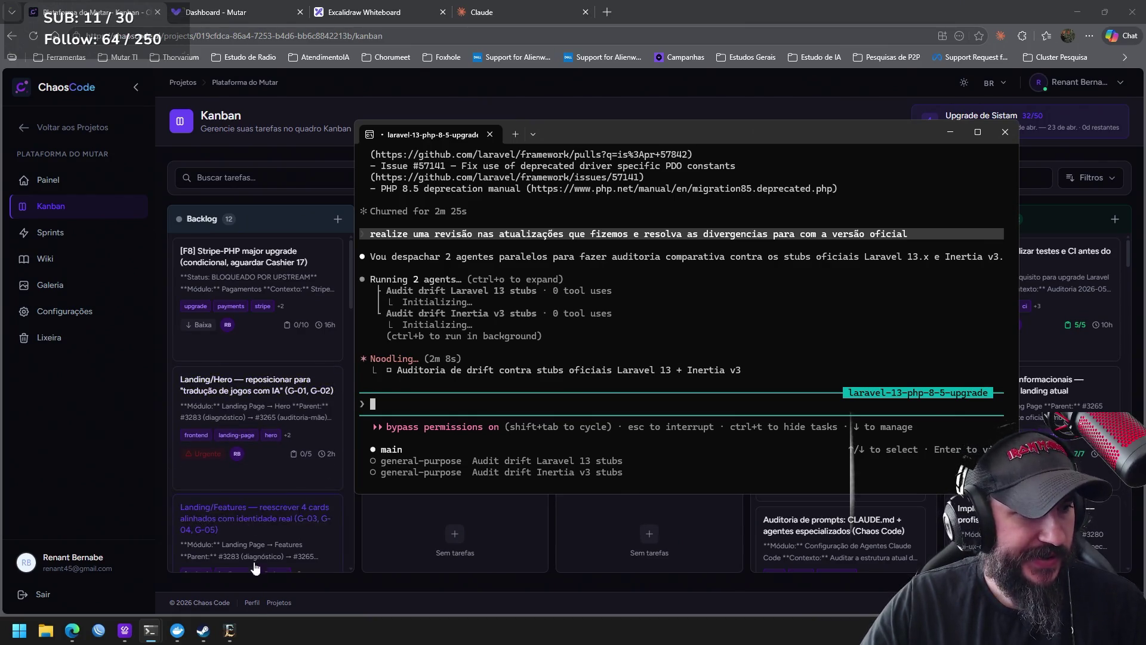
left_click(230, 630)
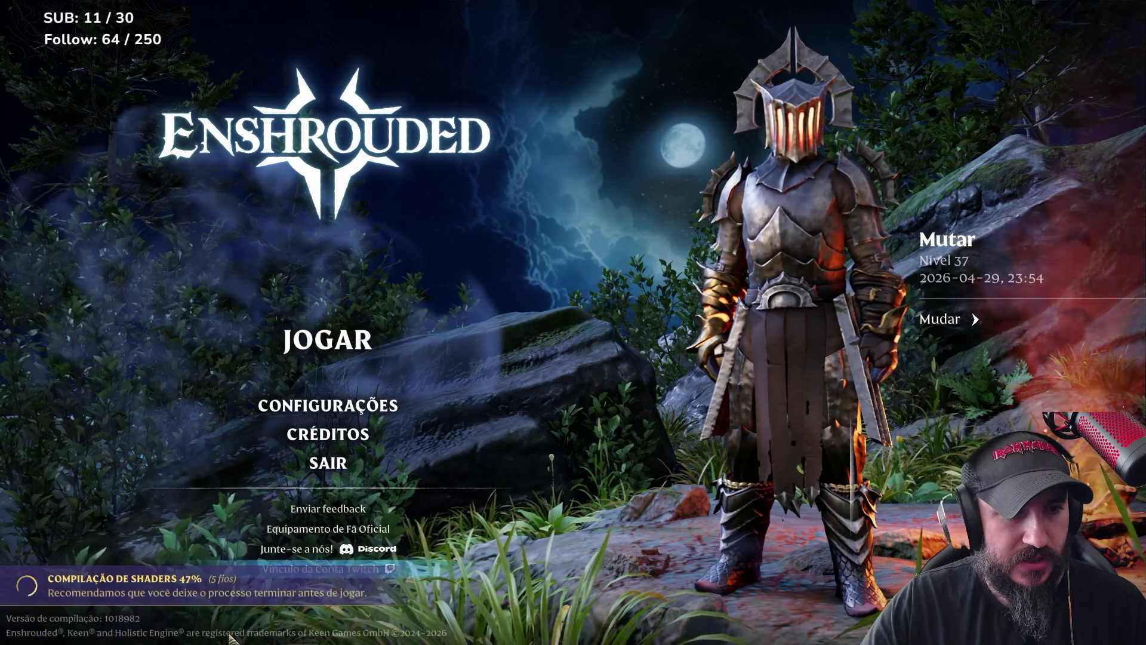
Host a public session on the FenixBR world and load in beside the flame altar
left_click(328, 340)
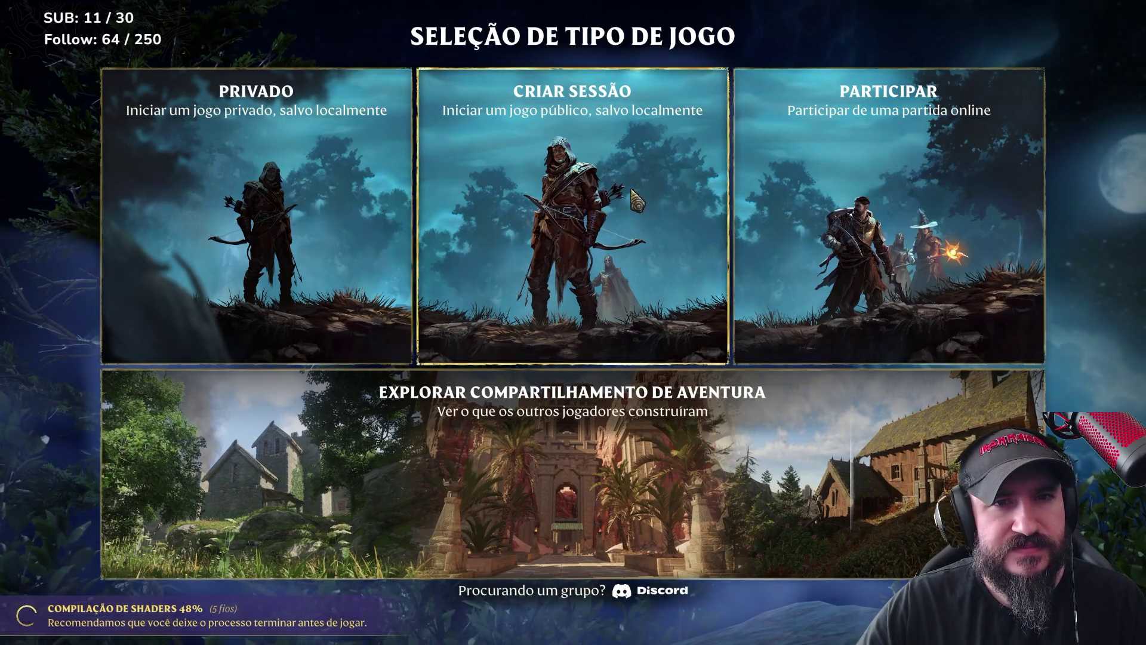
left_click(466, 216)
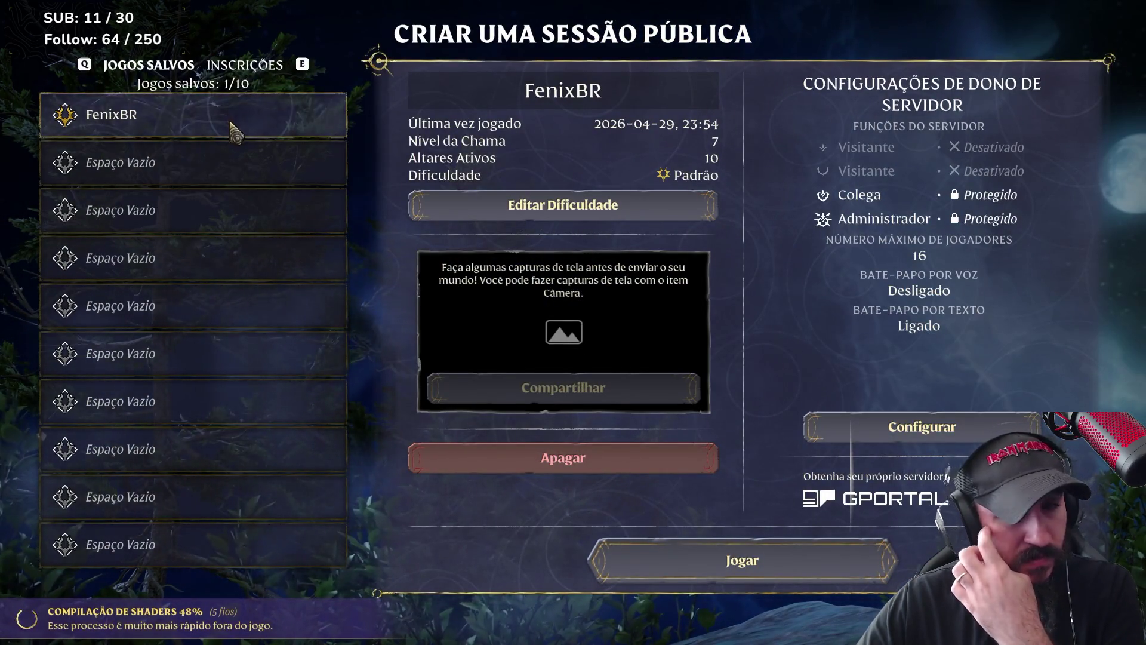
left_click(736, 564)
left_click(629, 496)
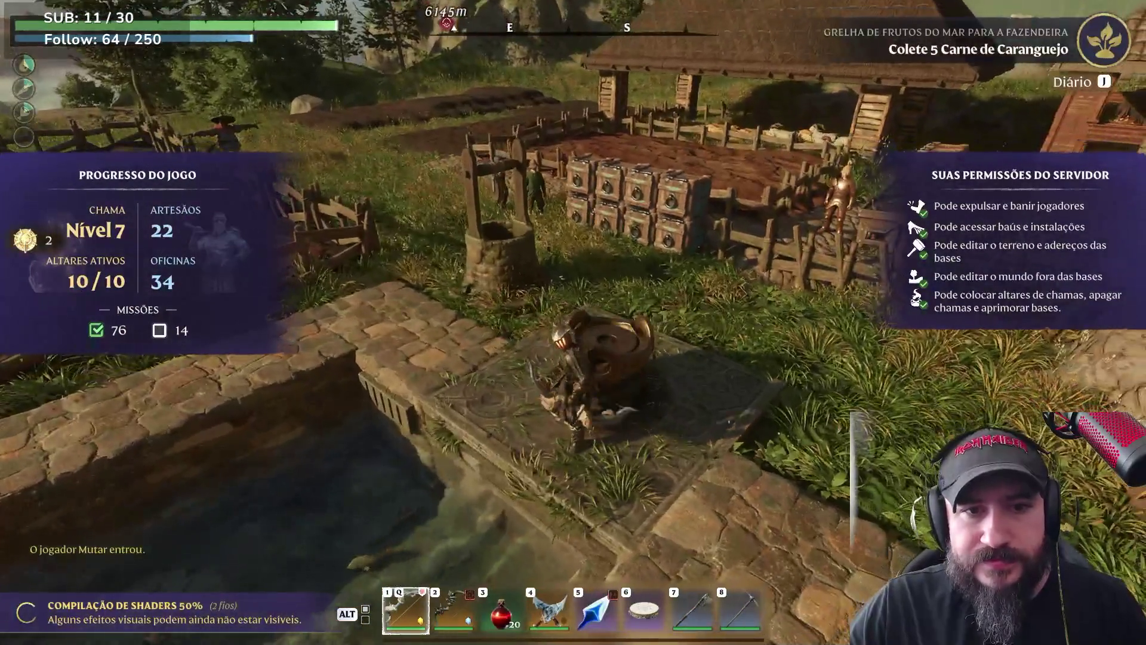
Check the flame altar's level 7 to 8 requirements (silver bars and sparks short), then walk toward the garden beds
key("e")
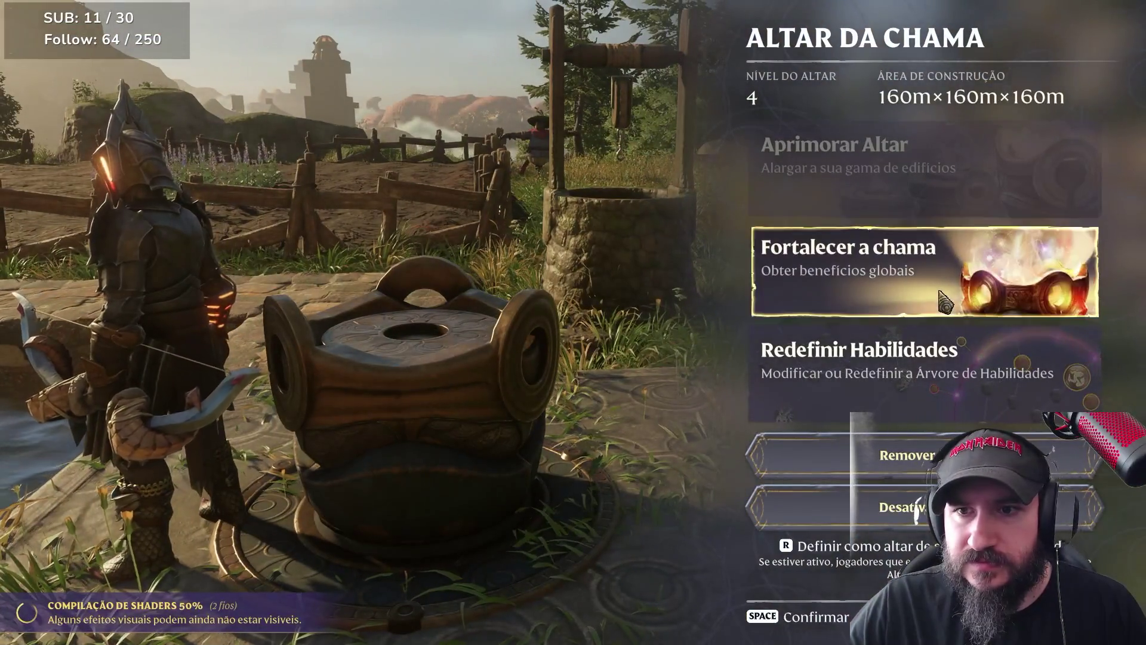
left_click(963, 287)
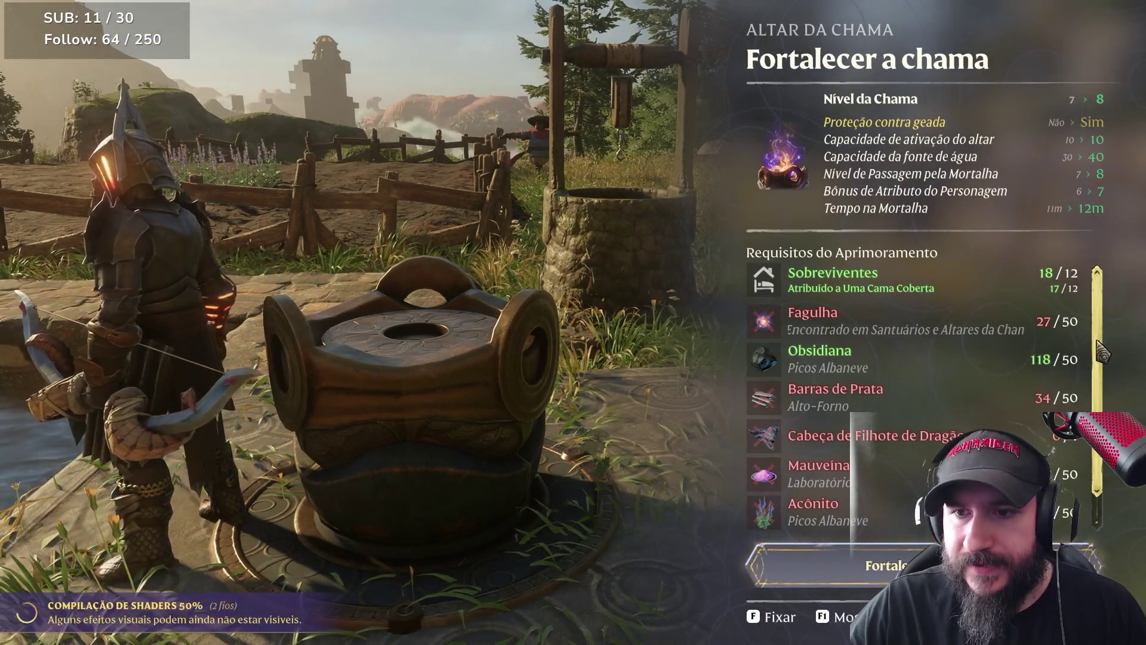
scroll(1124, 351, "down", 1)
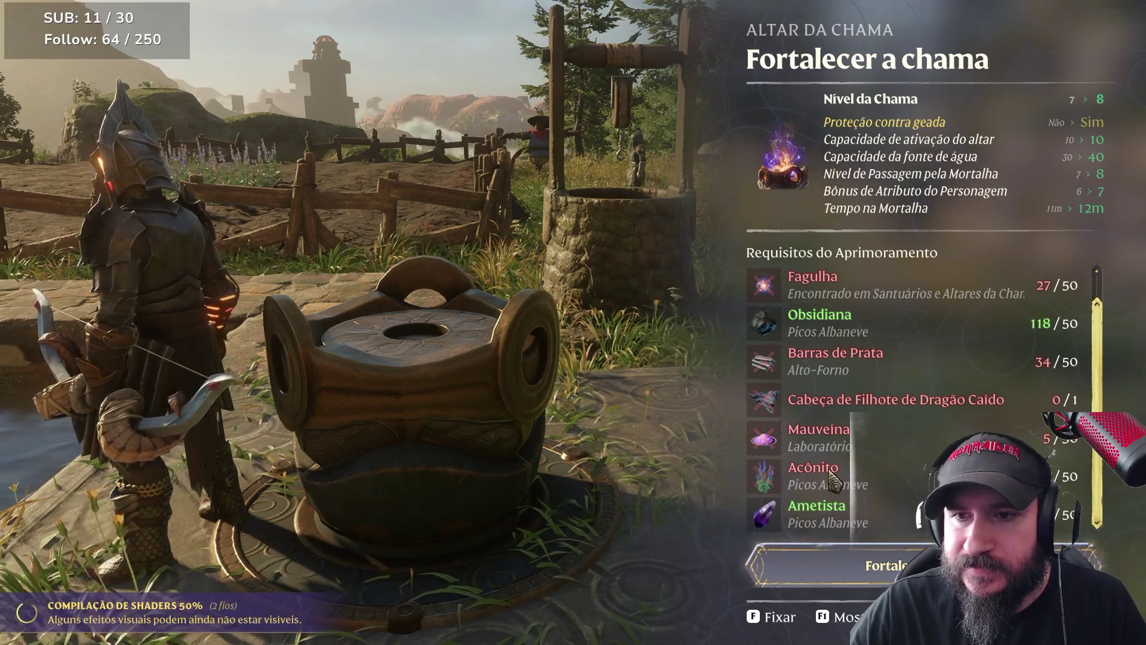
key("Escape")
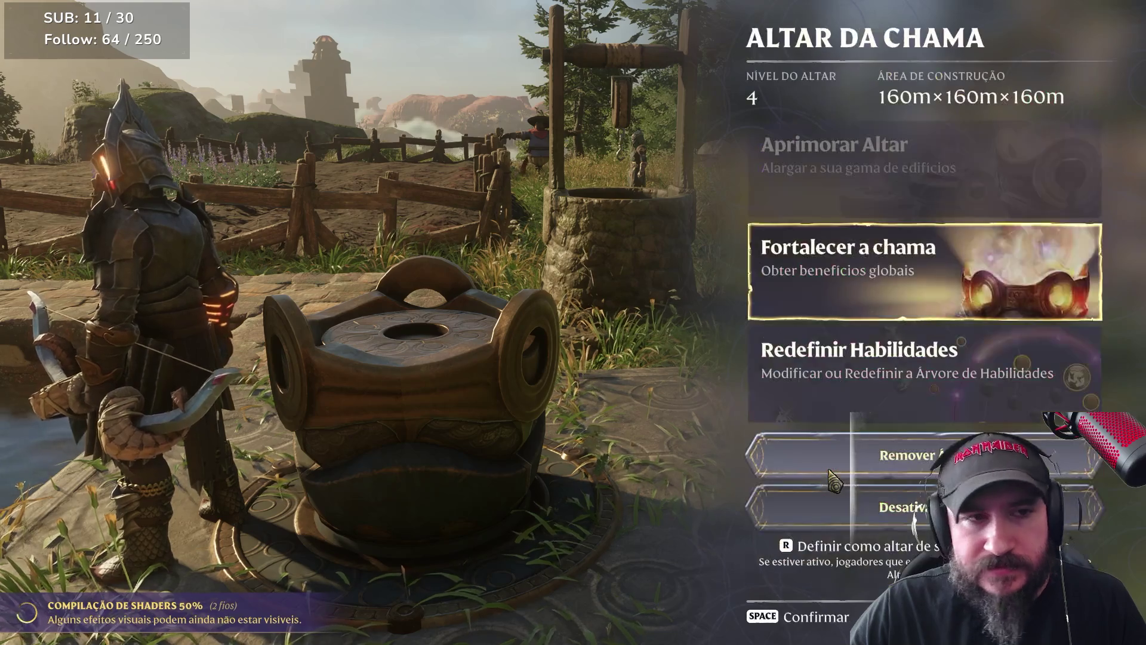
key("Escape")
key("w")
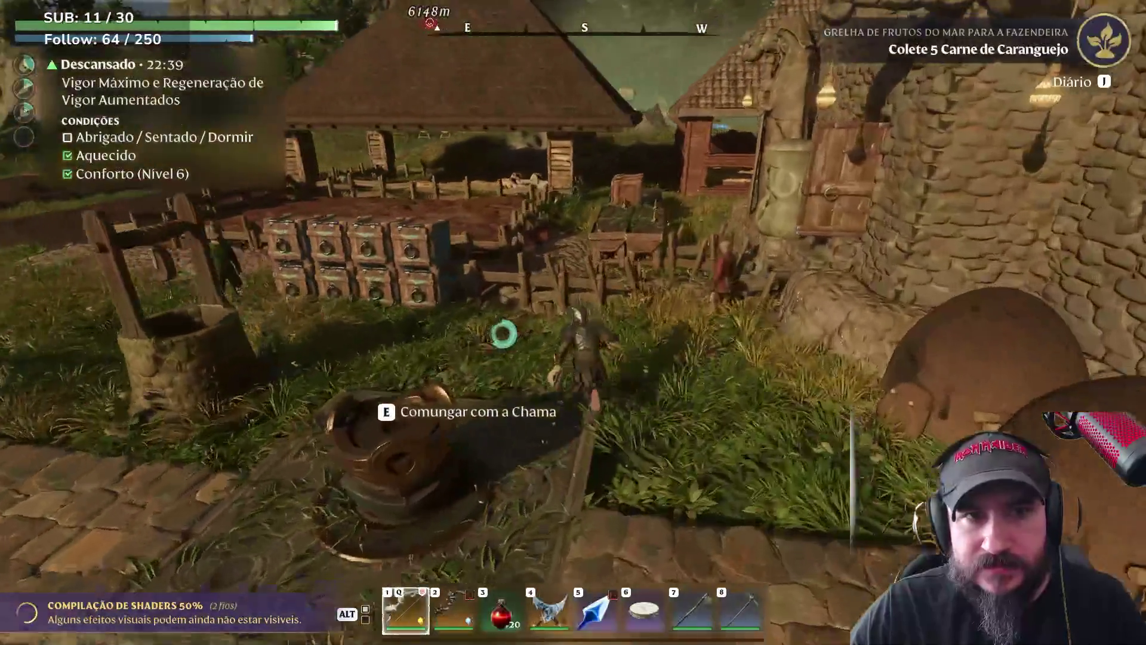
Inspect each planter's Canteiro seed recipe, all showing insufficient materials
key("e")
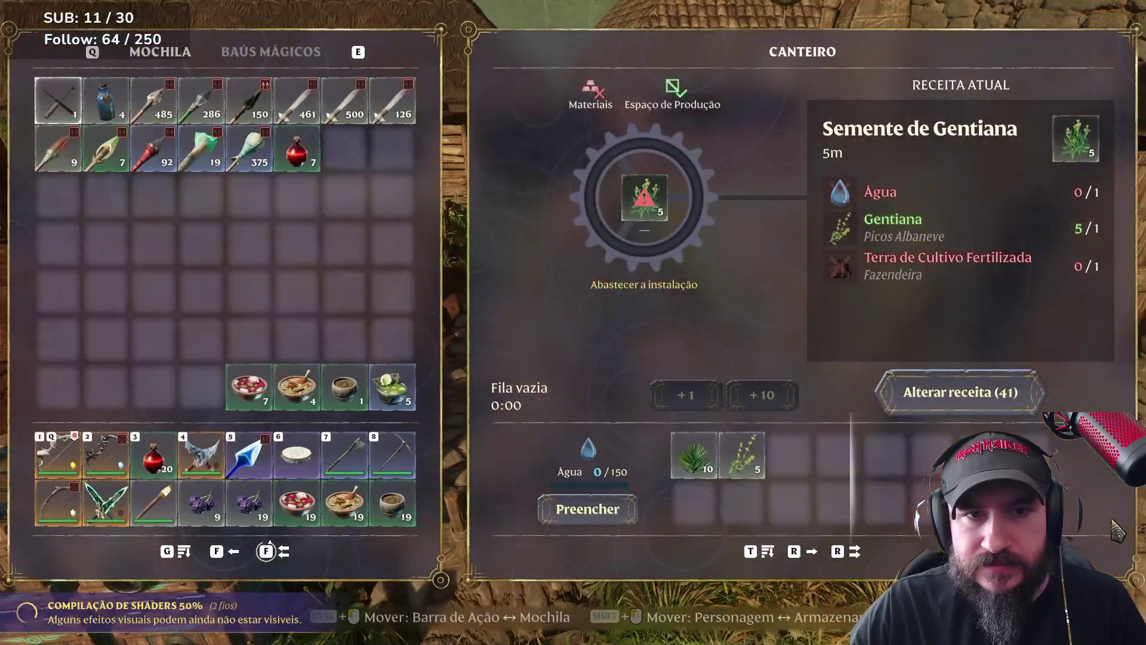
key("Escape")
key("w")
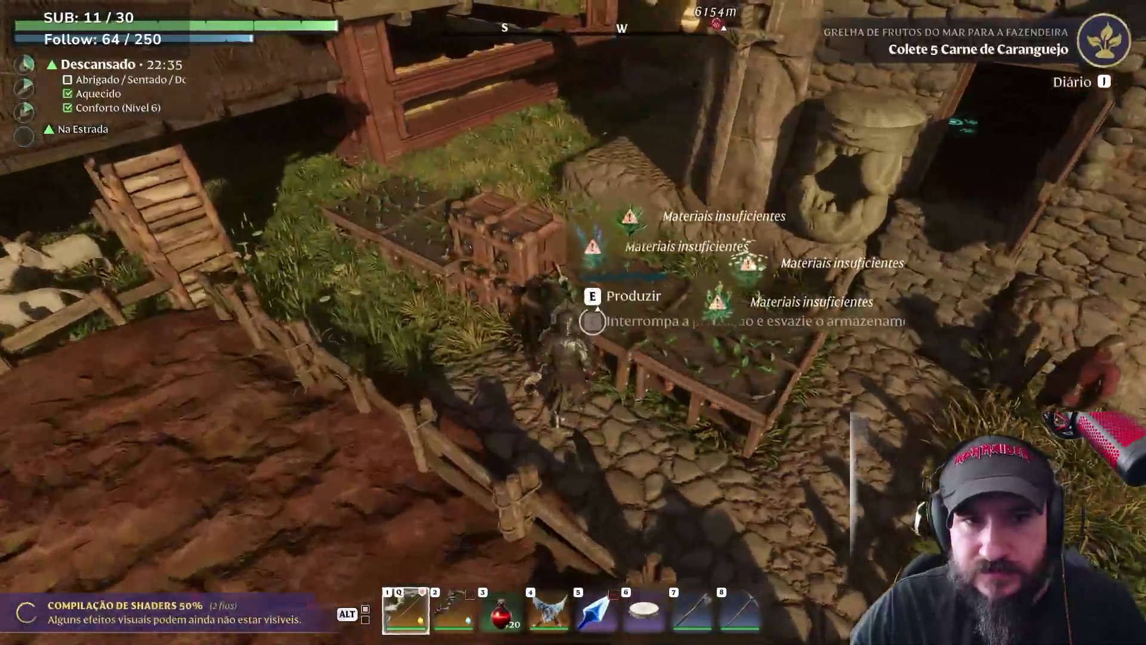
key("e")
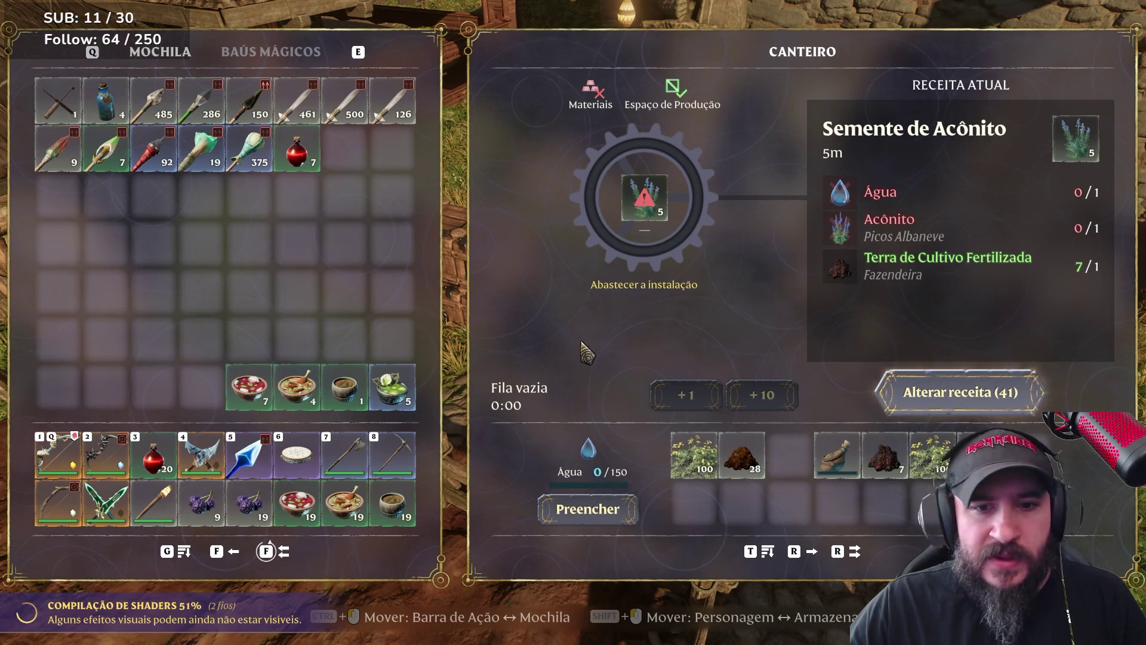
key("Escape")
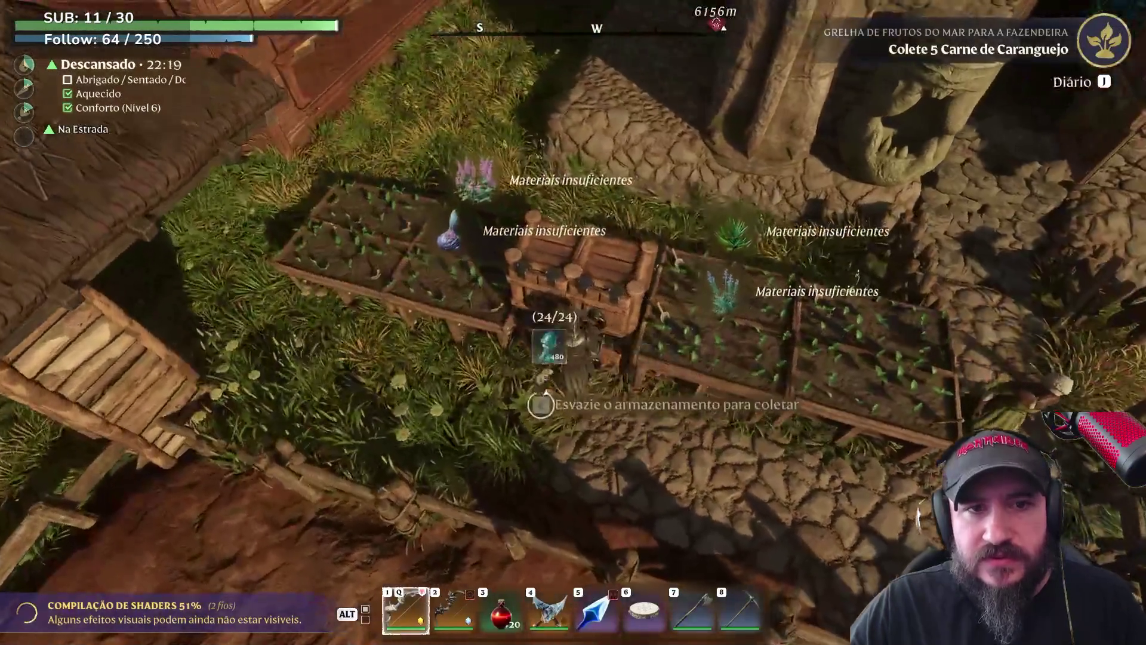
key("e")
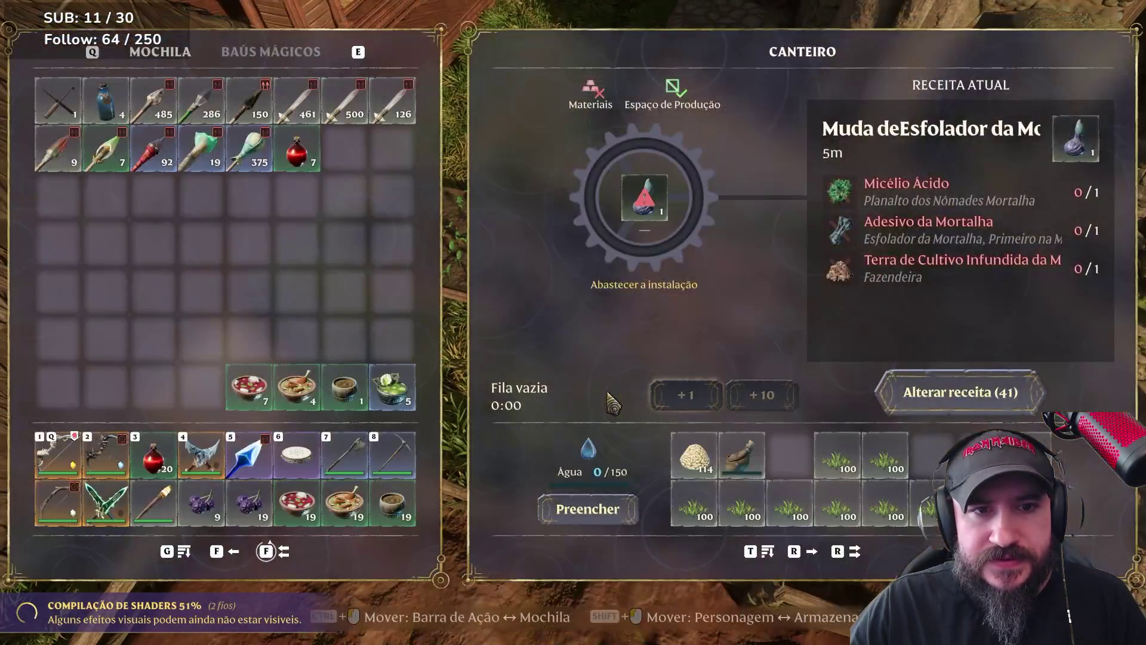
key("Escape")
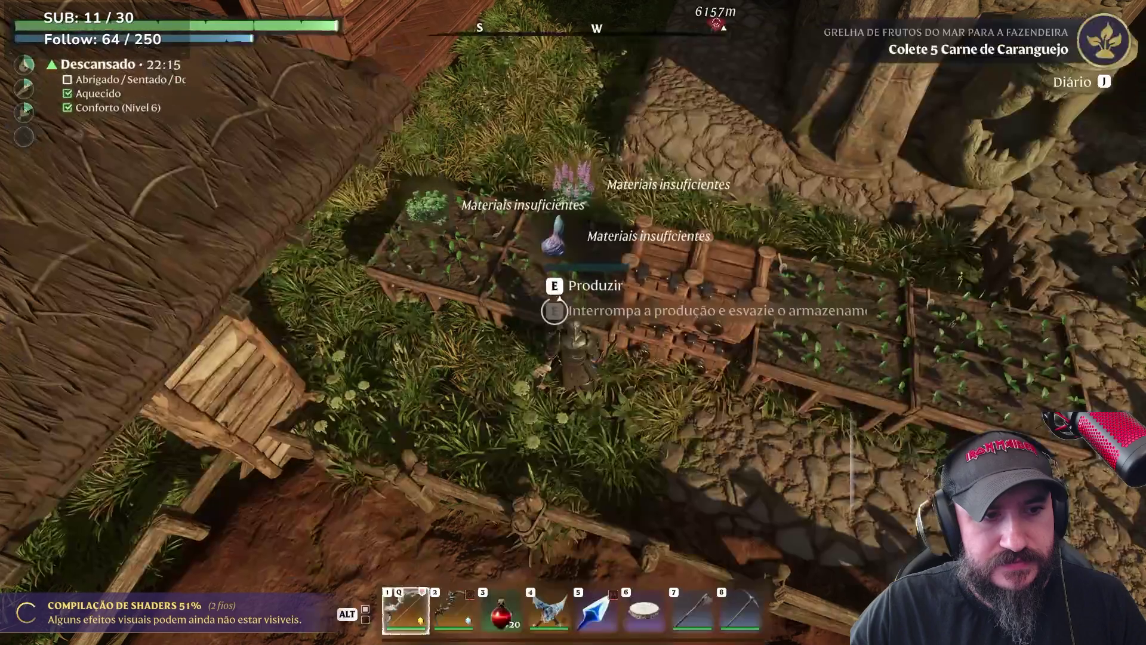
Walk past the planters to the pond and bring up the storage chest's contents
key("w")
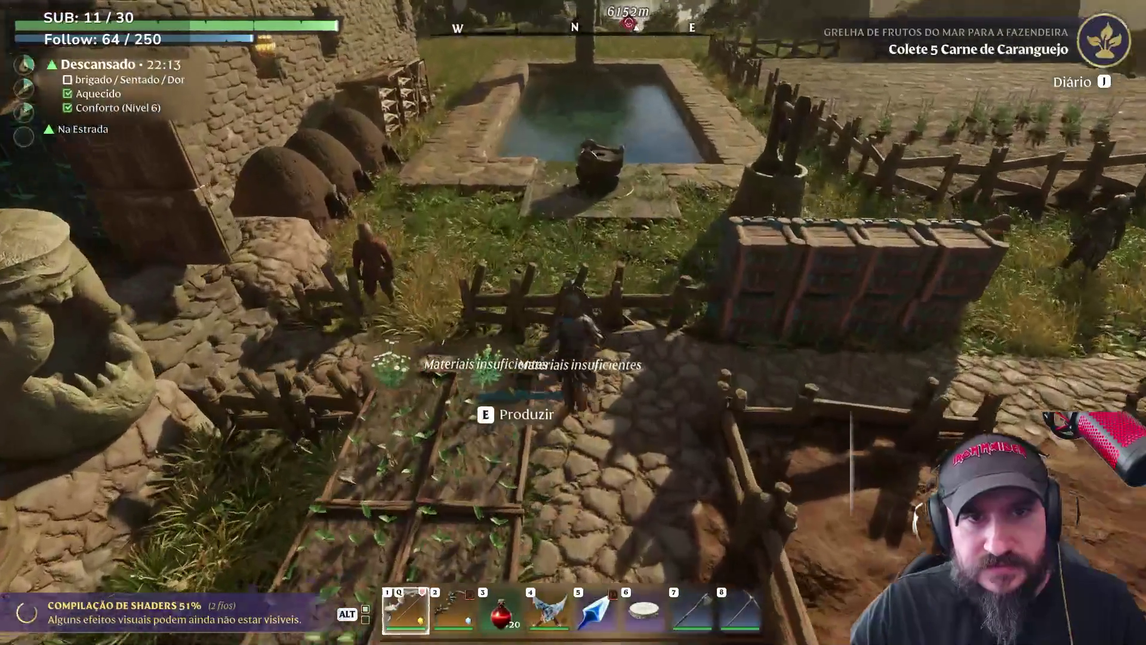
key("e")
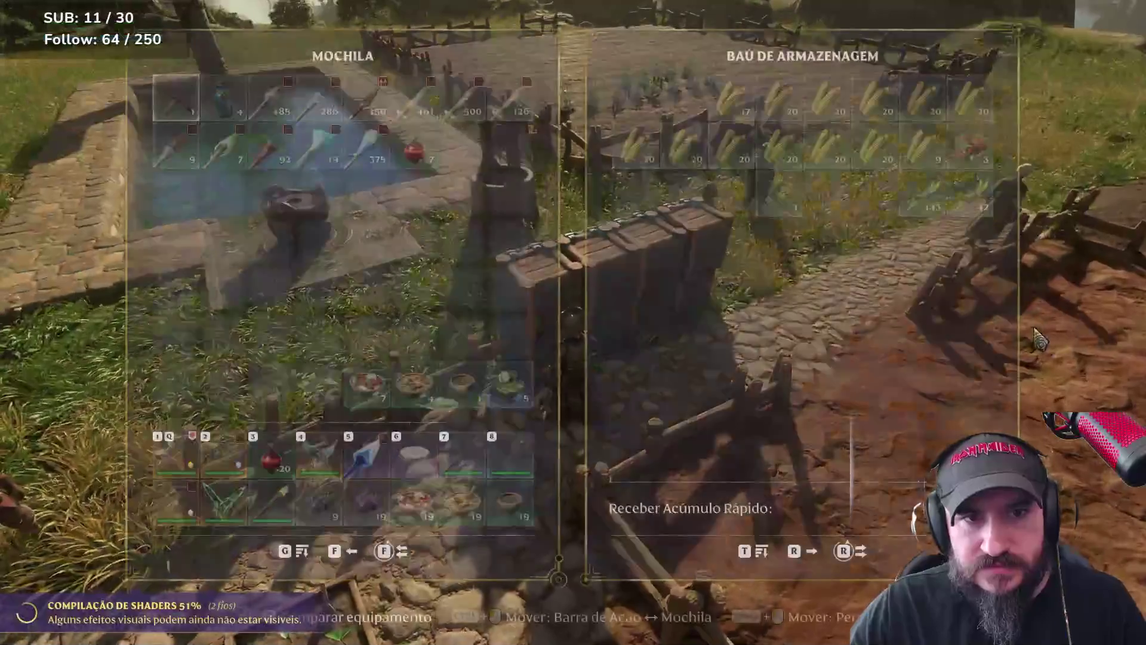
Enter the stone building and browse the storage chests inside
key("Escape")
key("w")
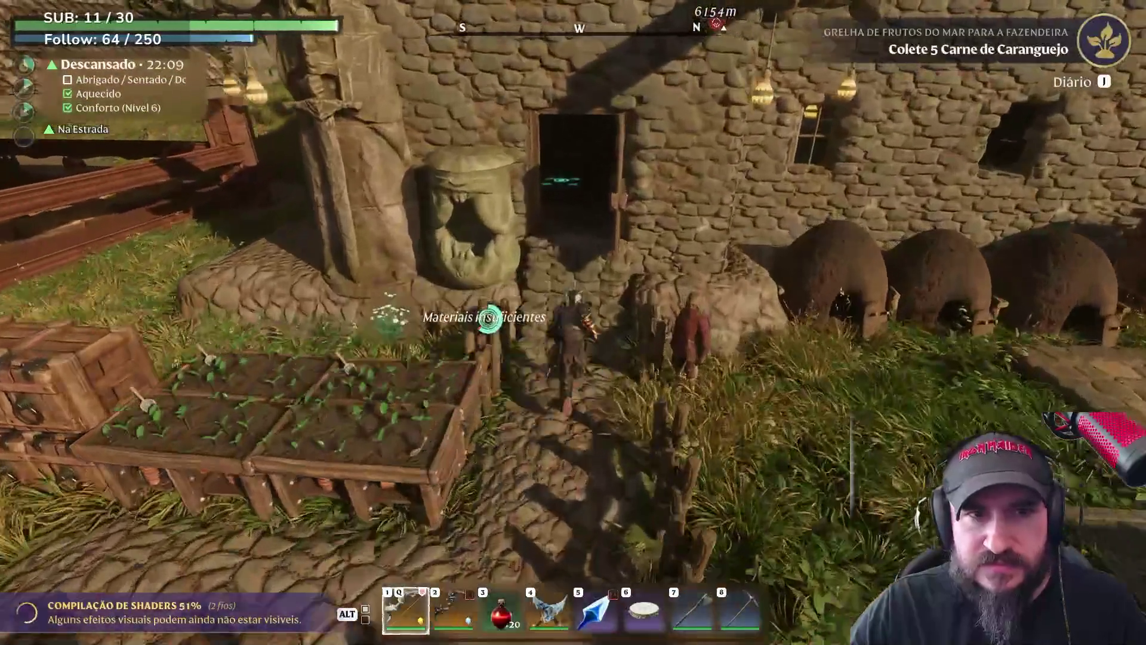
key("e")
key("w")
key("e")
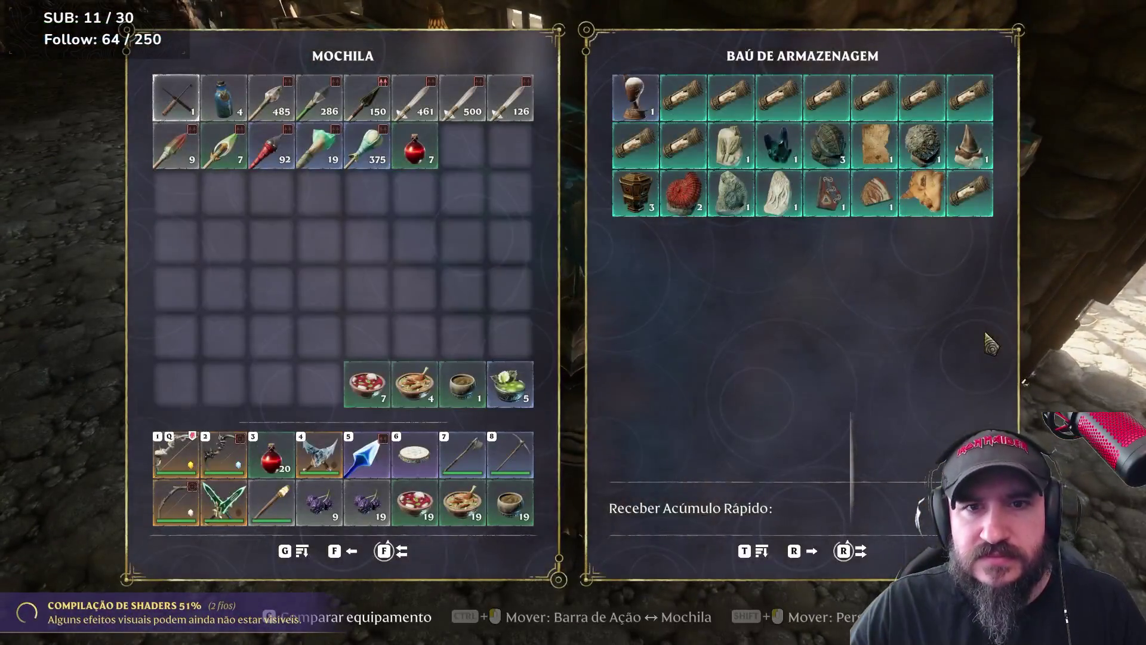
key("Escape")
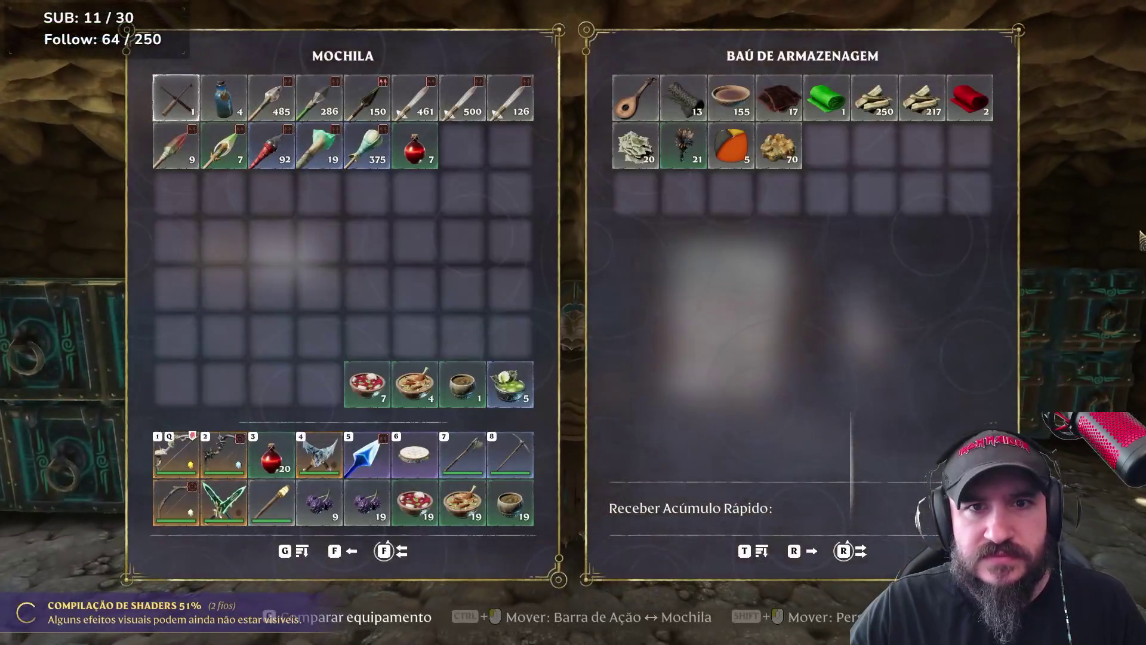
key("Escape")
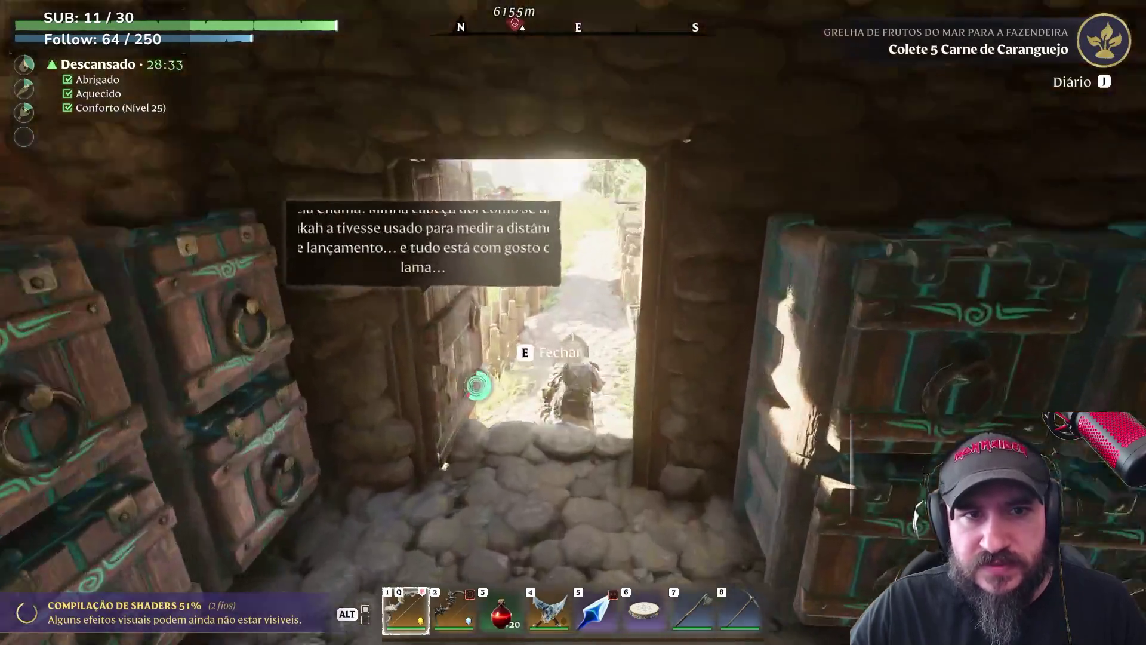
Walk out of the stone room to the fenced crop field and look across it
key("w")
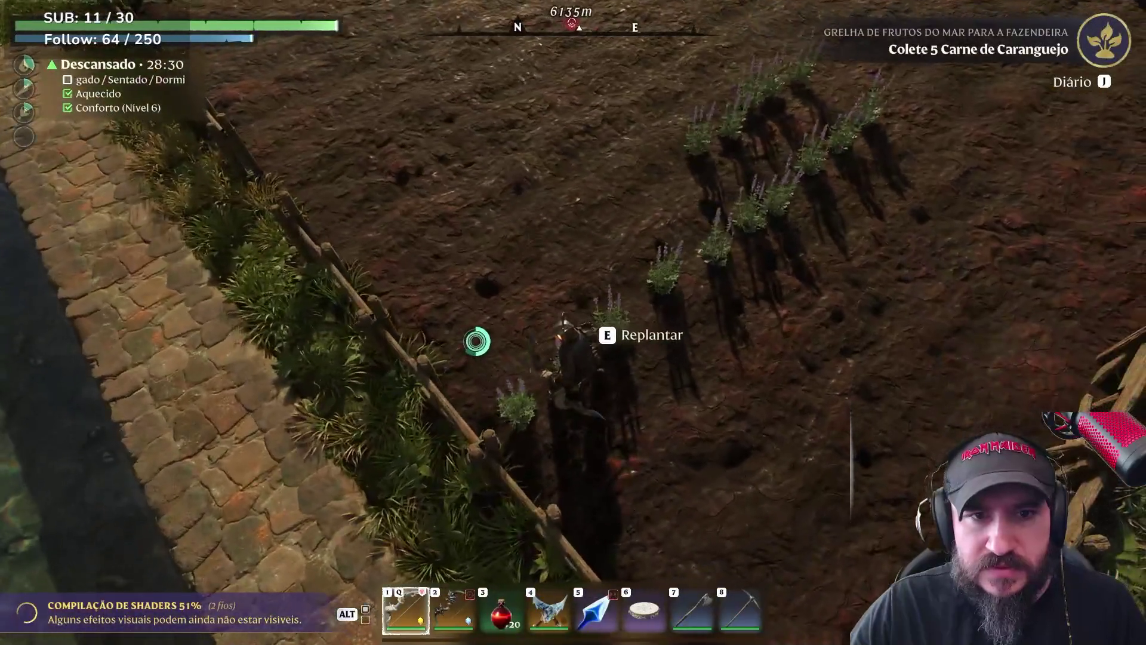
key("w")
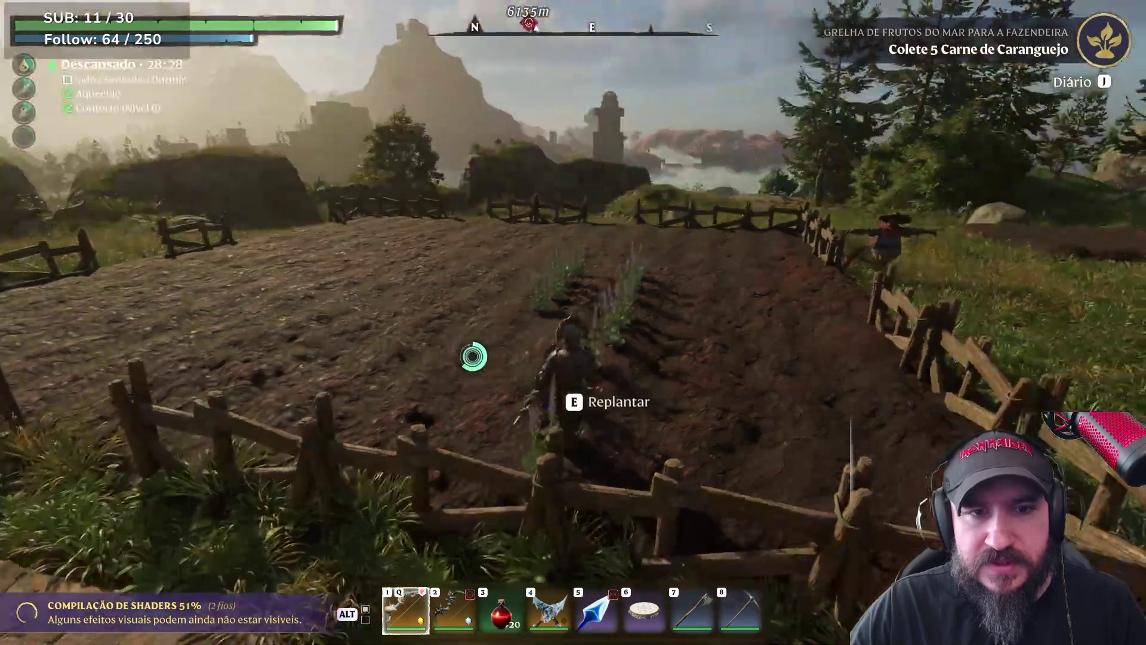
Walk back from the field past the chest into the stone building's chest hall
key("w")
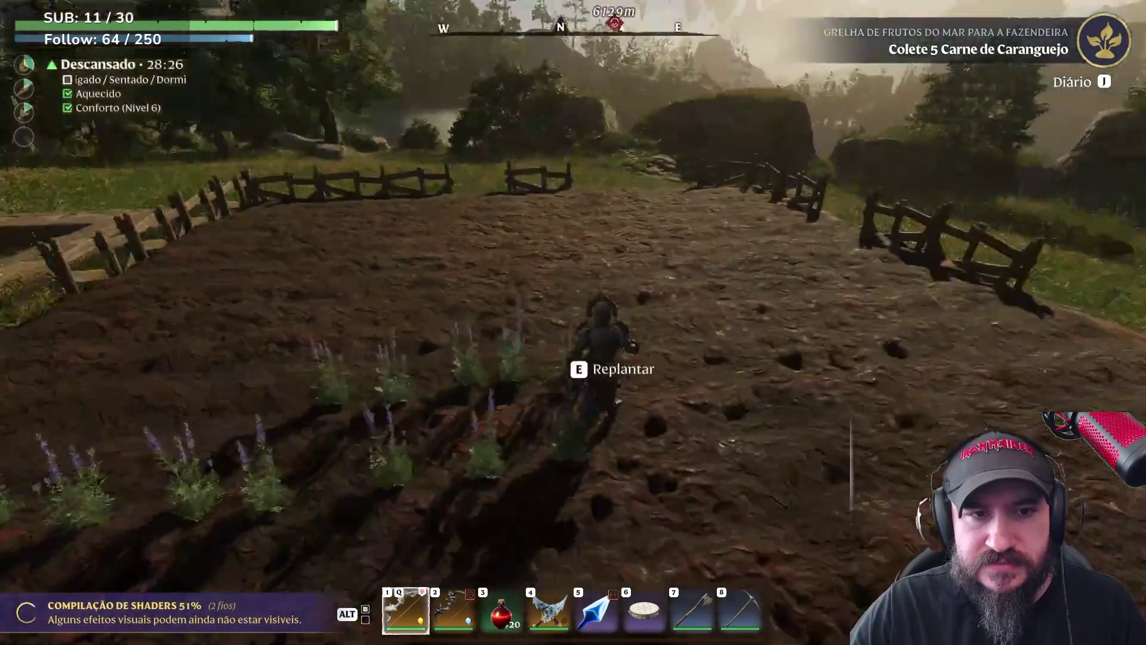
key("w")
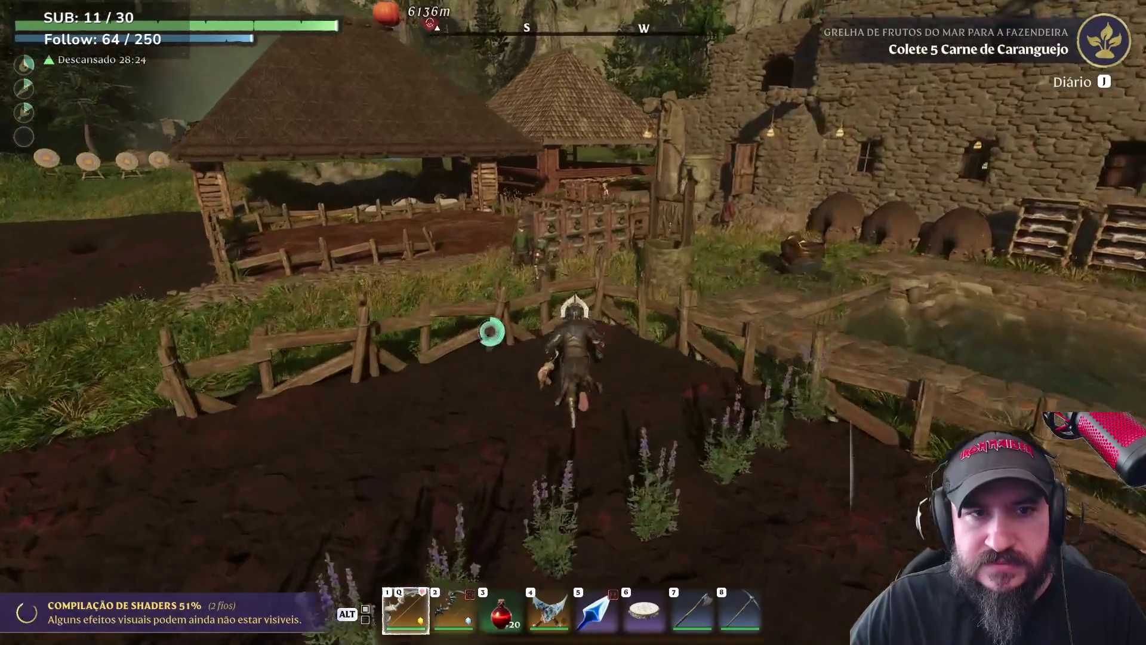
key("w")
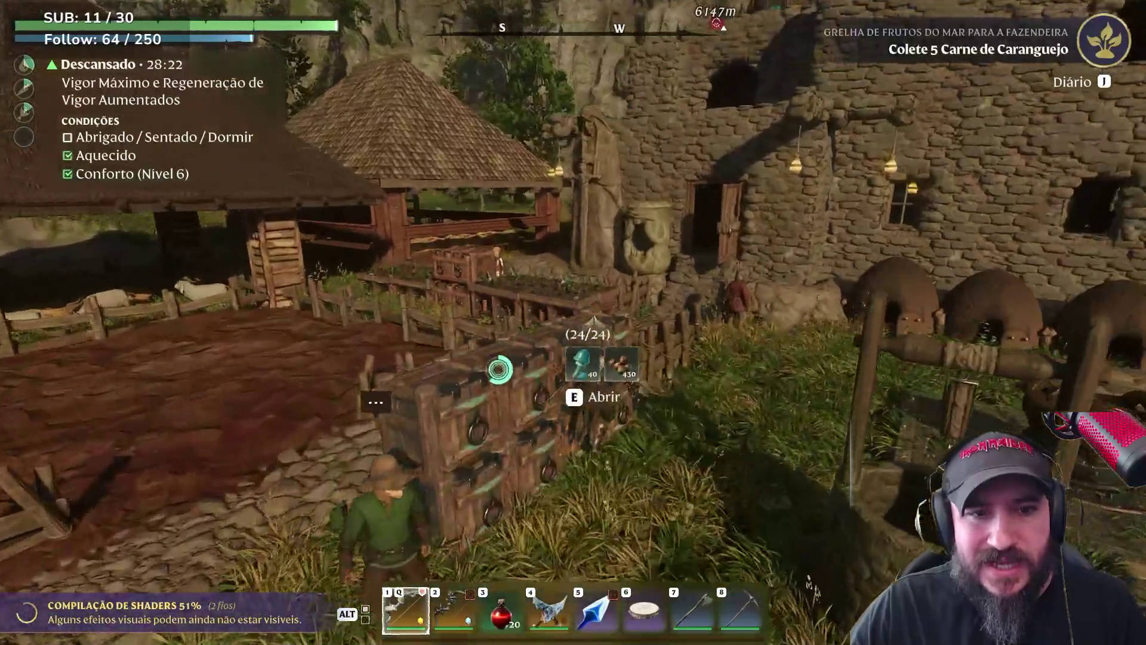
key("w")
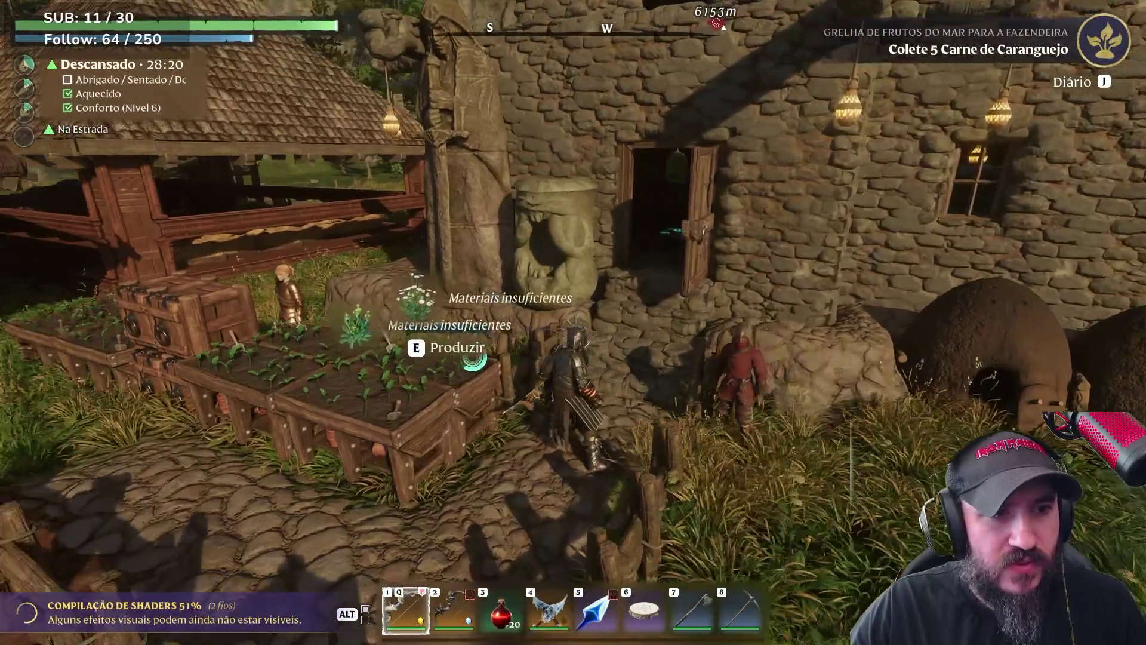
key("w")
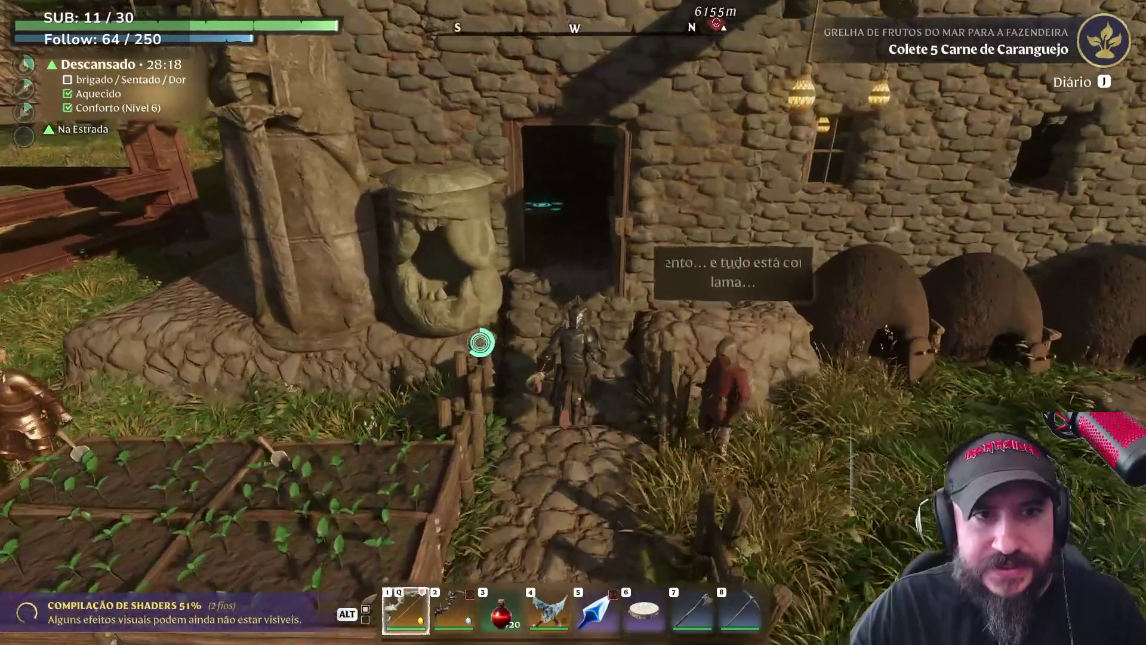
key("w")
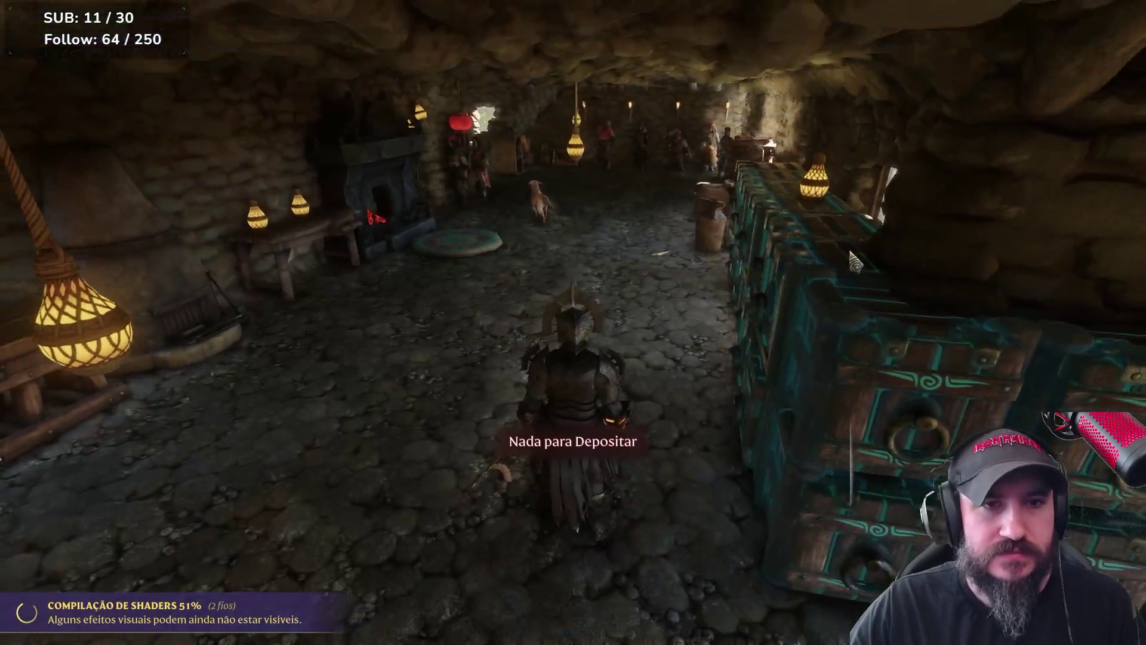
Survey the world map south and north for the route, then head out the doorway
key("m")
left_click_drag(603, 184, 796, 409)
scroll(696, 312, "down", 3)
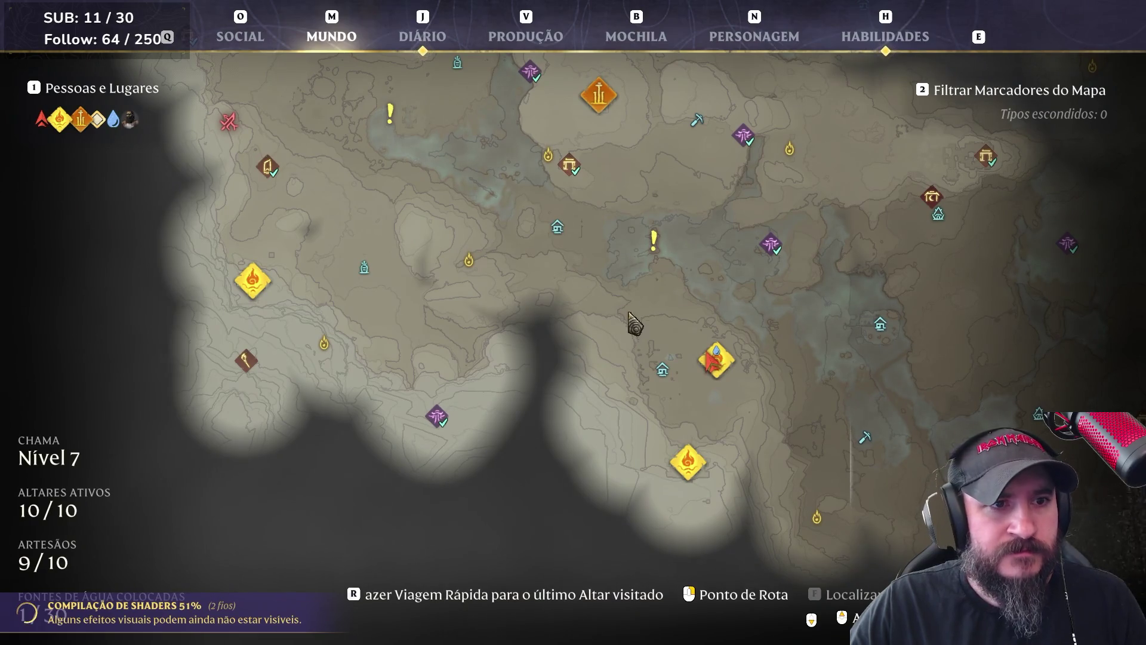
left_click_drag(515, 224, 547, 394)
mouse_move(787, 267)
left_mouse_down()
mouse_move(532, 273)
mouse_move(623, 299)
mouse_move(637, 320)
left_mouse_up()
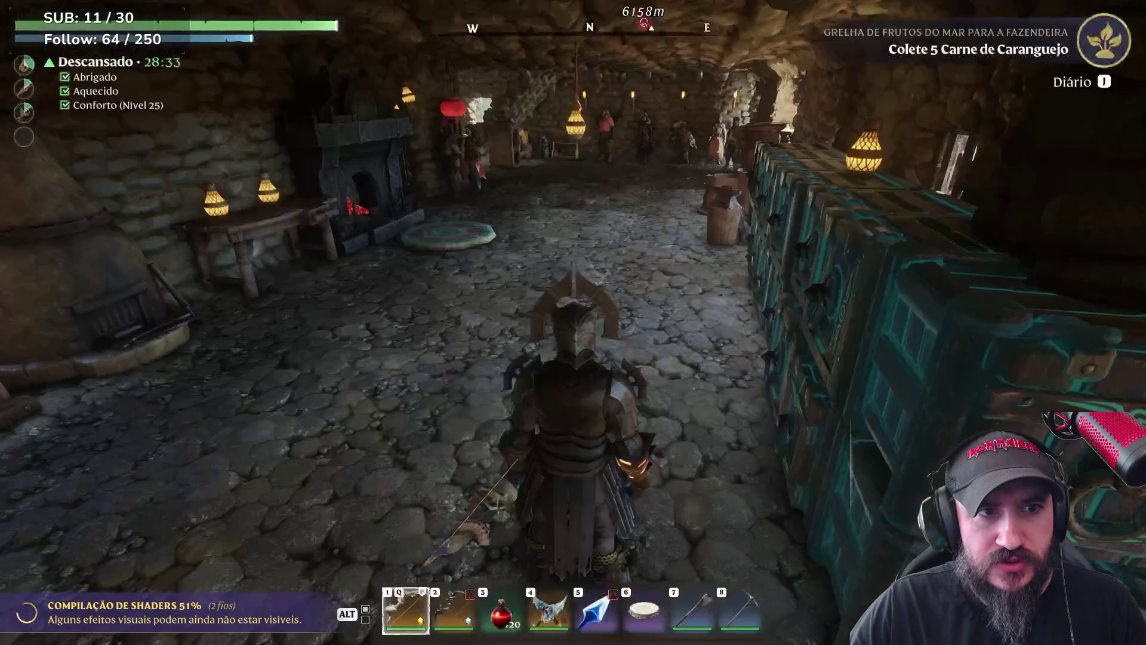
key("m")
key("w")
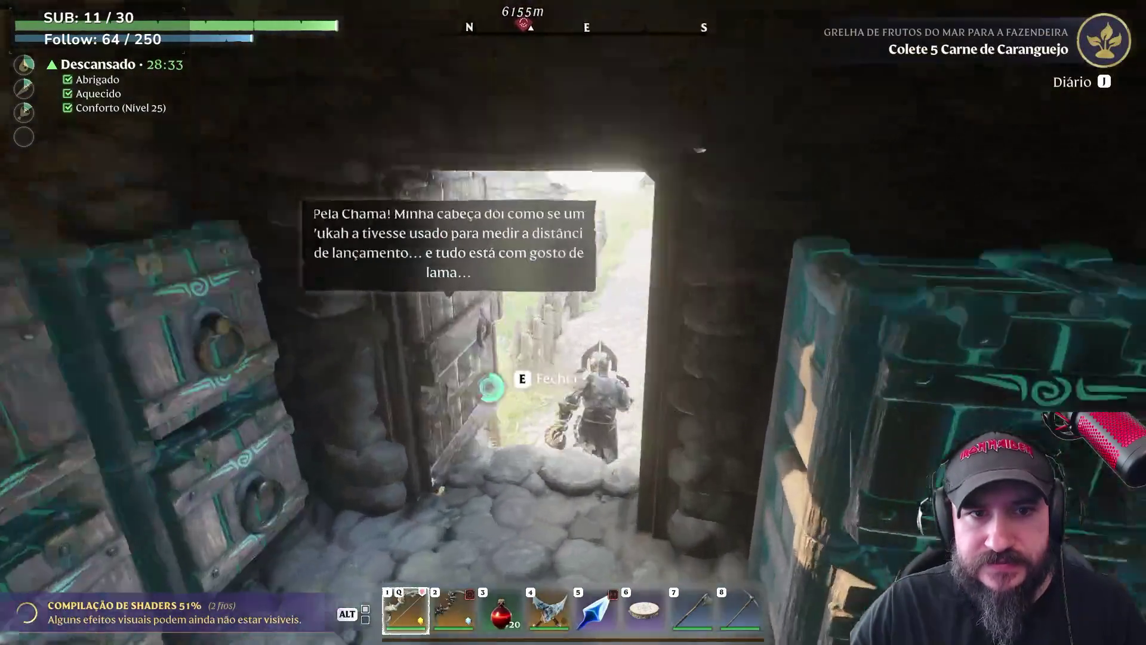
Run from the base across the grassland onto the rocky ledge above the valley
key("w")
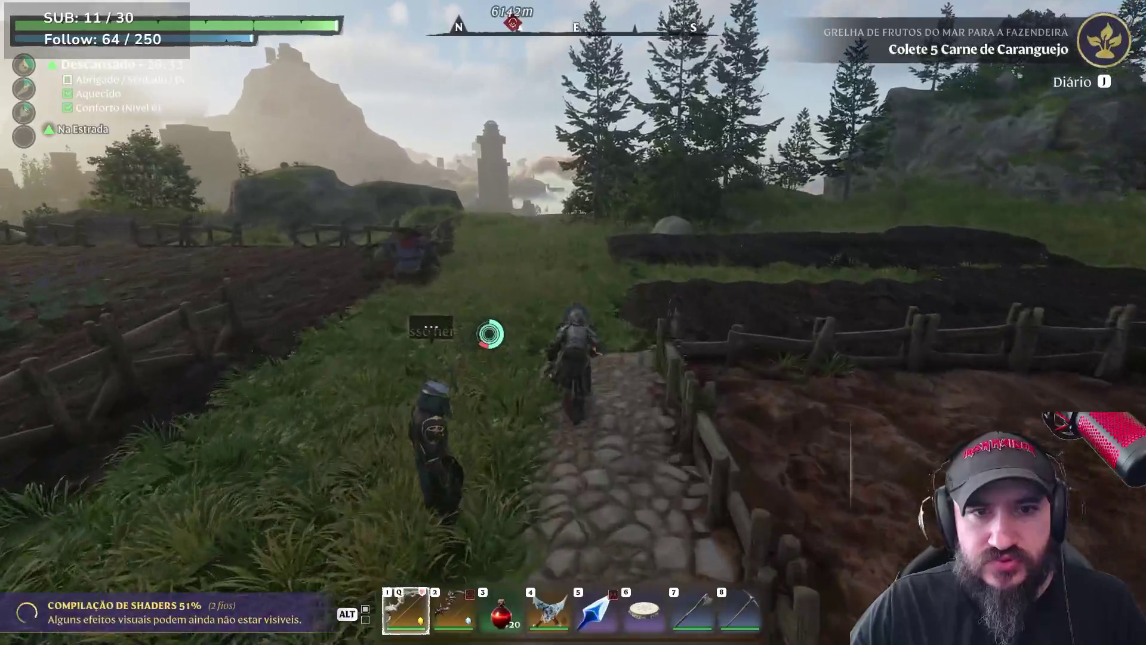
key("w")
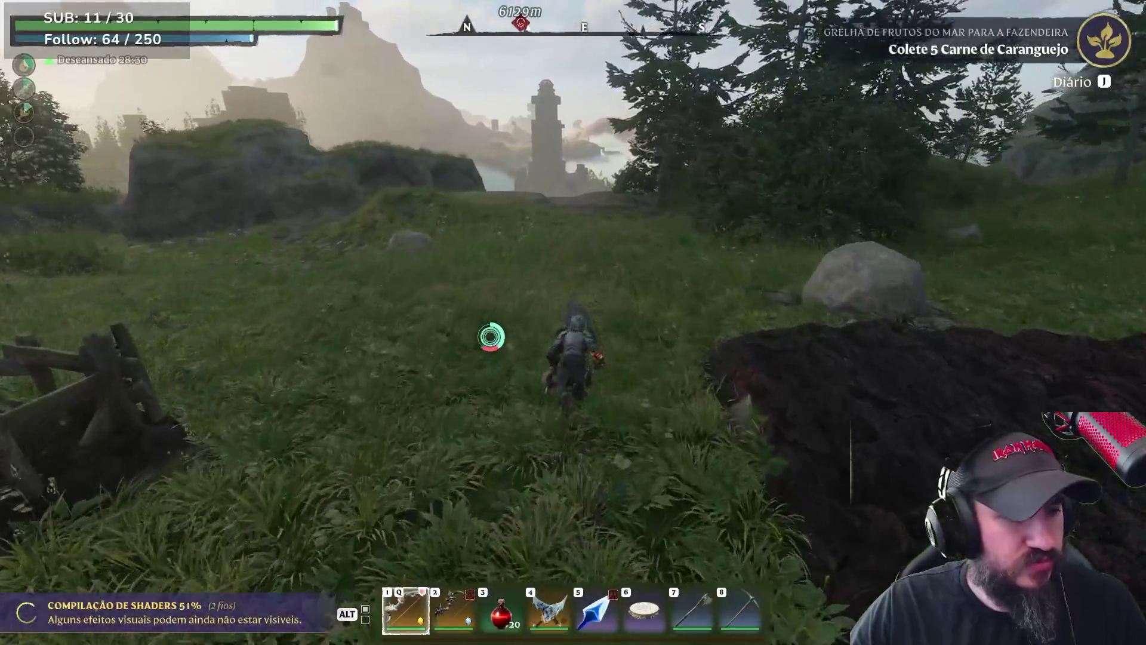
key("w")
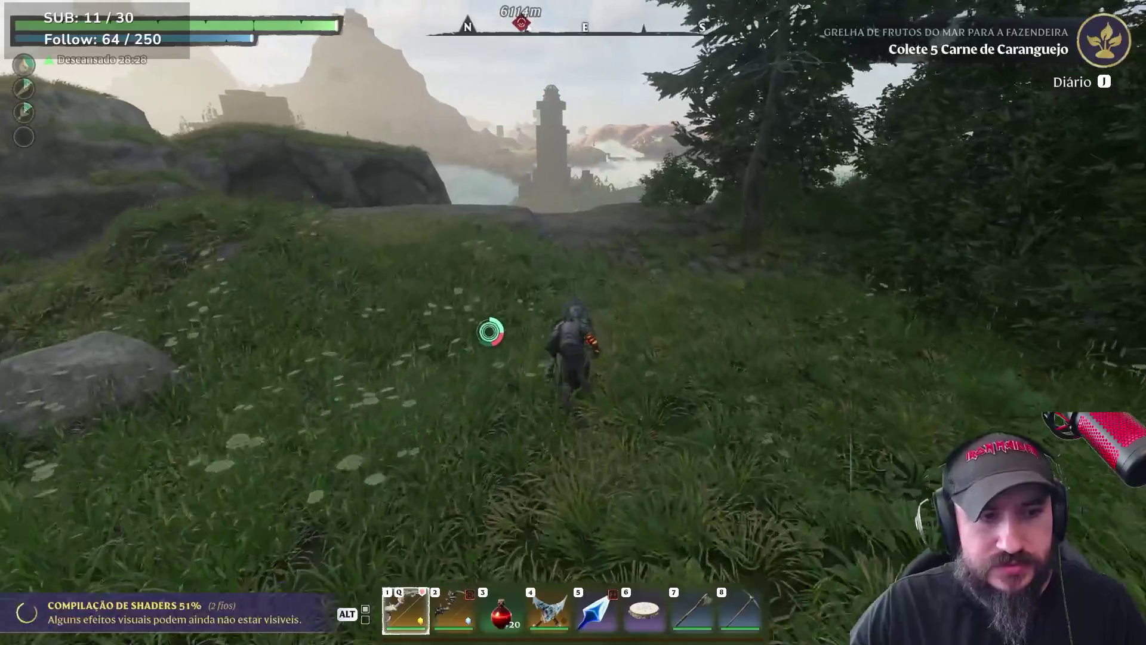
key("w")
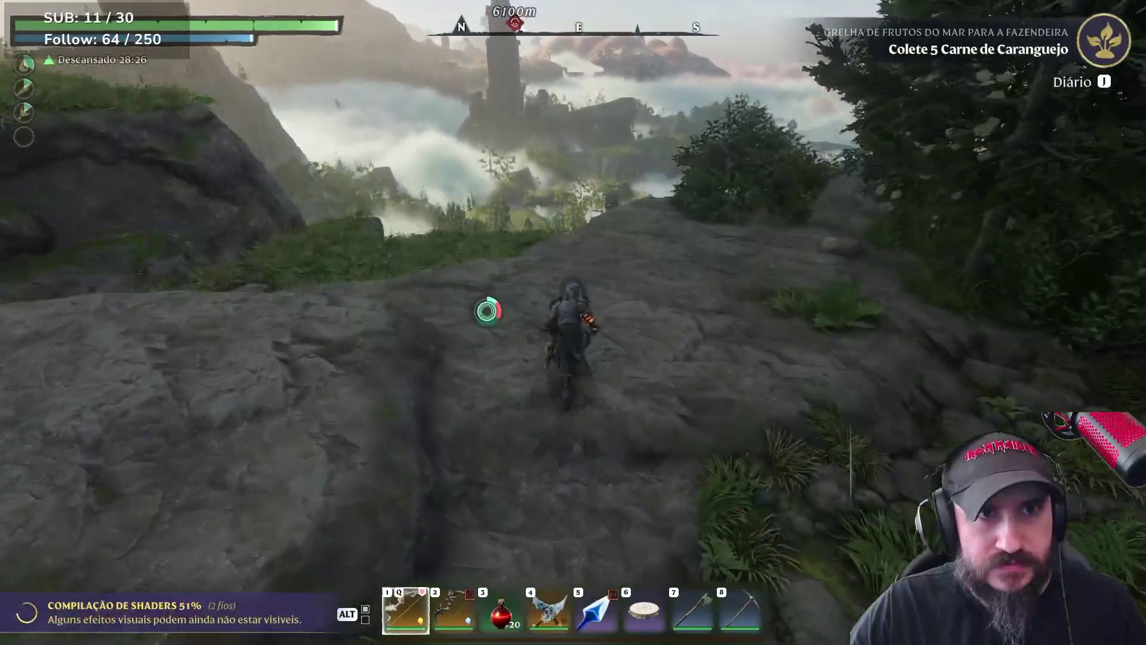
key("w")
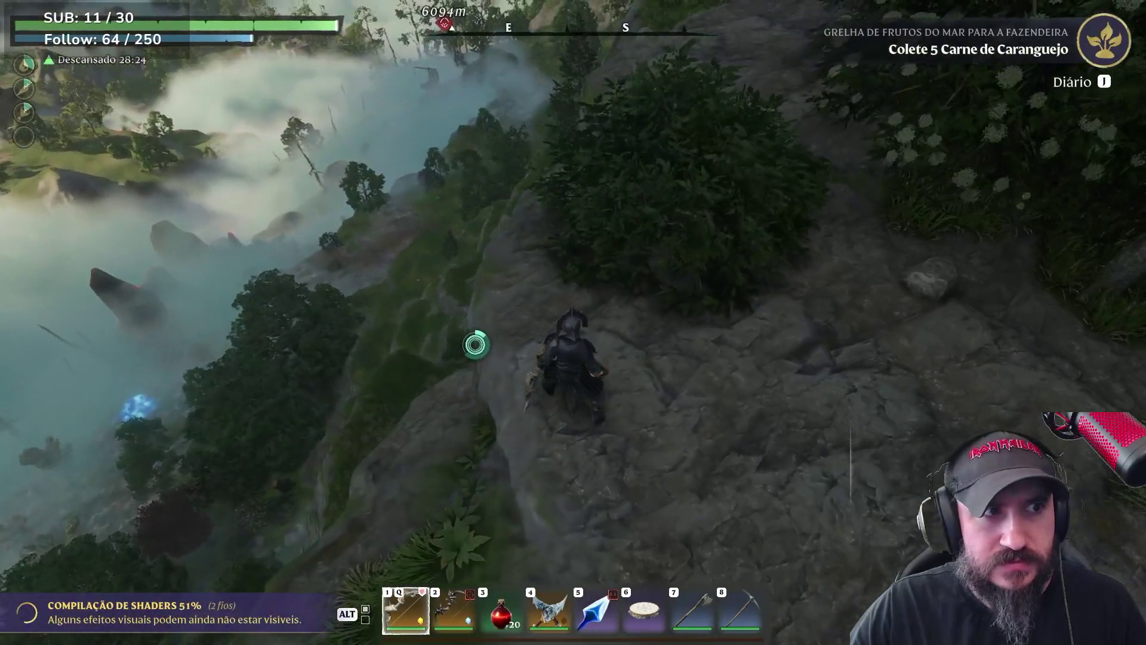
Swap to the food hotbar, eat, then jump off the cliff edge and start gliding
key("alt")
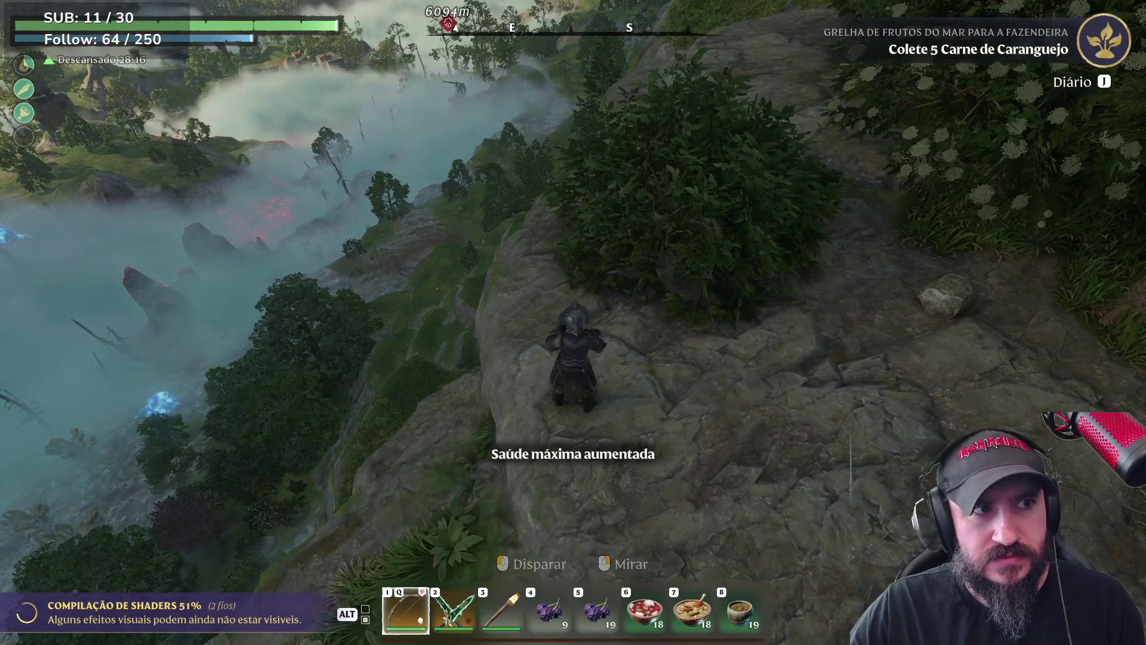
key("w")
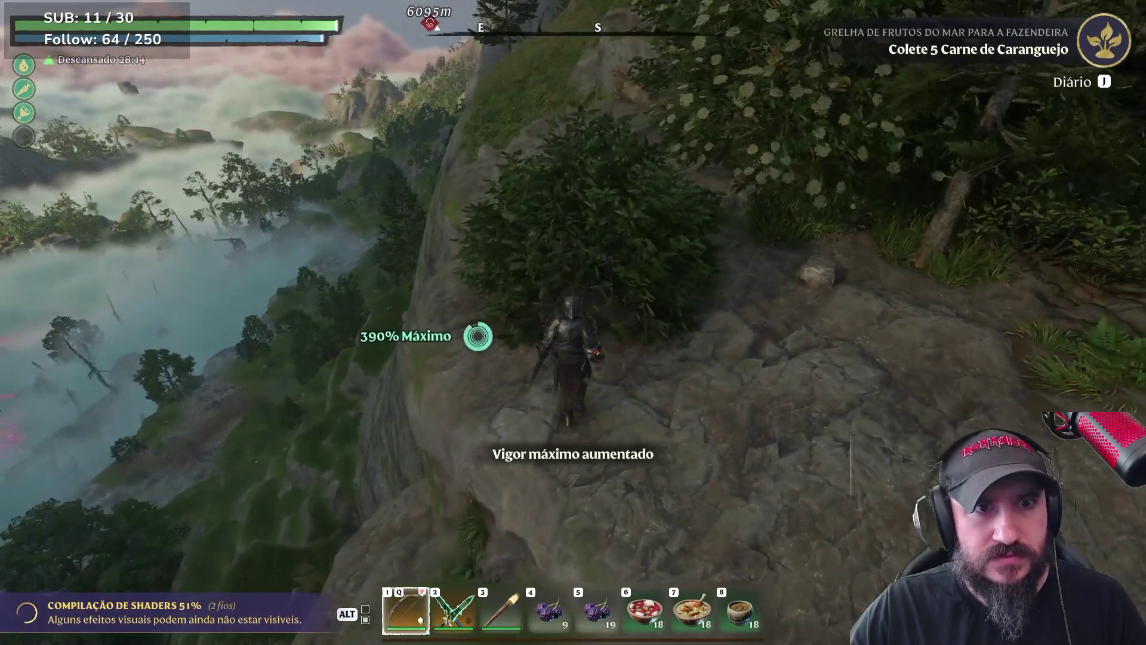
key("w")
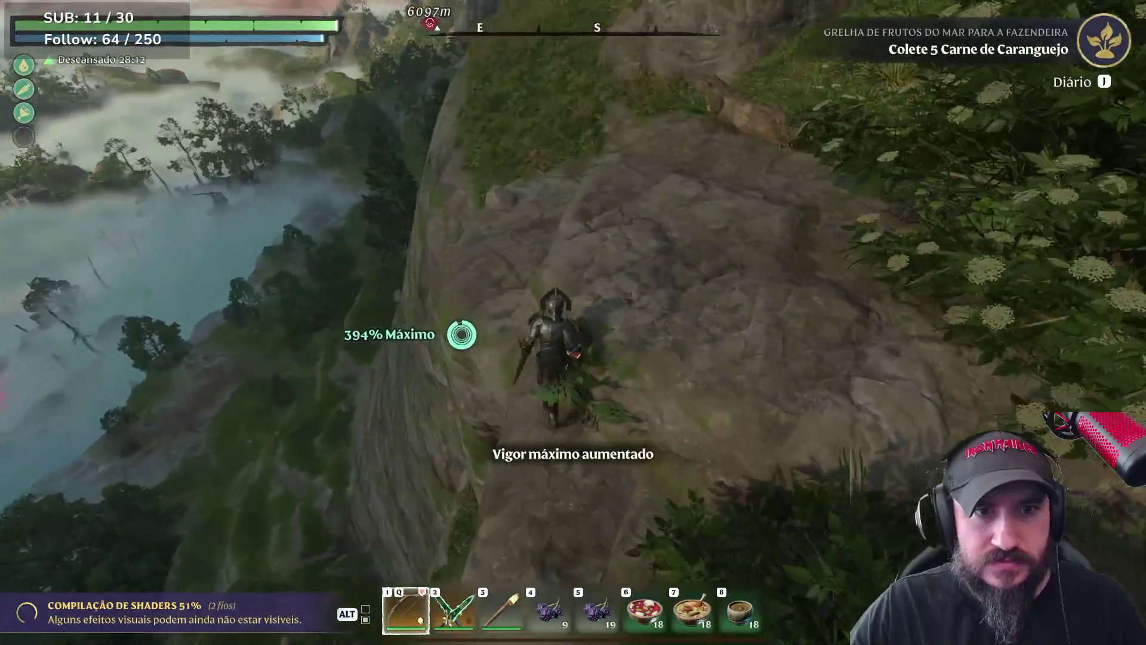
key("space")
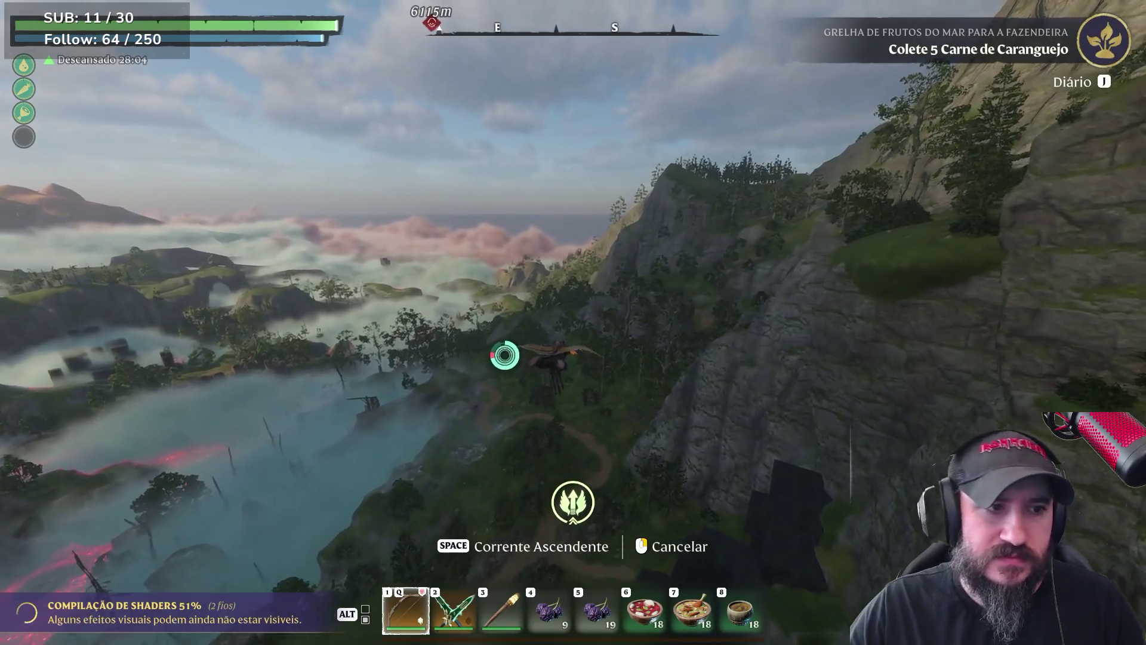
Check the world map twice mid-glide while descending toward the altar platform
key("m")
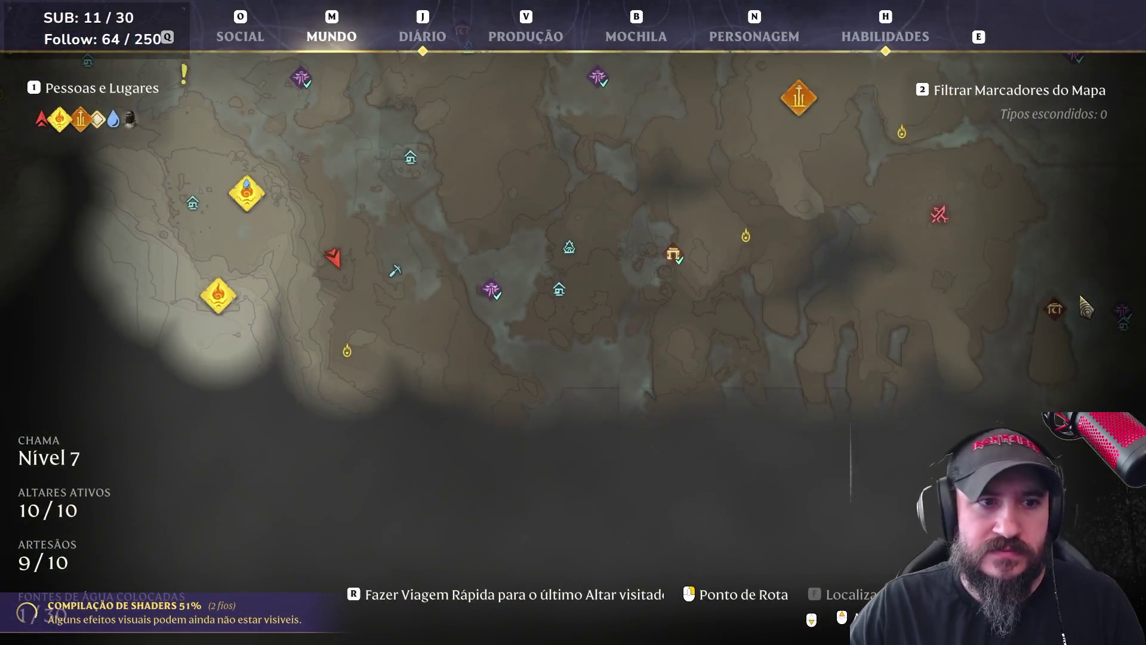
key("m")
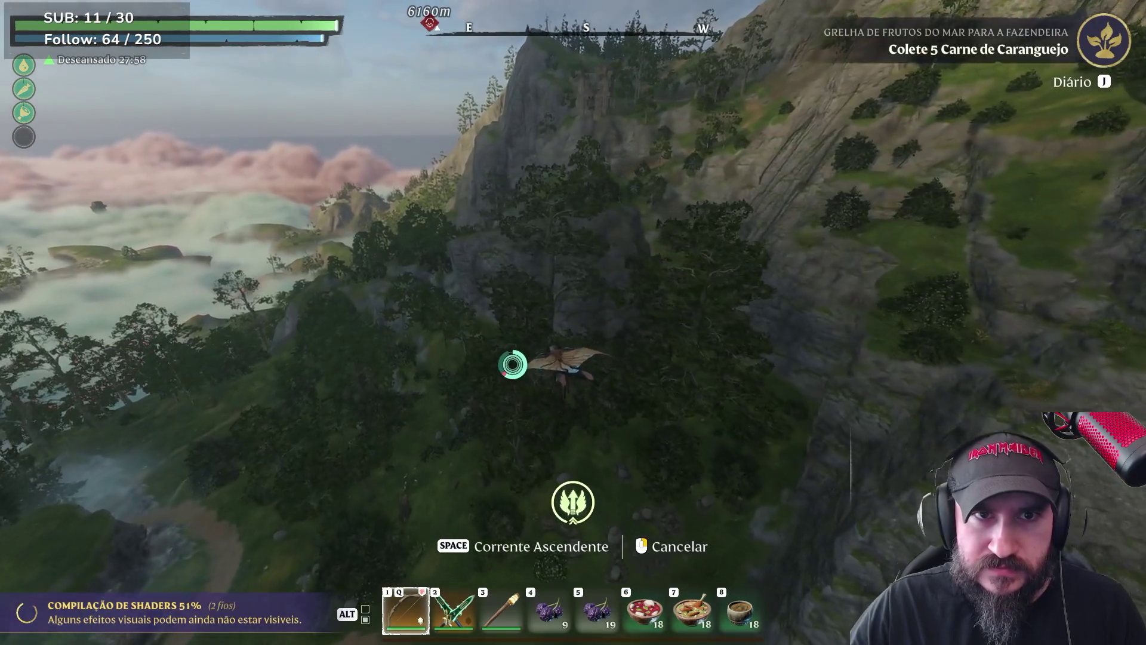
key("m")
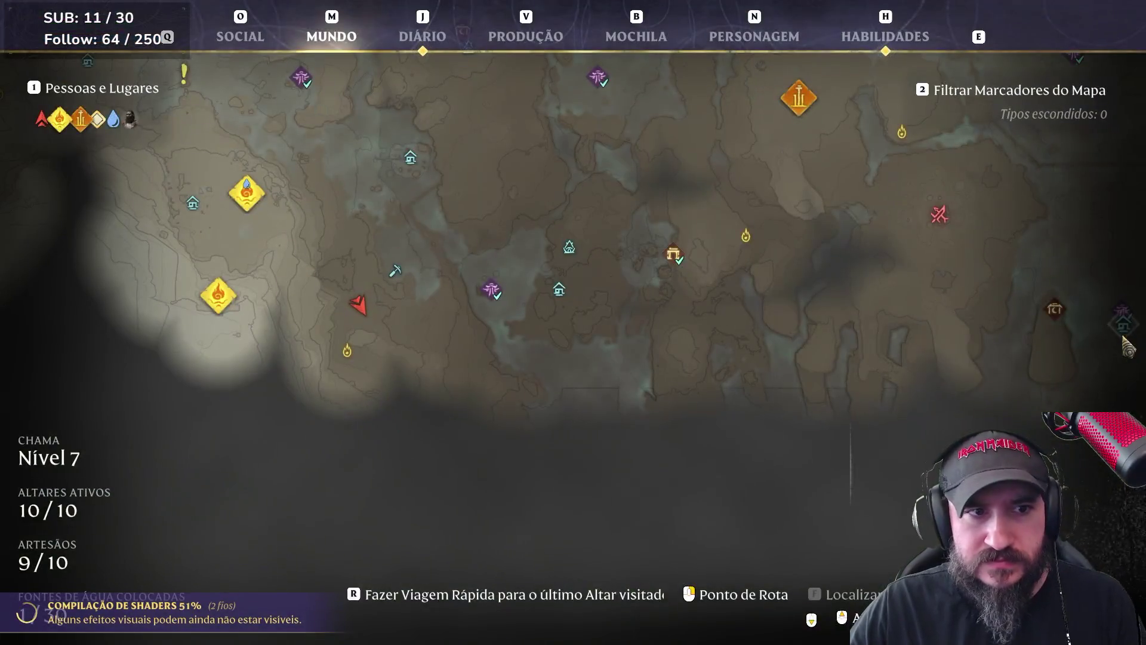
key("m")
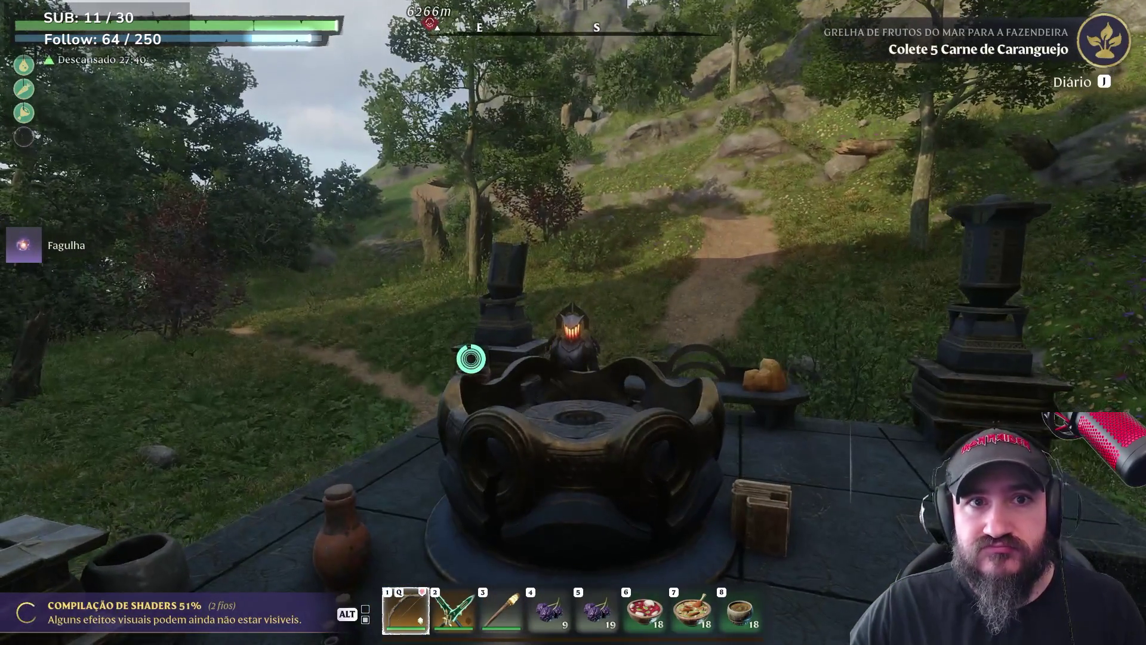
Peek at the map, then aim the bow and fire an obsidian arrow at the wolves
key("m")
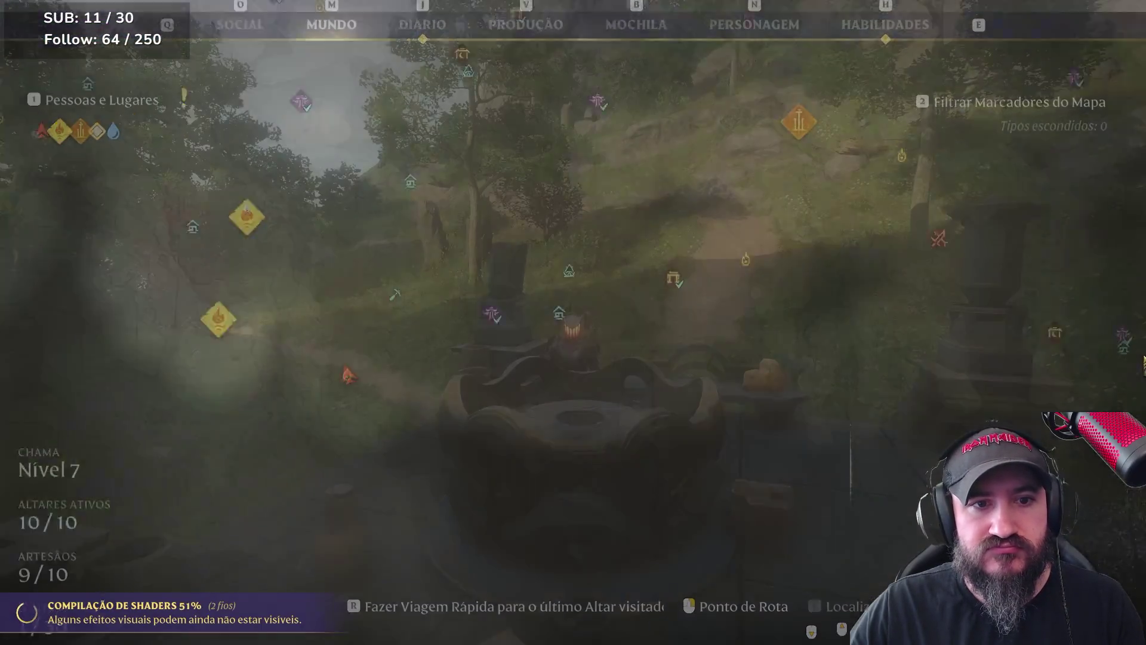
key("m")
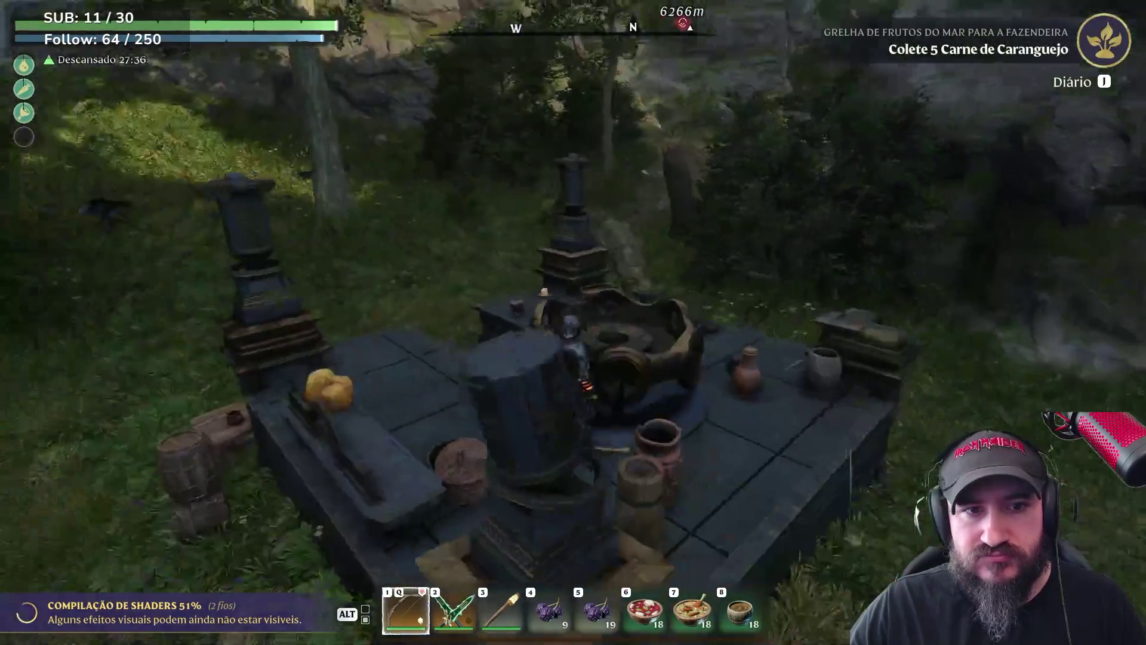
right_click(573, 323)
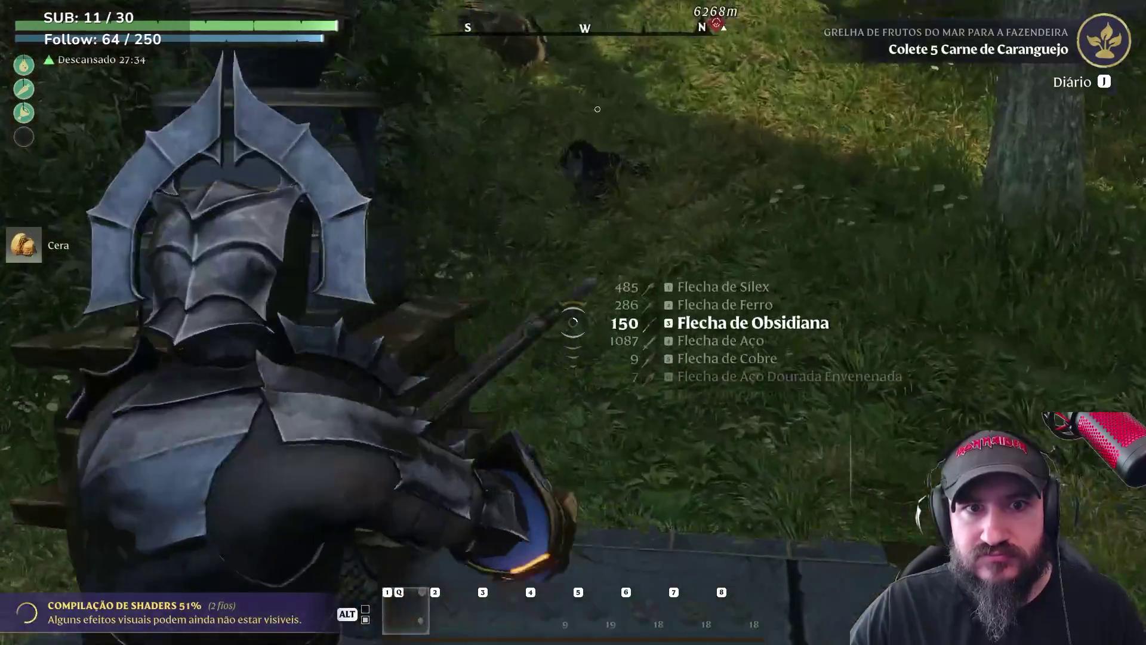
left_click(574, 322)
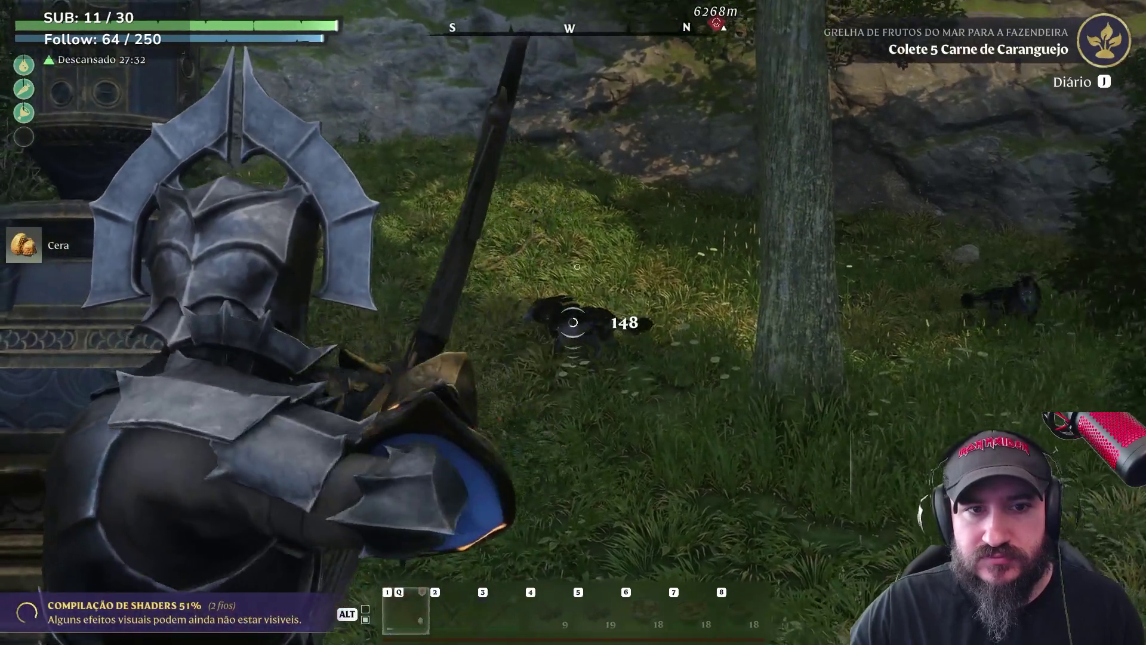
Kill both wolves with further shots, lower the bow and walk to the table
left_click(573, 322)
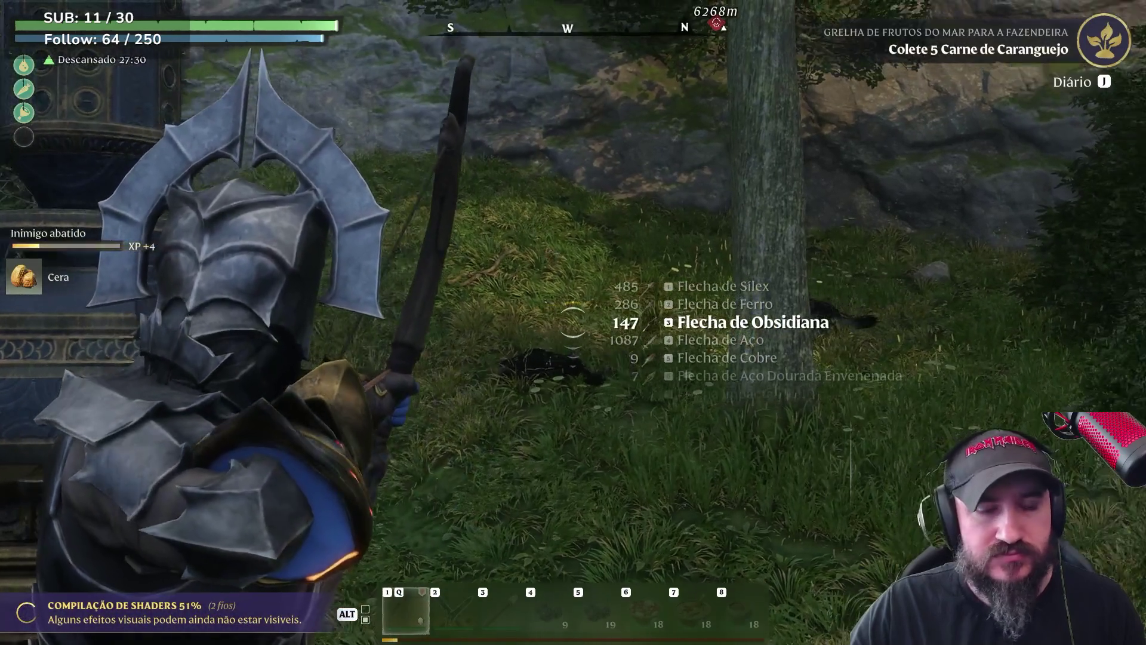
left_click(573, 323)
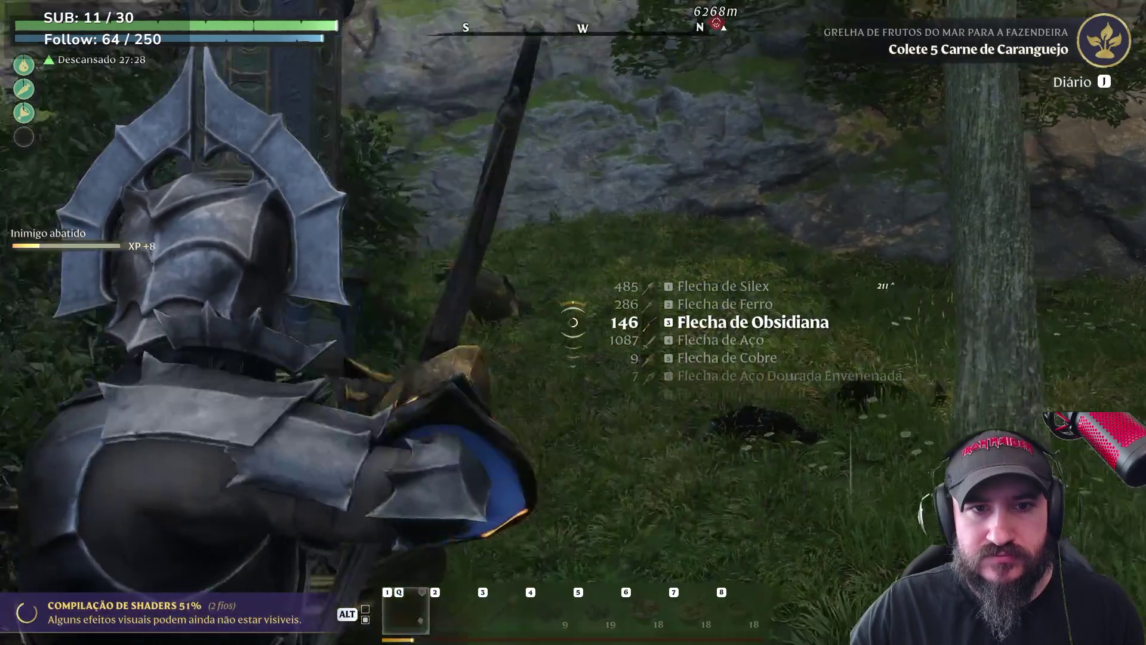
right_click(573, 322)
key("w")
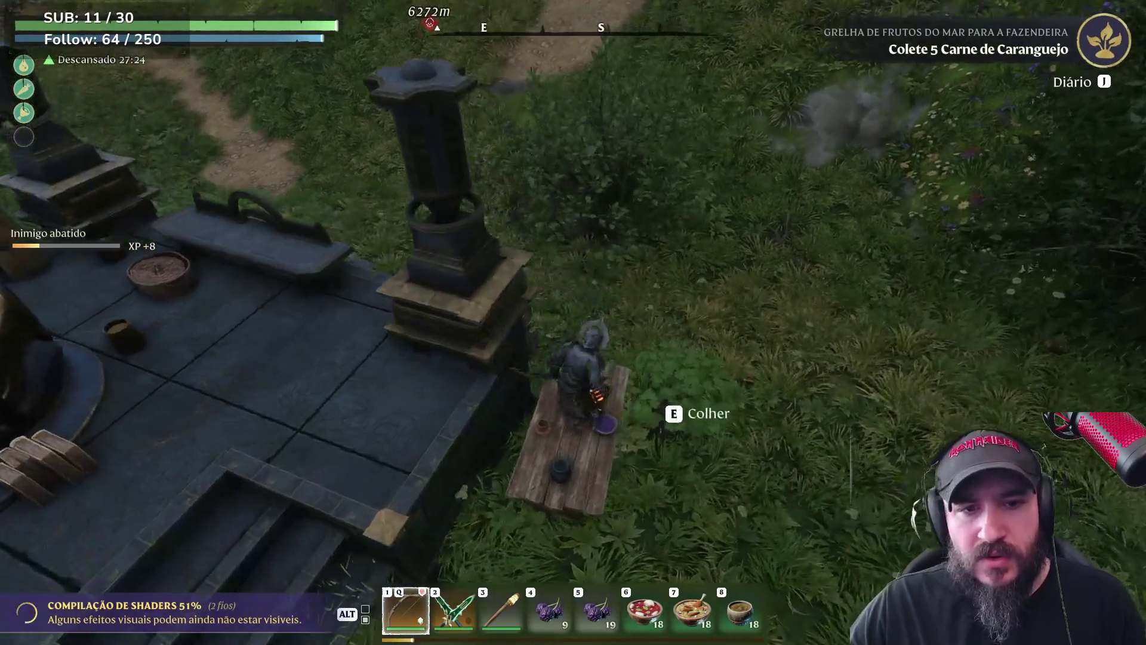
Harvest plant fibre by the table and loot hide and bones from the first wolf carcass
key("e")
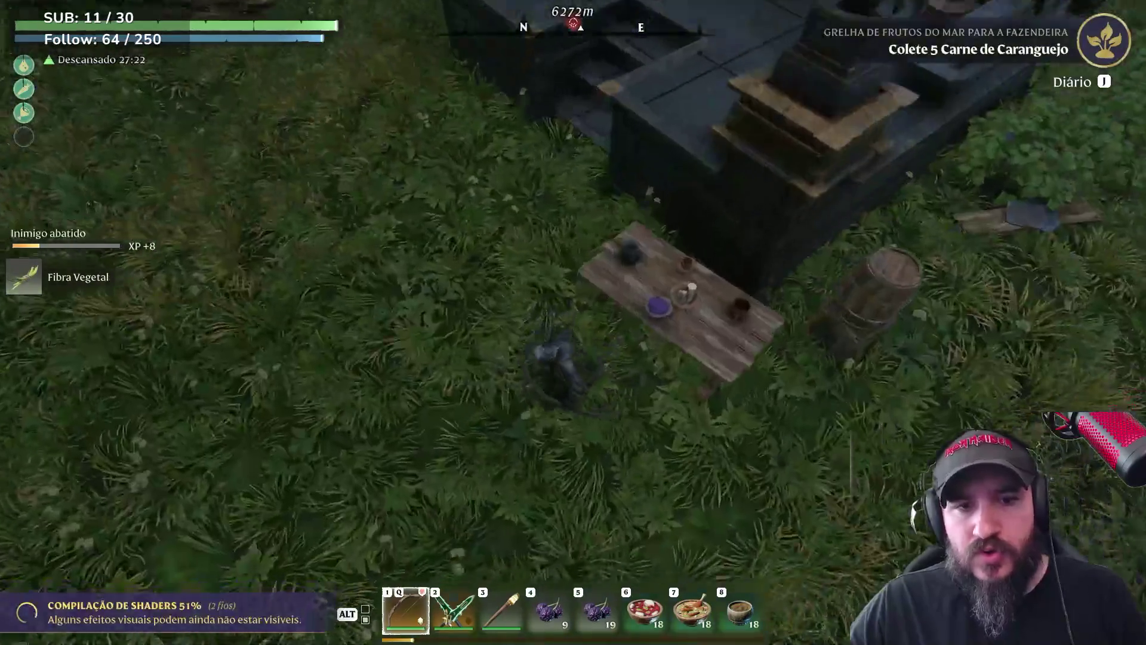
key("w")
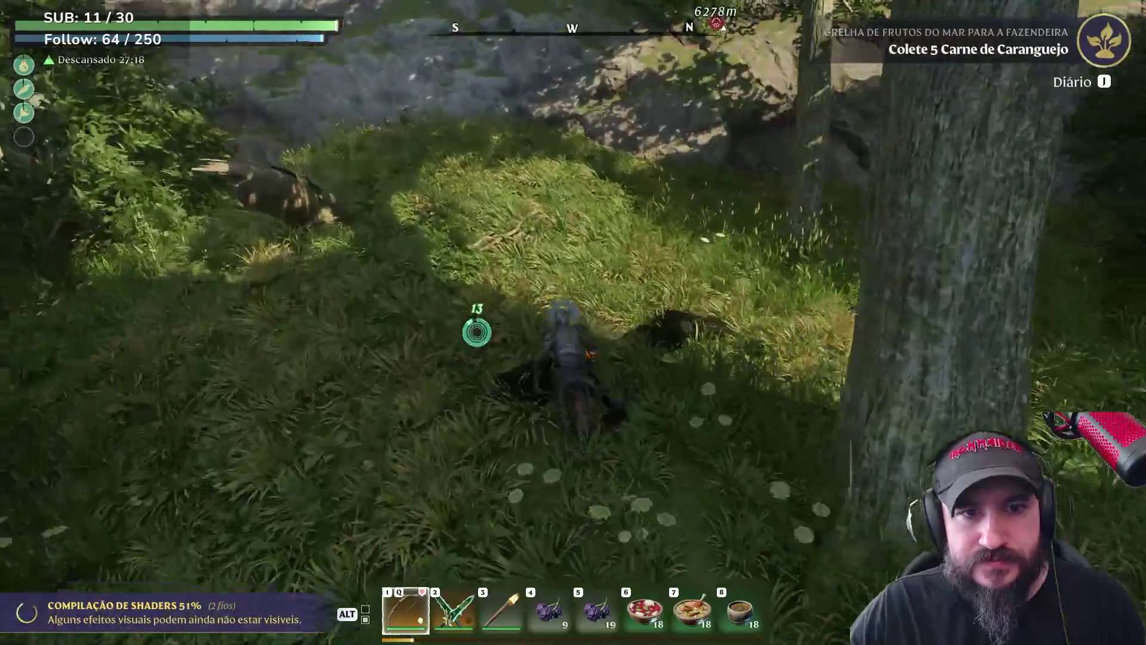
key("e")
key("r")
Take raw wolf meat and bones from the second carcass, then walk on through the forest
key("e")
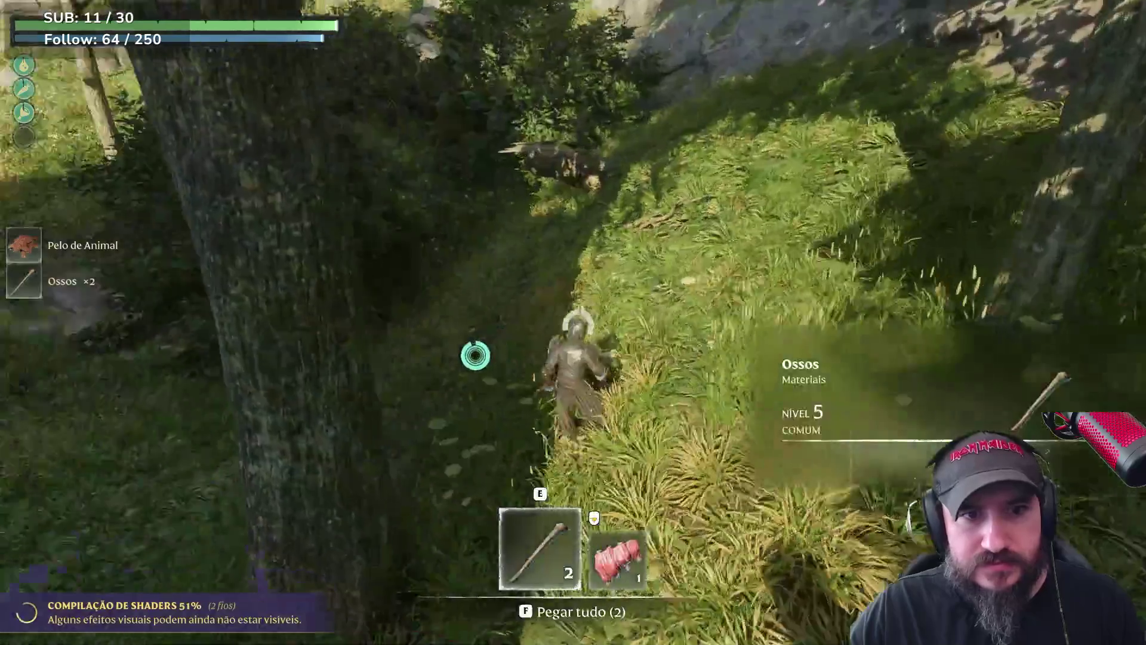
key("r")
key("w")
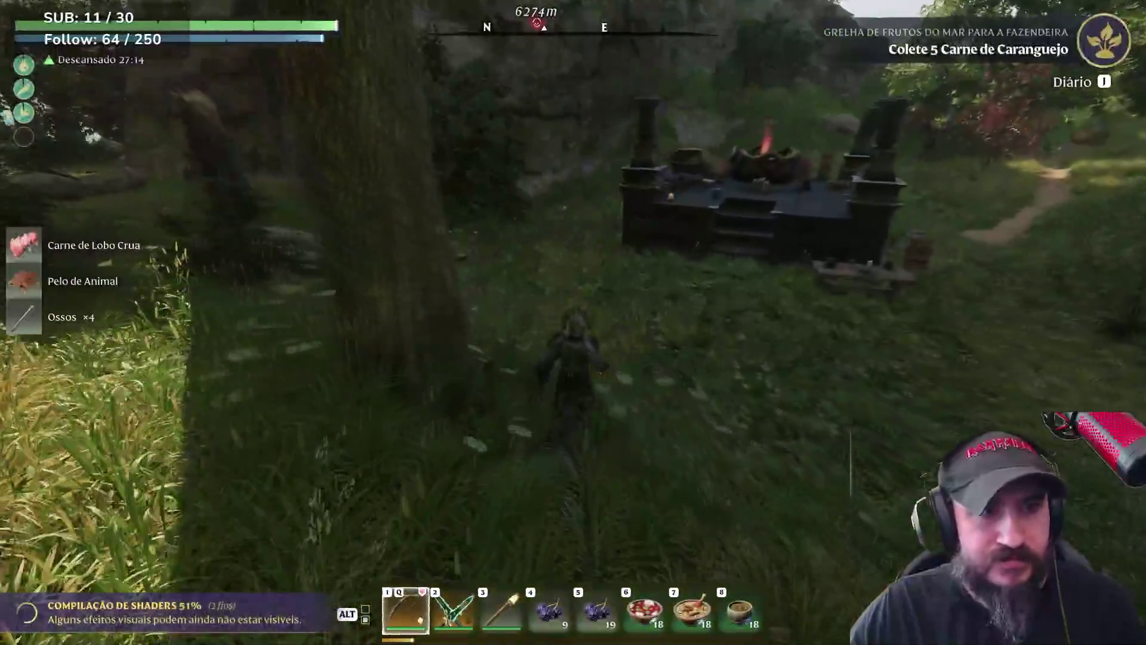
key("w")
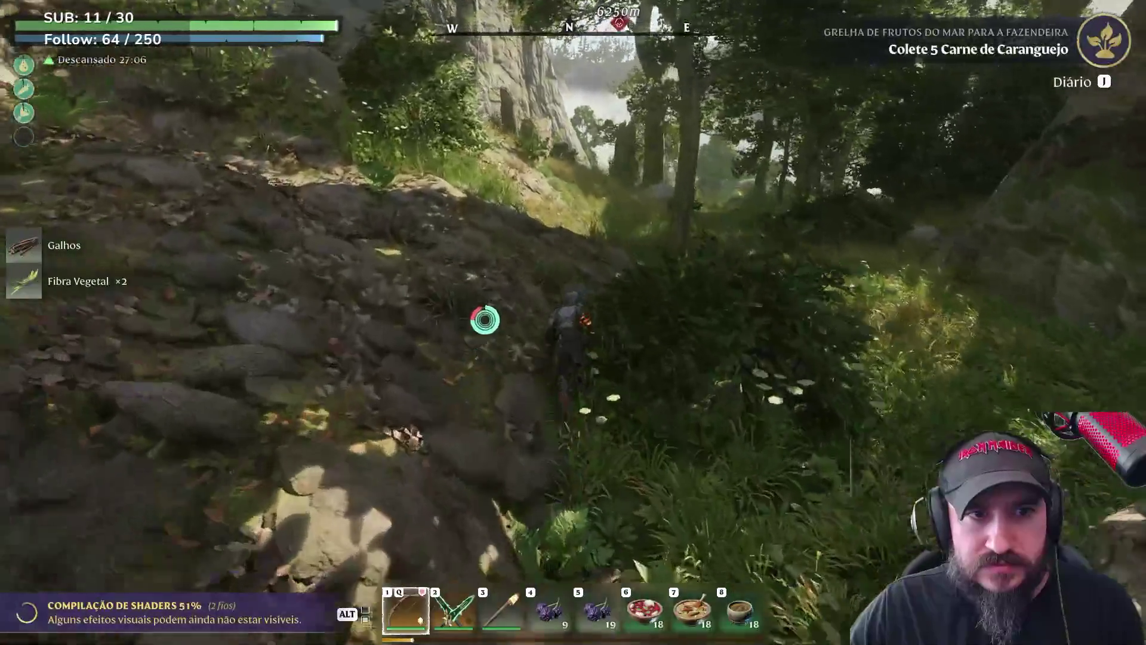
key("w")
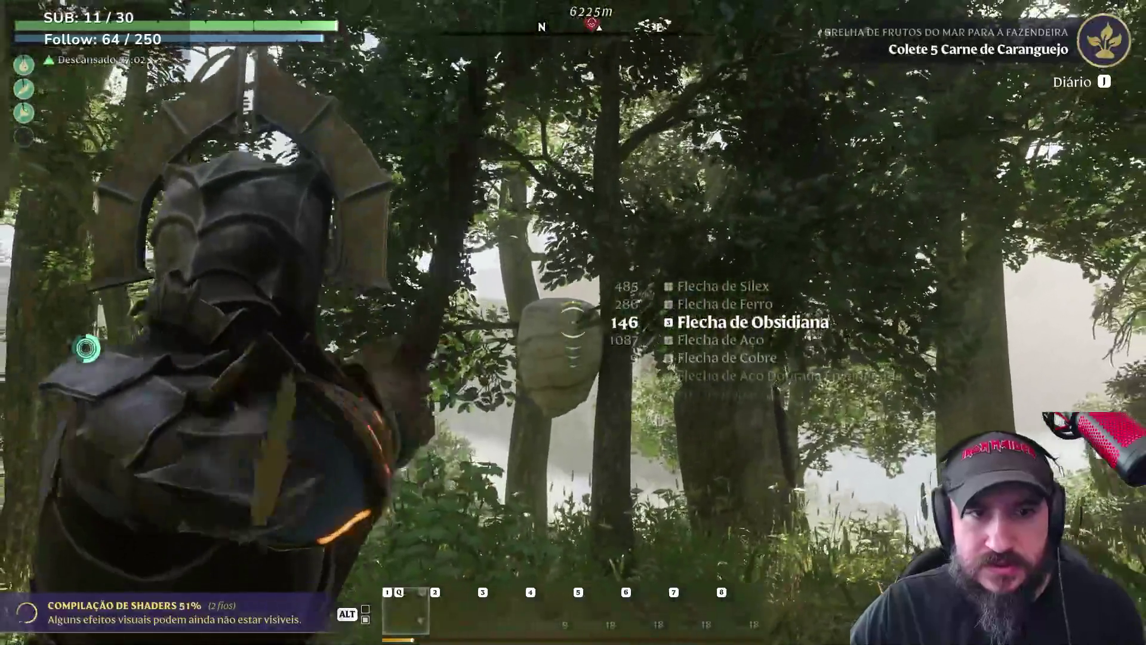
Fire an arrow at the target ahead, then leap off the ledge to glide down the path
left_click(469, 359)
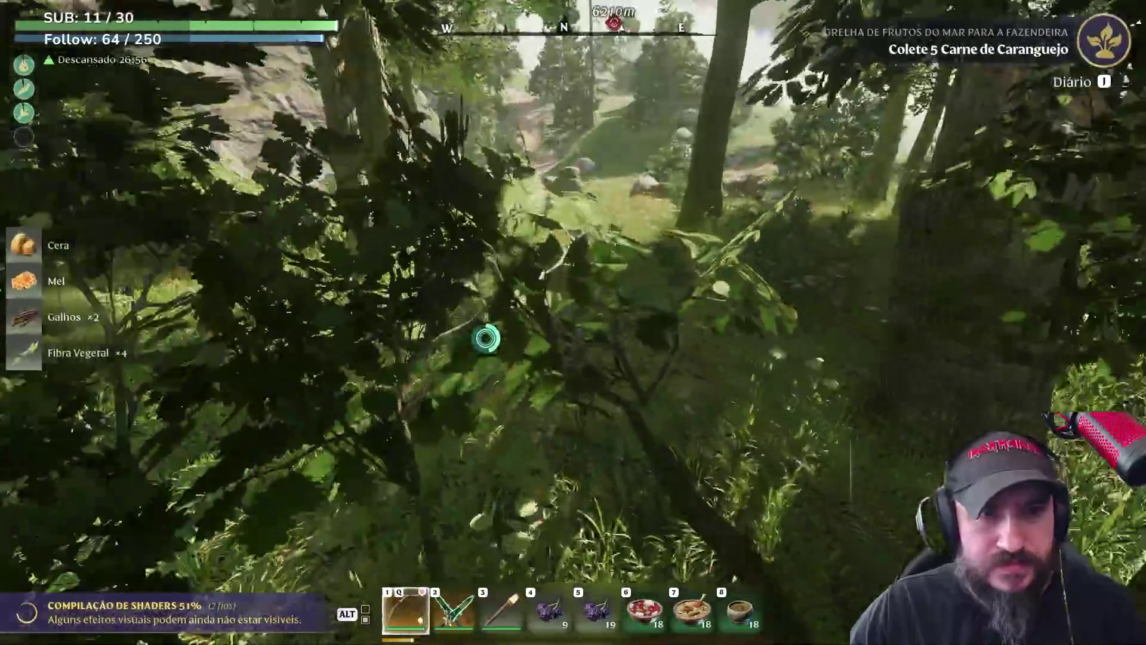
key("w")
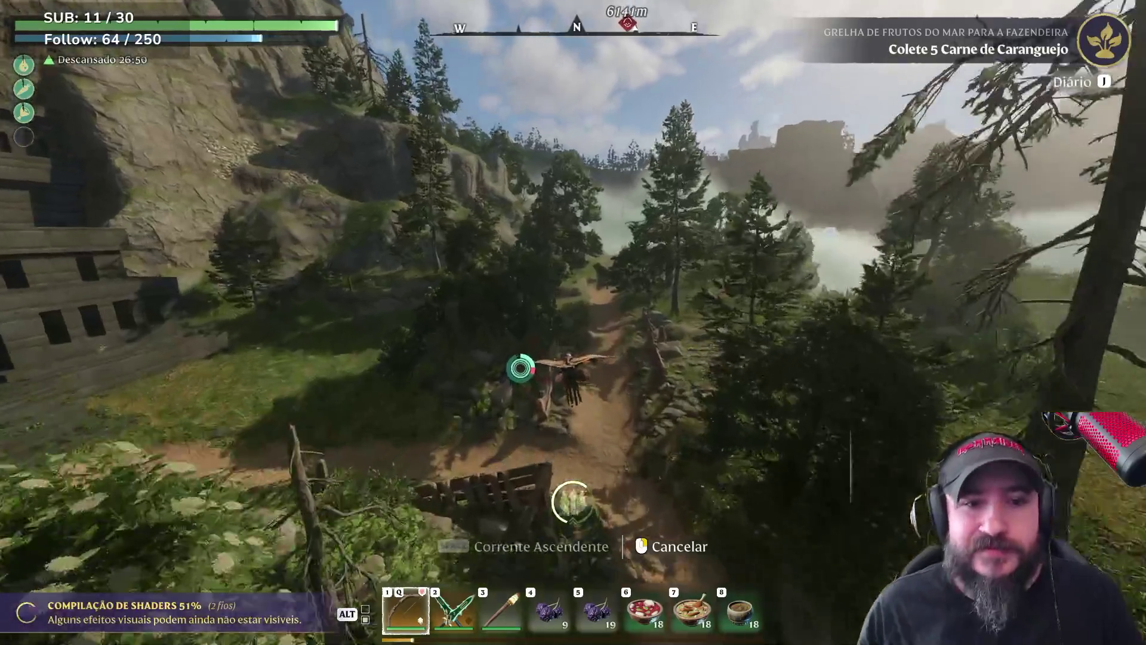
Run through the stone ruins up the path and shoot the enemy dead with the bow
key("m")
key("m")
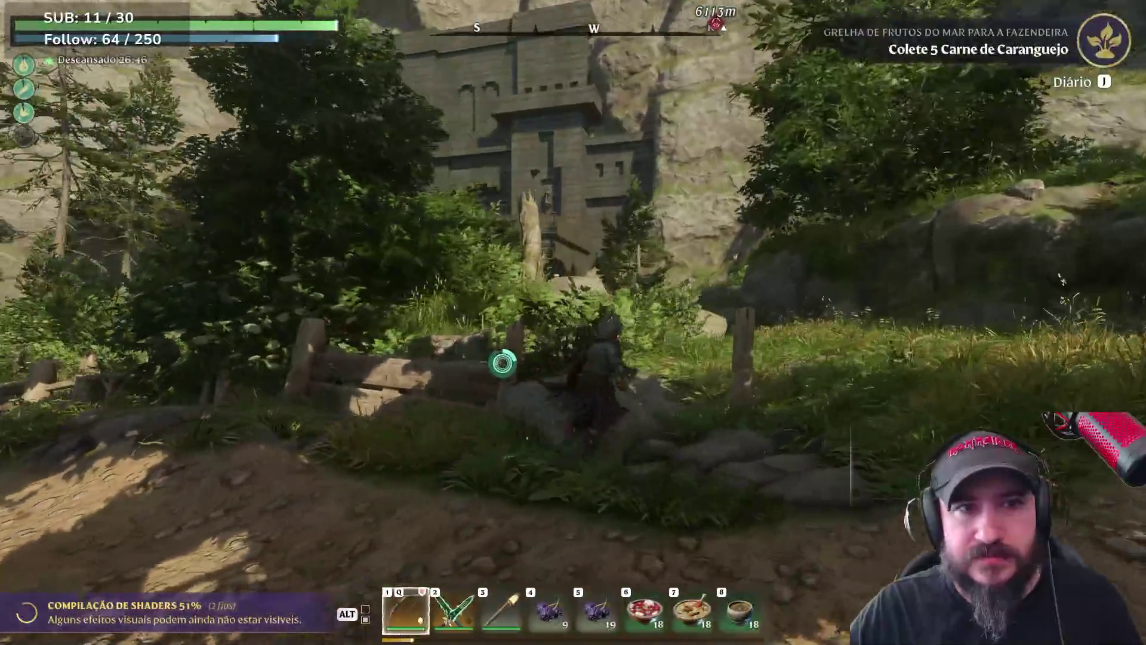
key("w")
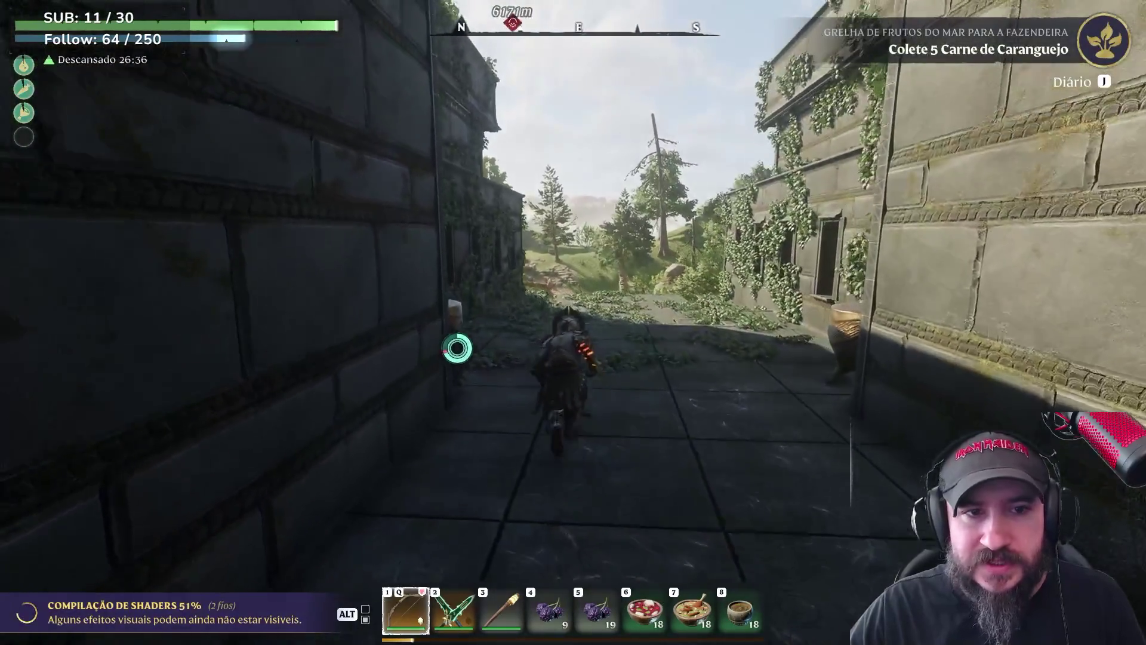
key("w")
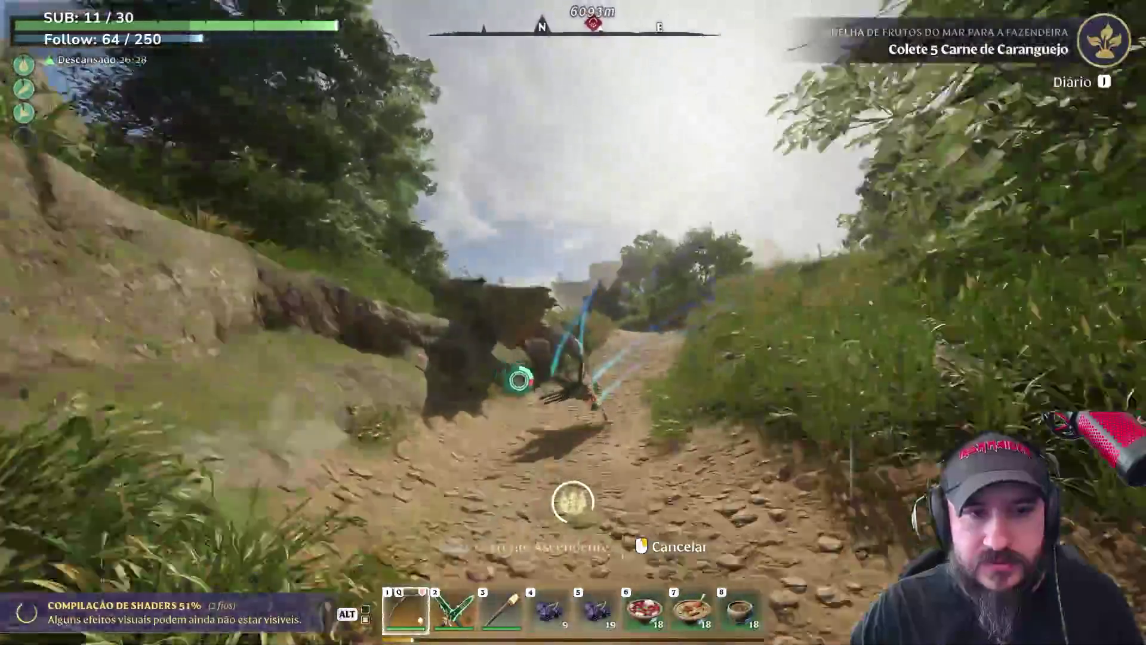
key("w")
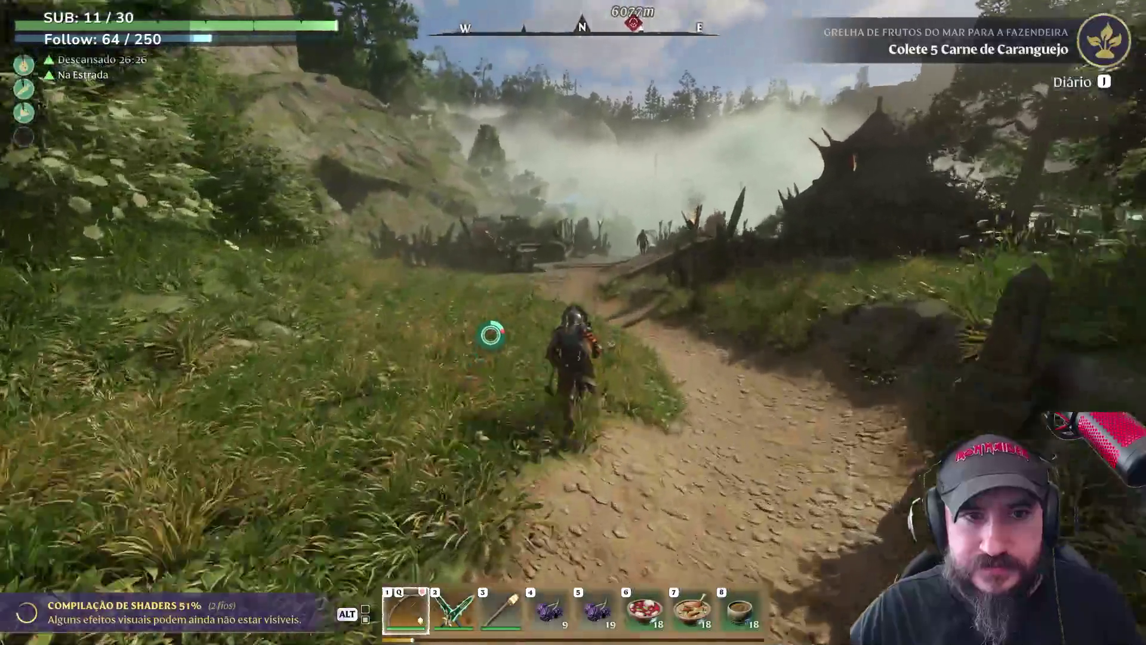
key("2")
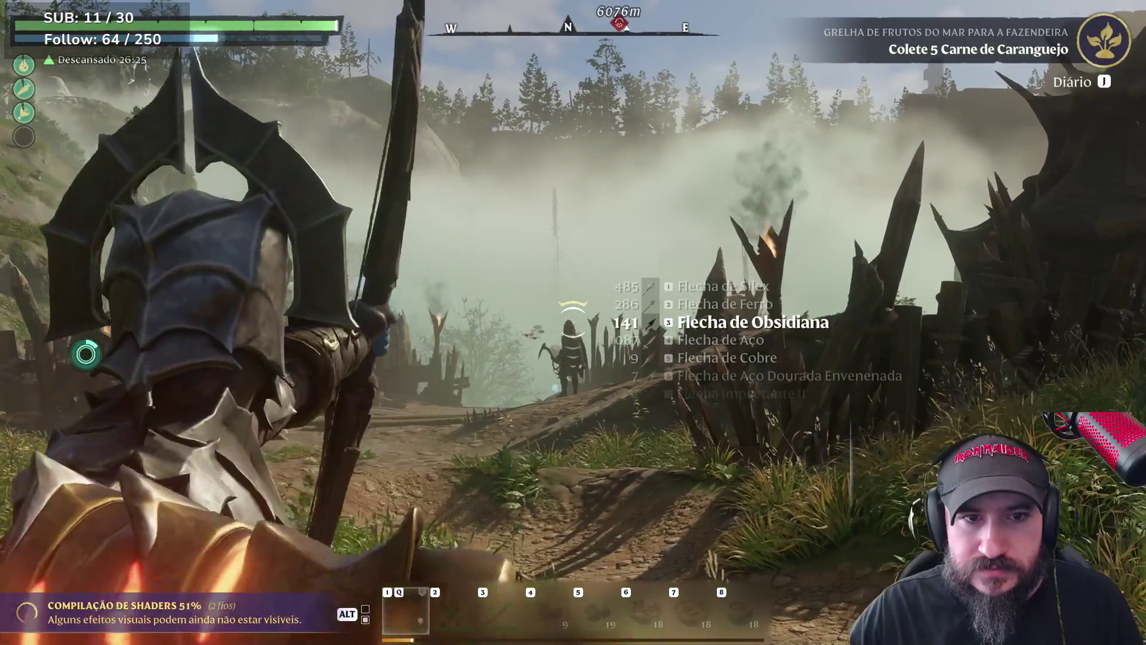
left_click(574, 323)
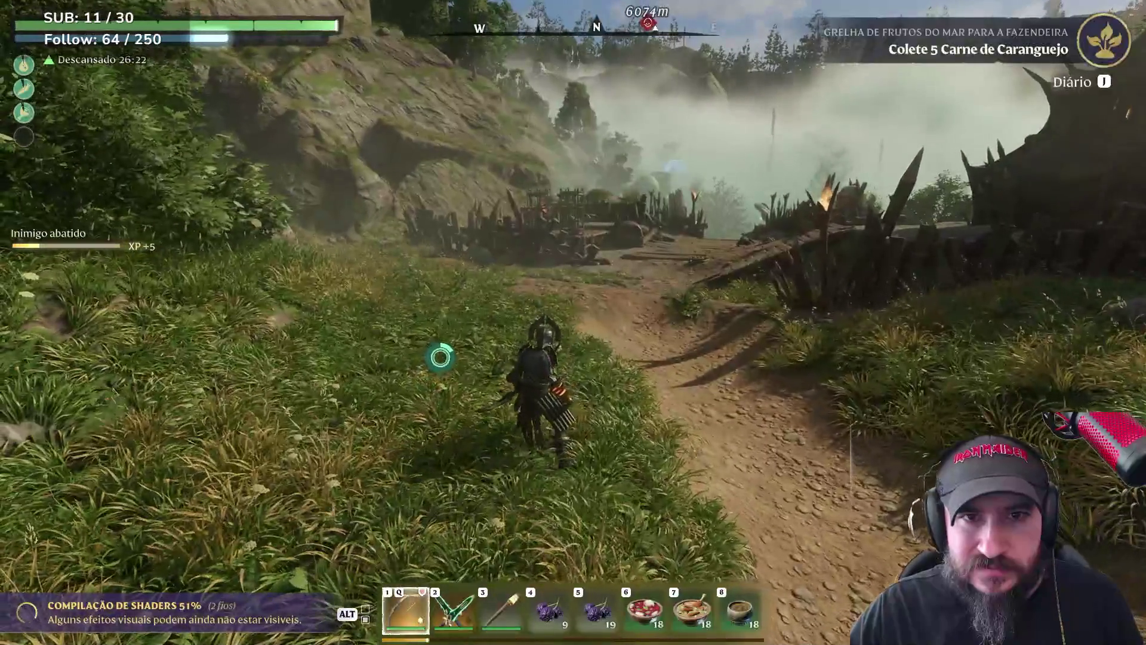
Push into the clearing, check the map, glide up the trail and bring up the world map
key("w")
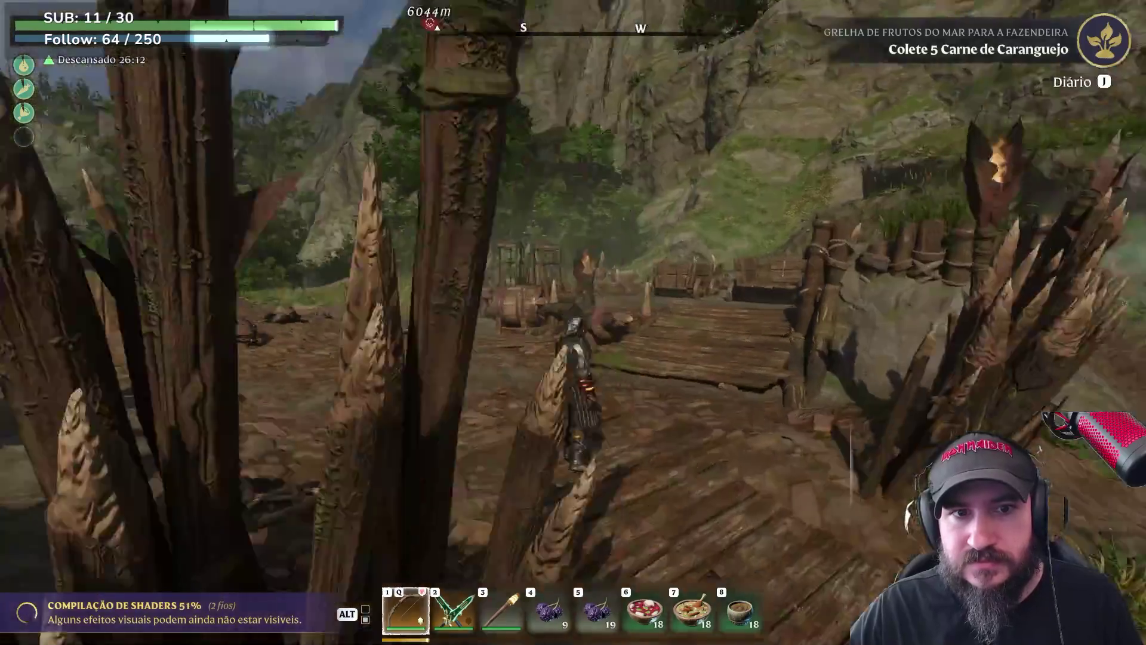
key("m")
key("m")
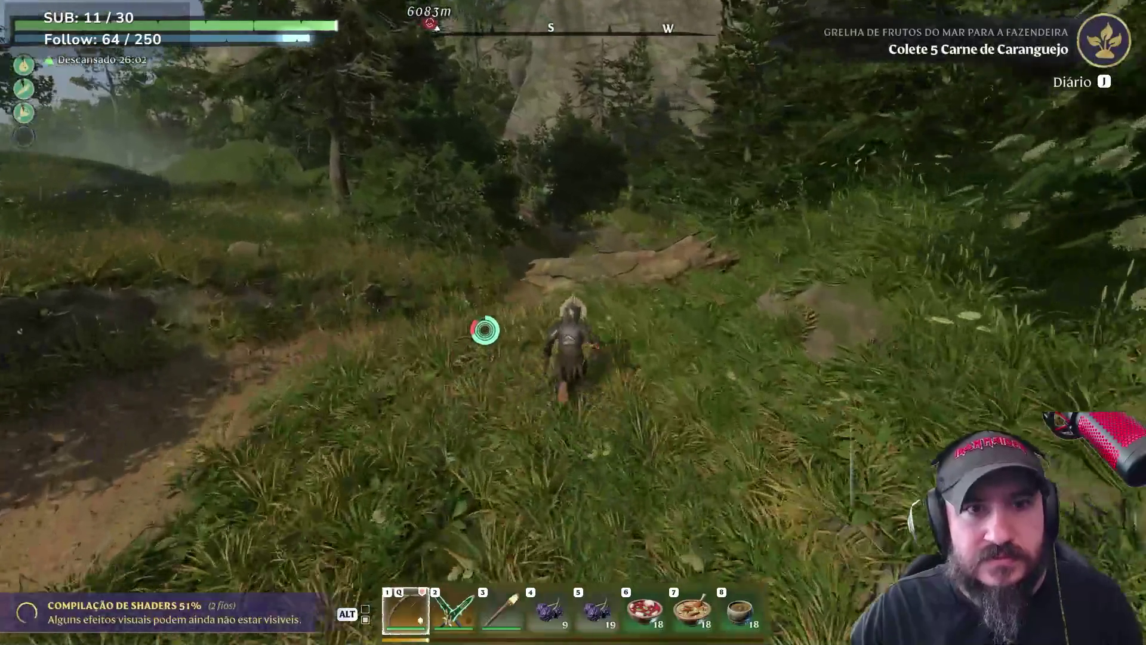
key("space")
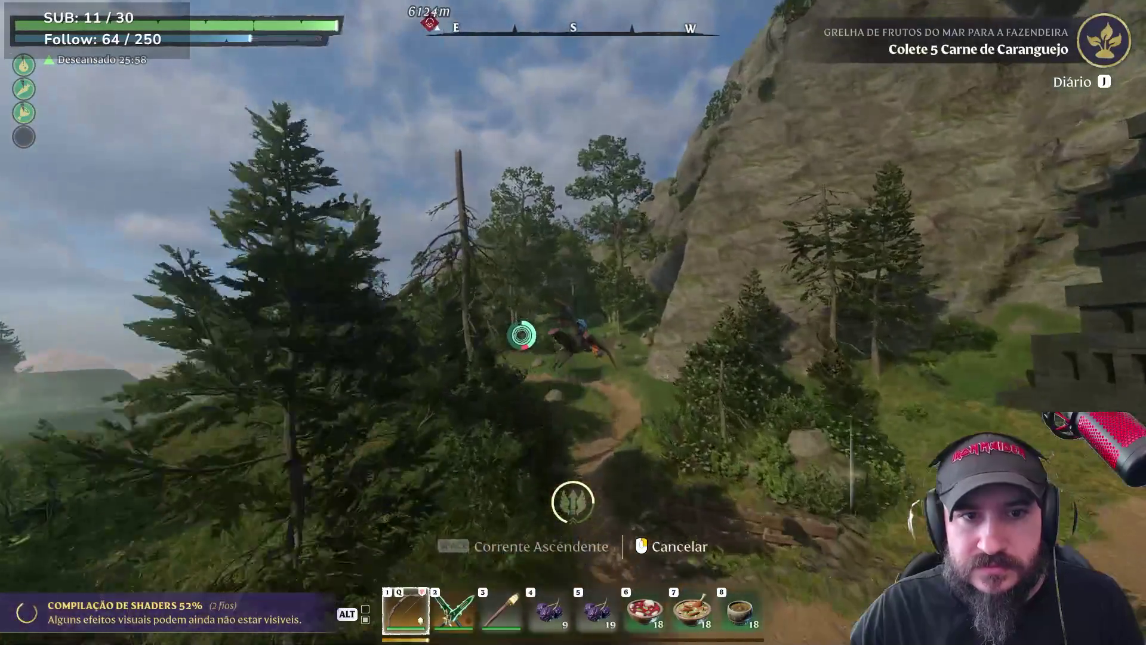
key("m")
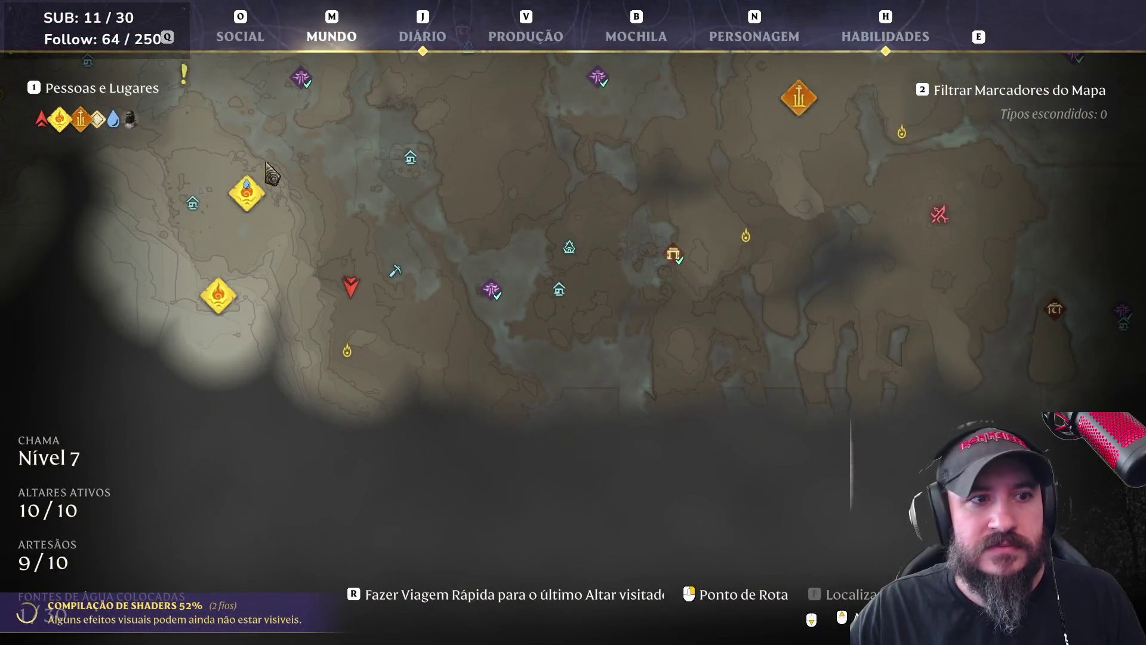
Resume play, return to the home base flame altar and reopen the world map
key("Escape")
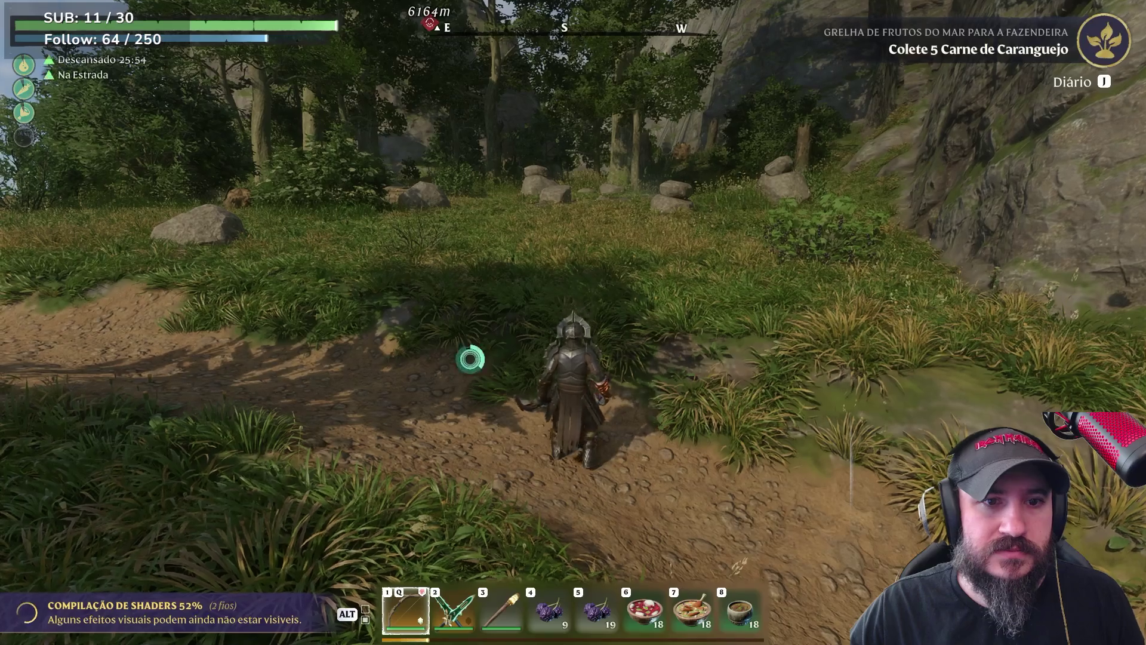
key("w")
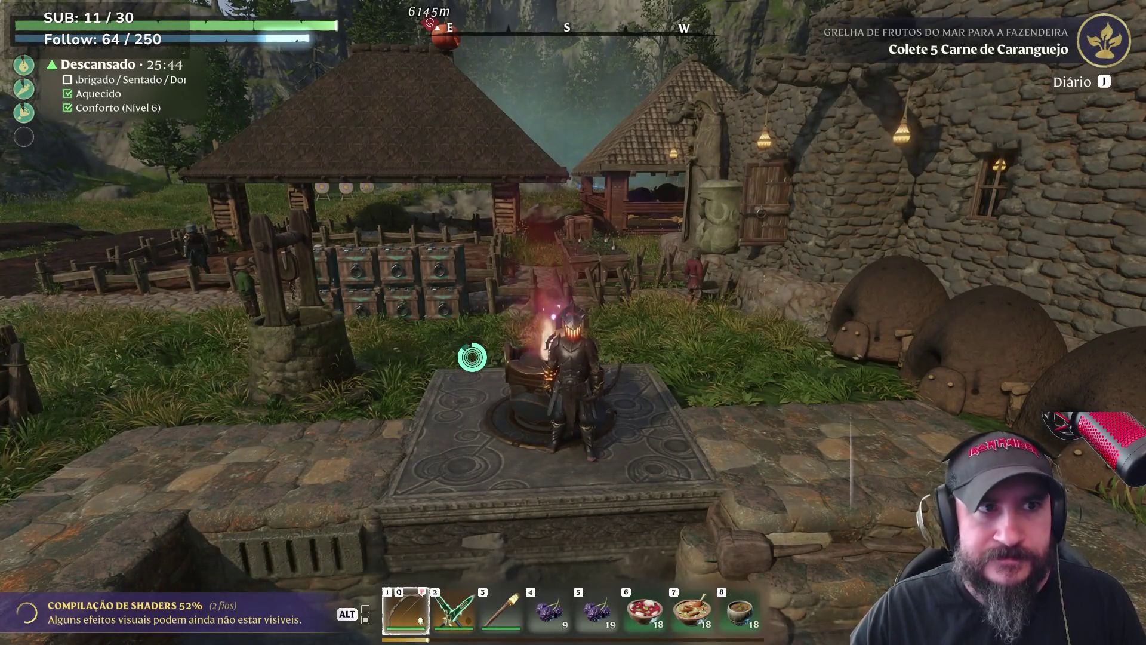
key("m")
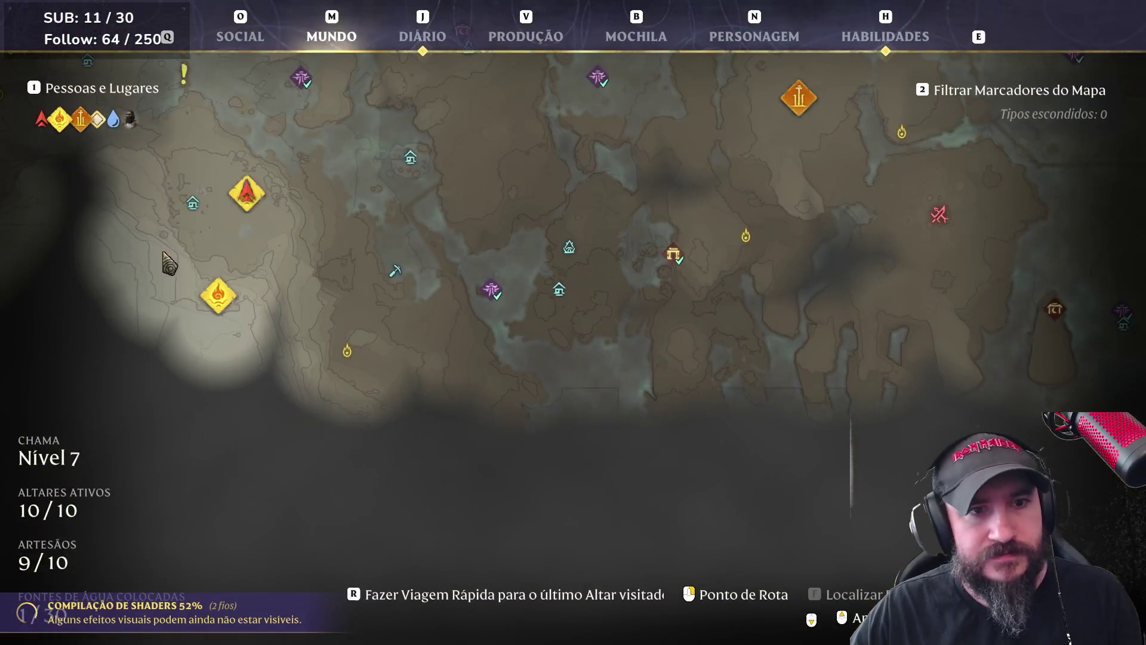
scroll(343, 203, "down", 3)
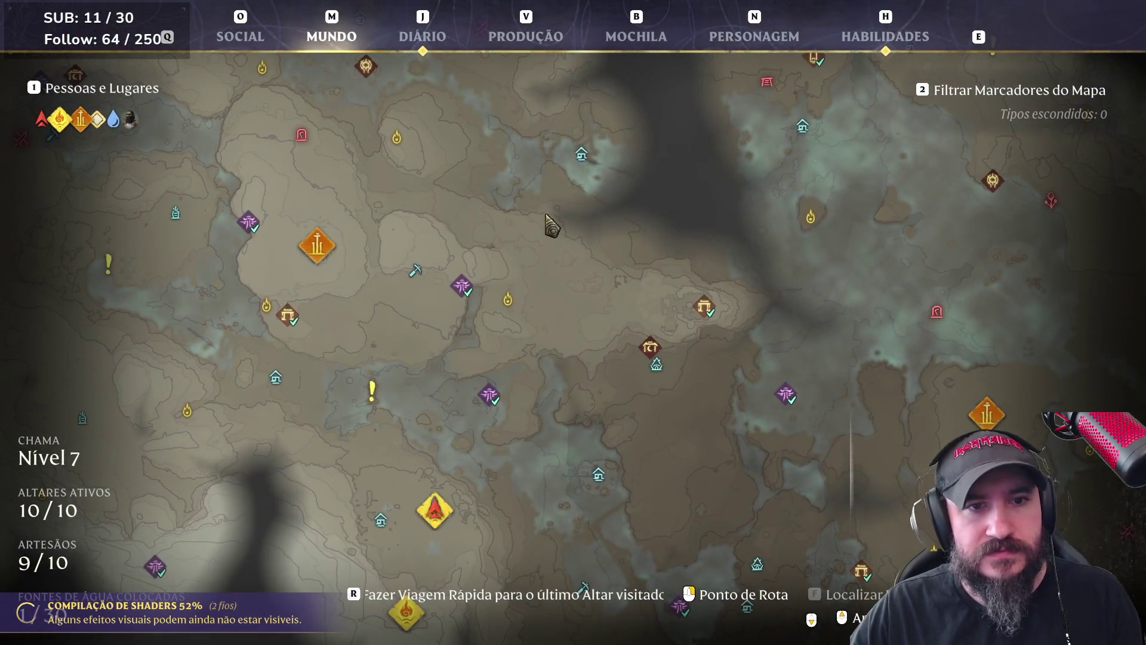
scroll(553, 230, "down", 2)
scroll(673, 364, "up", 3)
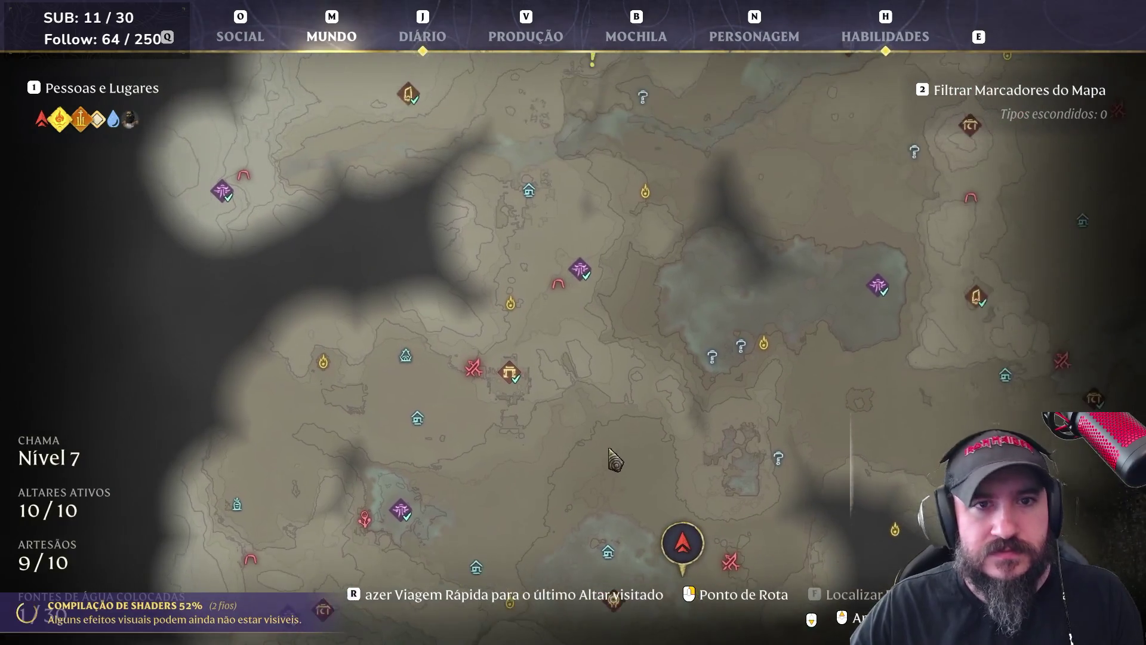
scroll(646, 268, "down", 2)
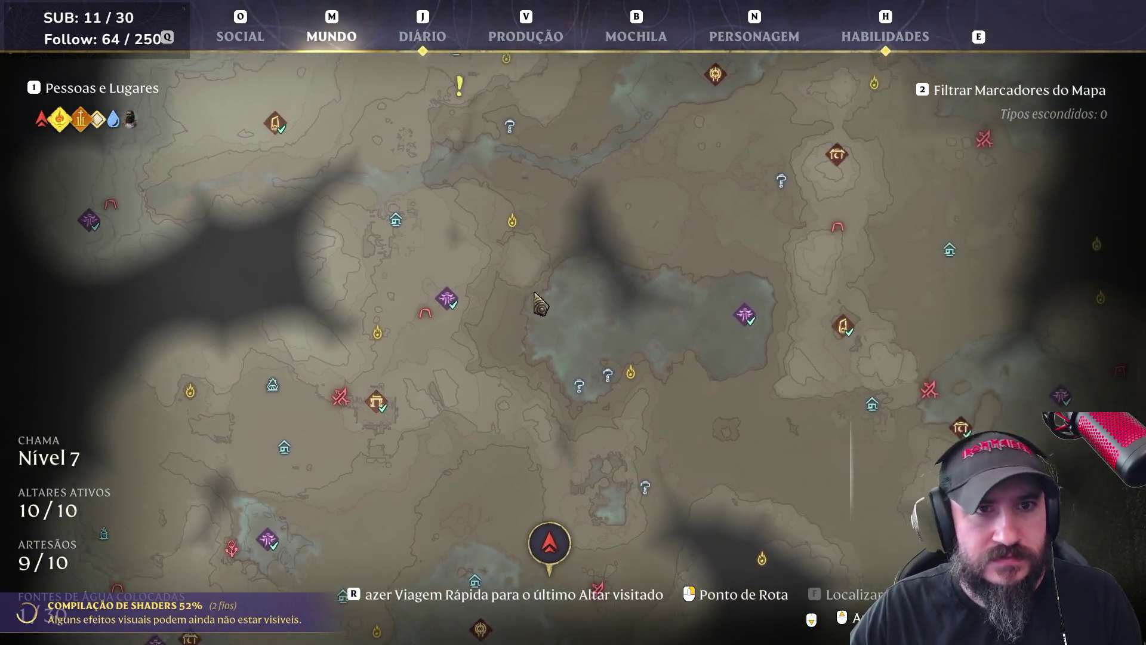
scroll(667, 347, "up", 3)
Pan the world map east and north, then southeast past Ponte Antiga
left_click_drag(667, 348, 358, 443)
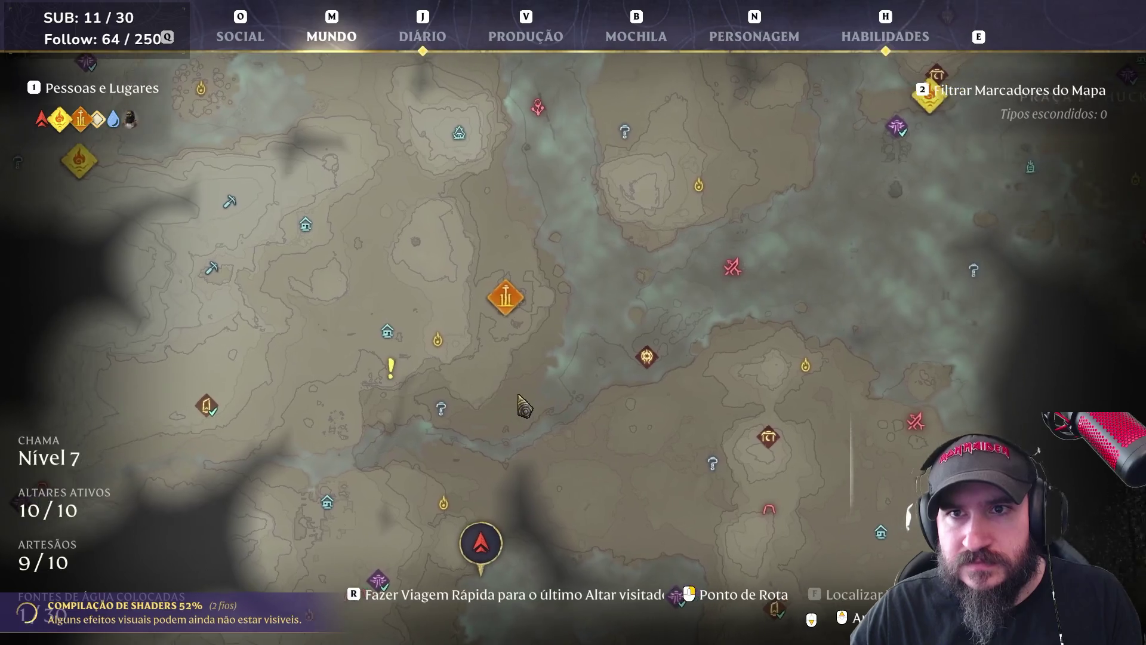
key("w")
key("d")
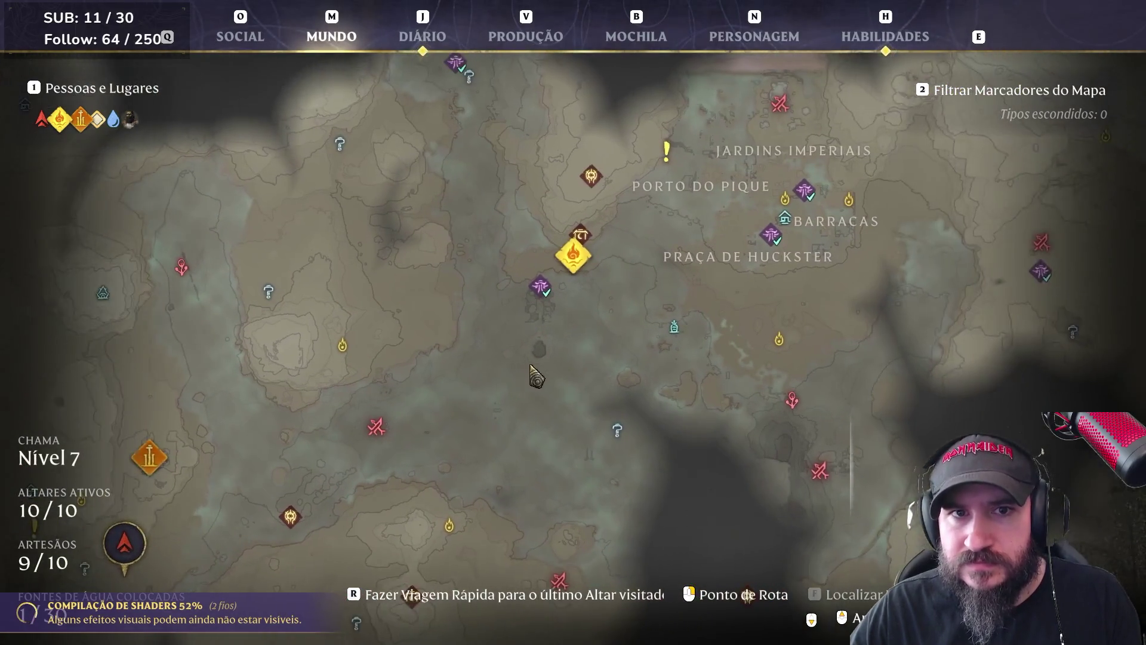
key("w")
key("d")
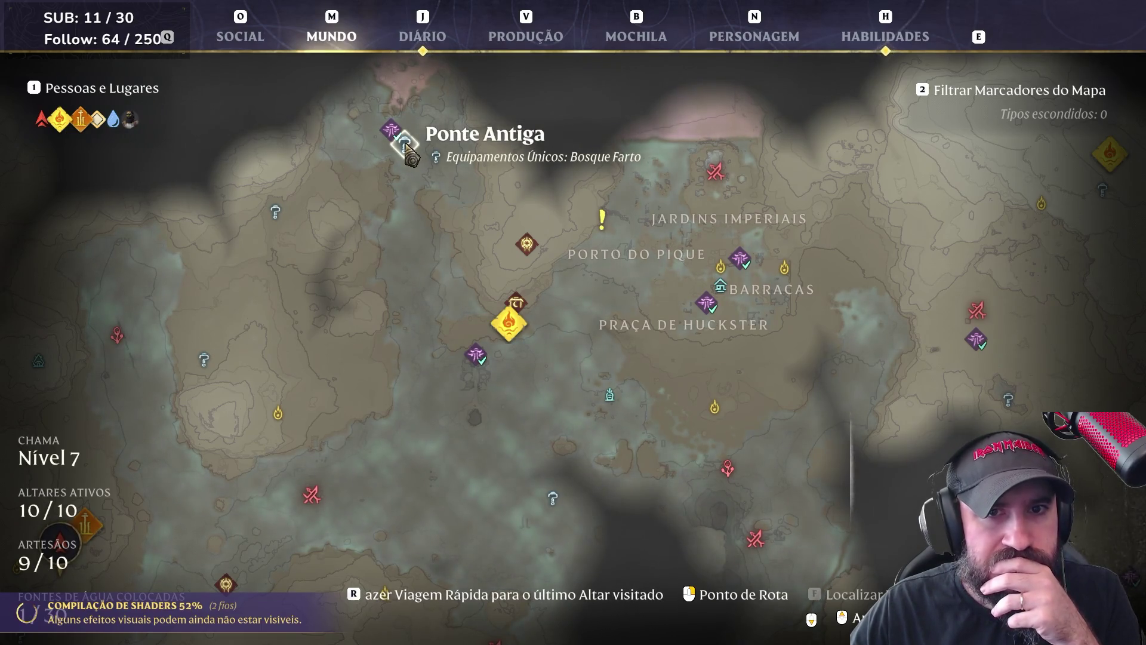
key("s")
key("d")
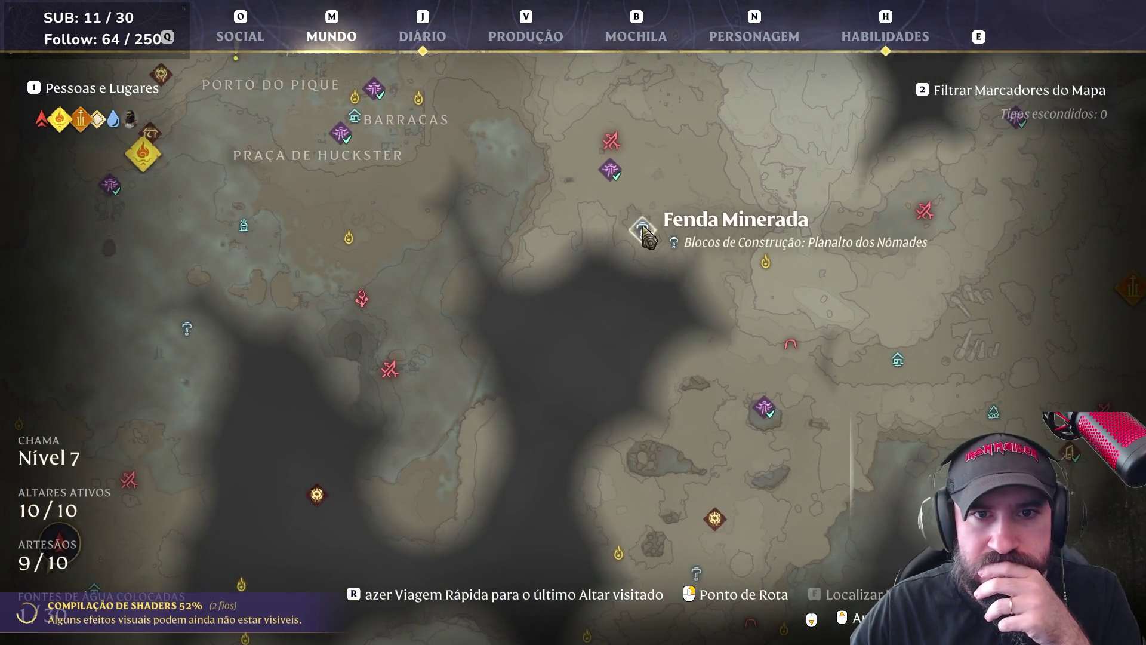
Continue panning southeast to the coast around Vigília Costeira and widen the view
key("s")
key("d")
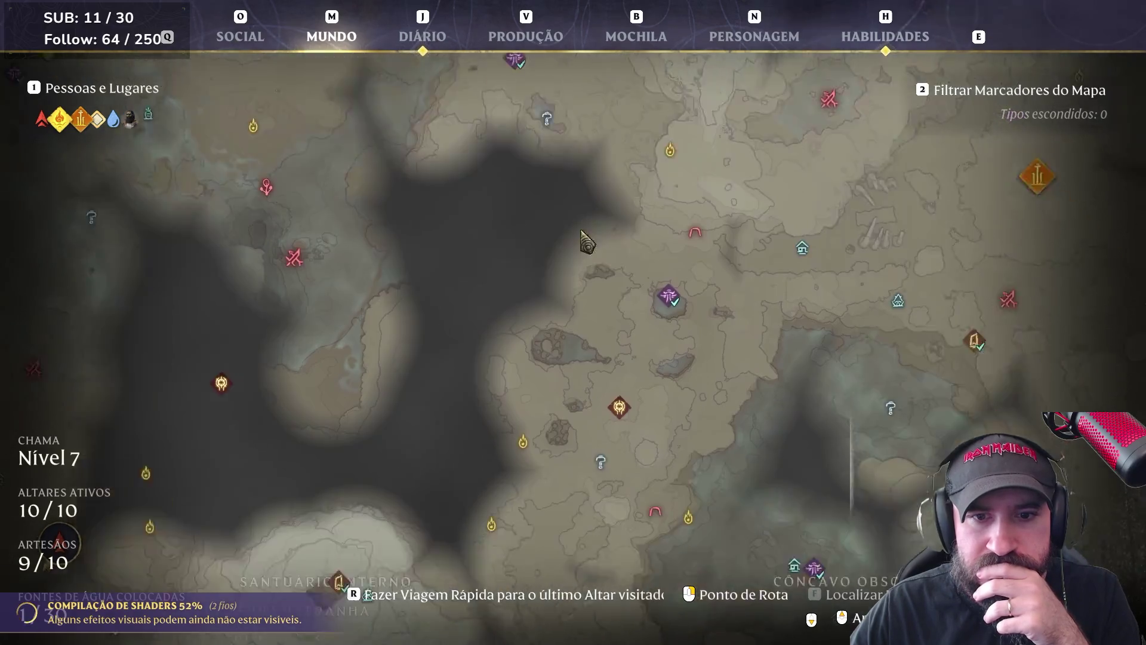
key("s")
key("d")
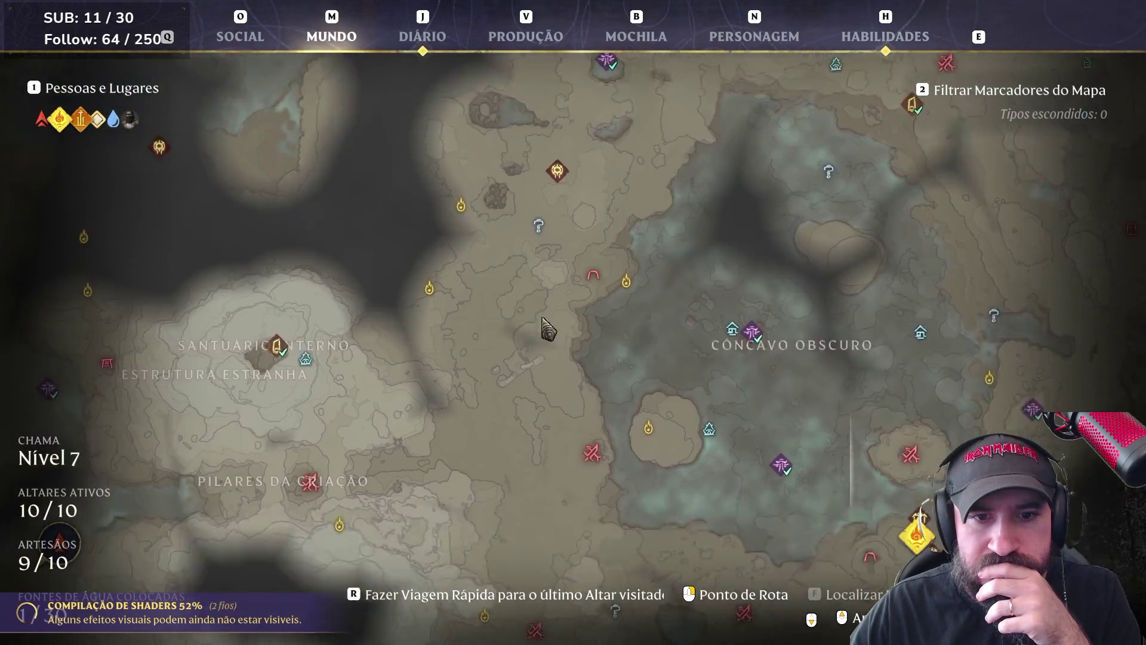
key("s")
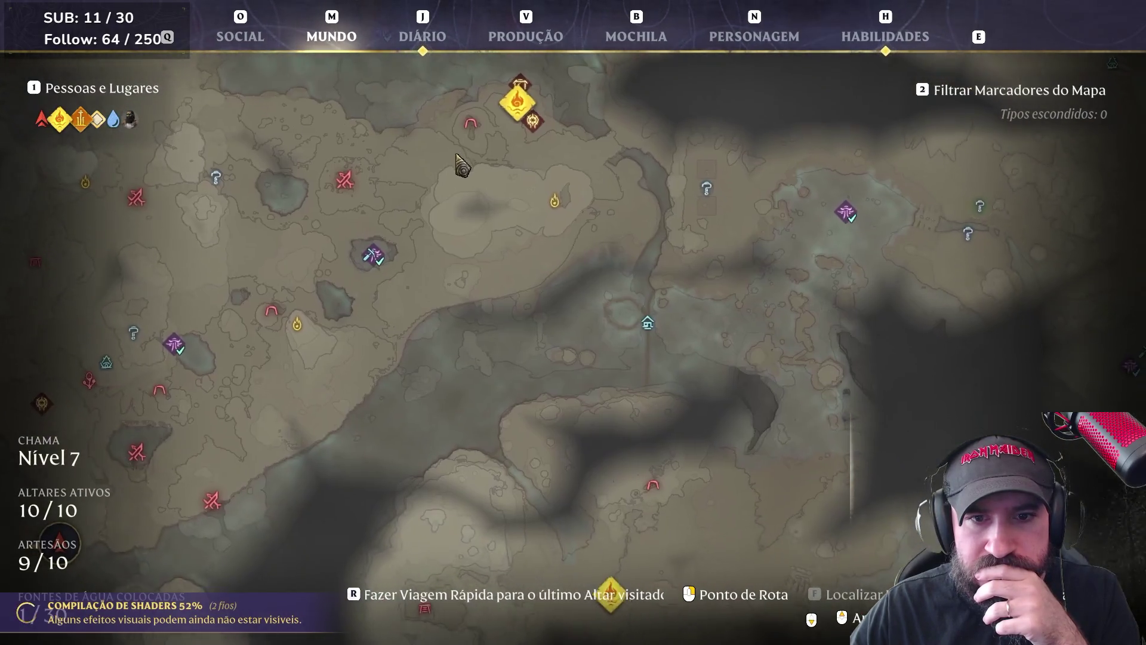
scroll(634, 197, "up", 2)
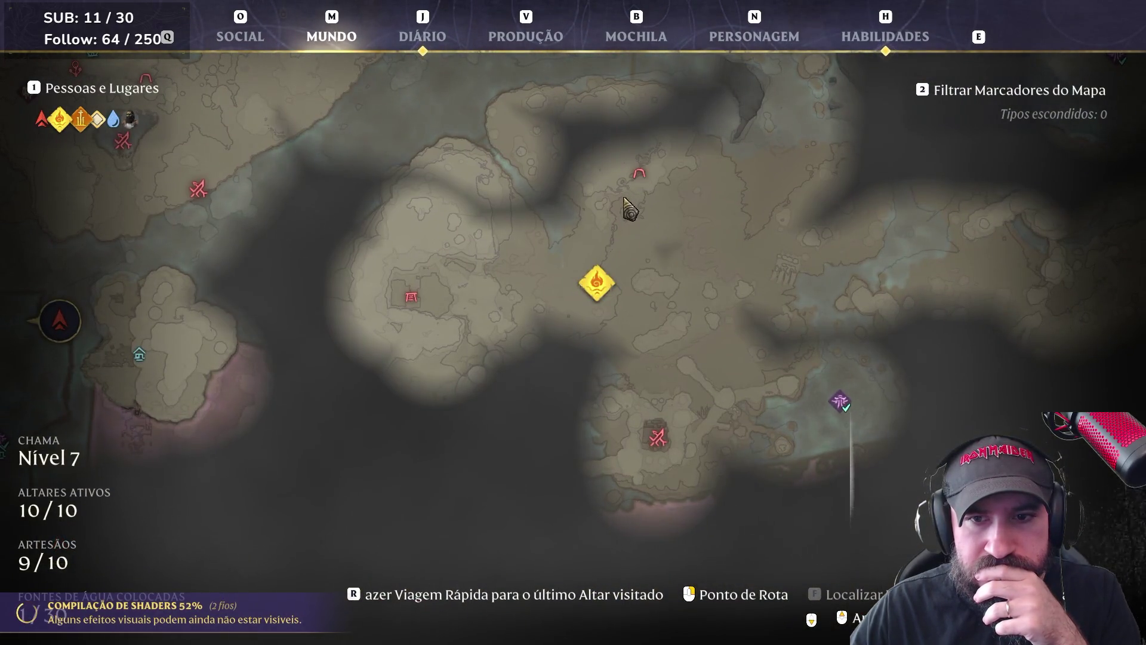
scroll(491, 253, "down", 2)
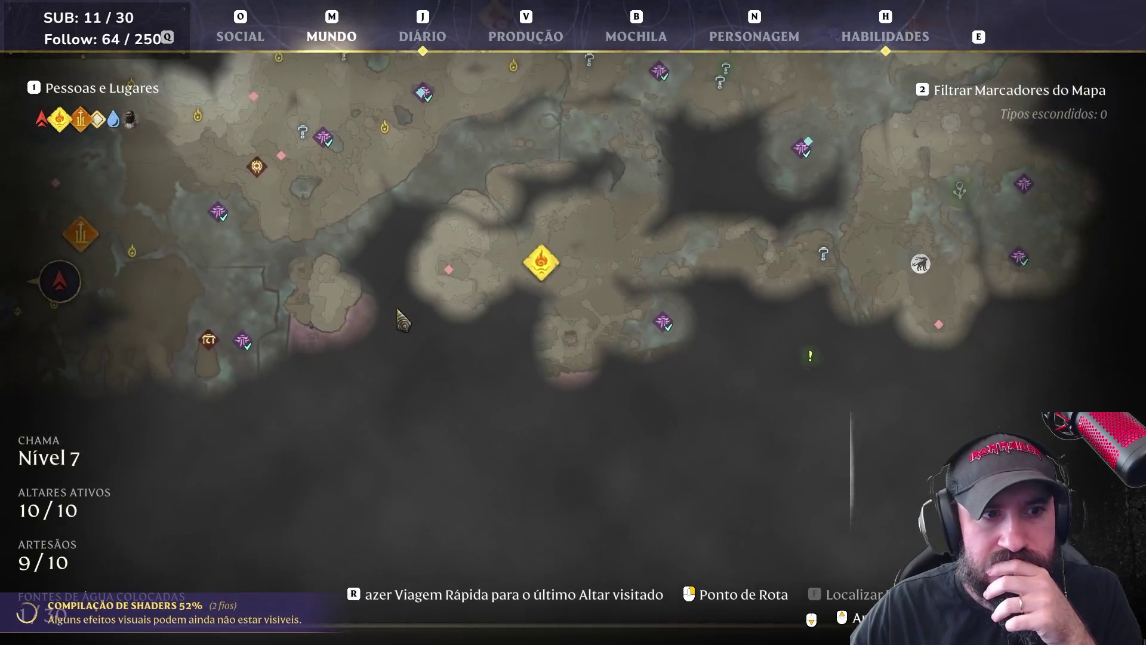
key("d")
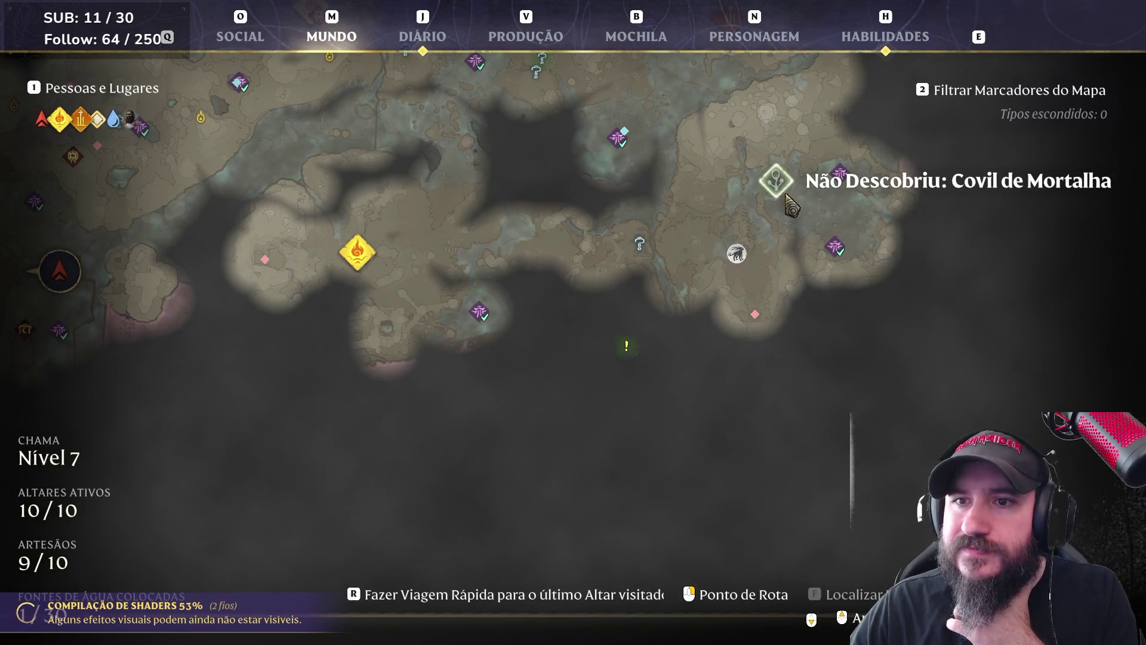
Pan to the Torre Antiga marker and fast-travel there with Fazer Viagem Rápida
left_click_drag(789, 204, 700, 310)
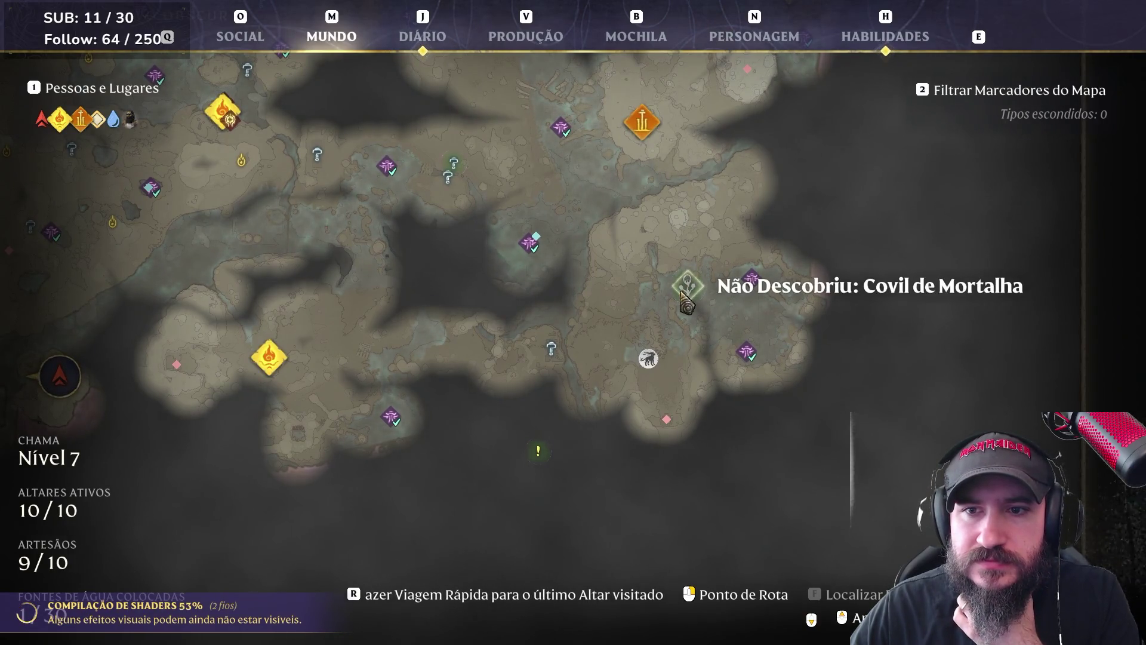
key("w")
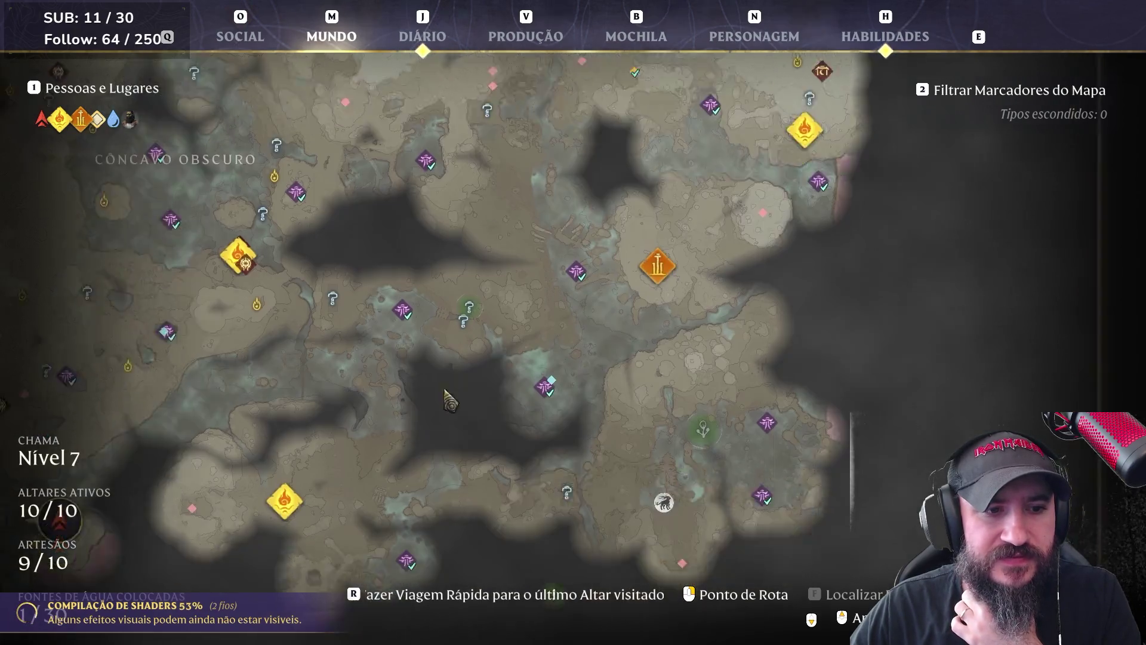
left_click_drag(437, 381, 544, 338)
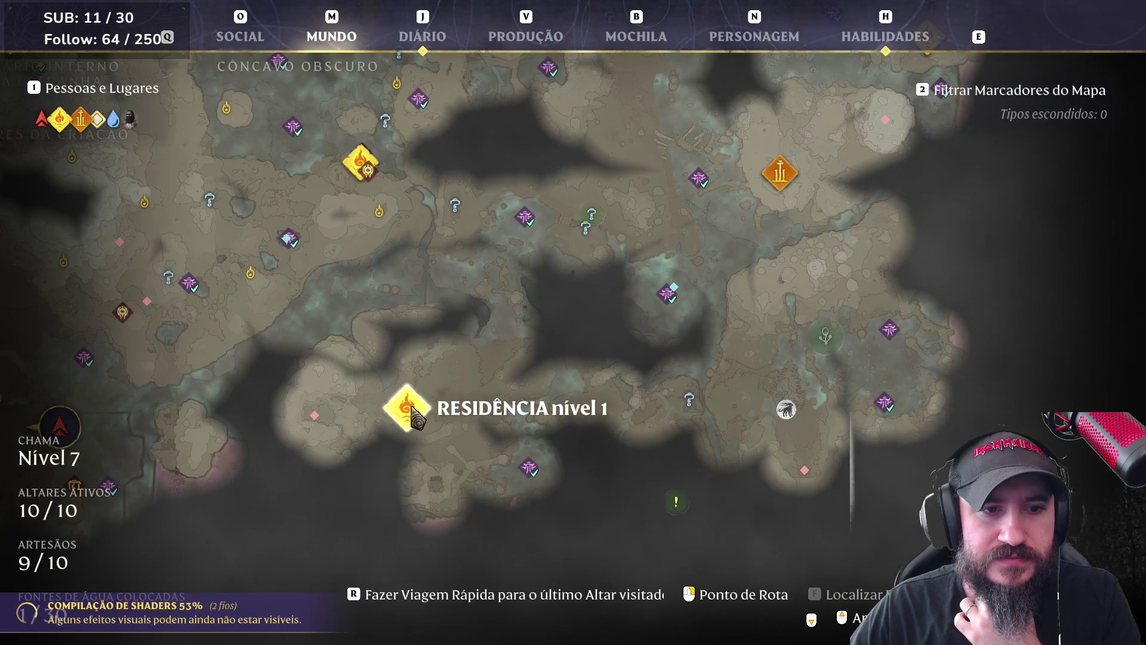
left_click(779, 176)
left_click(908, 230)
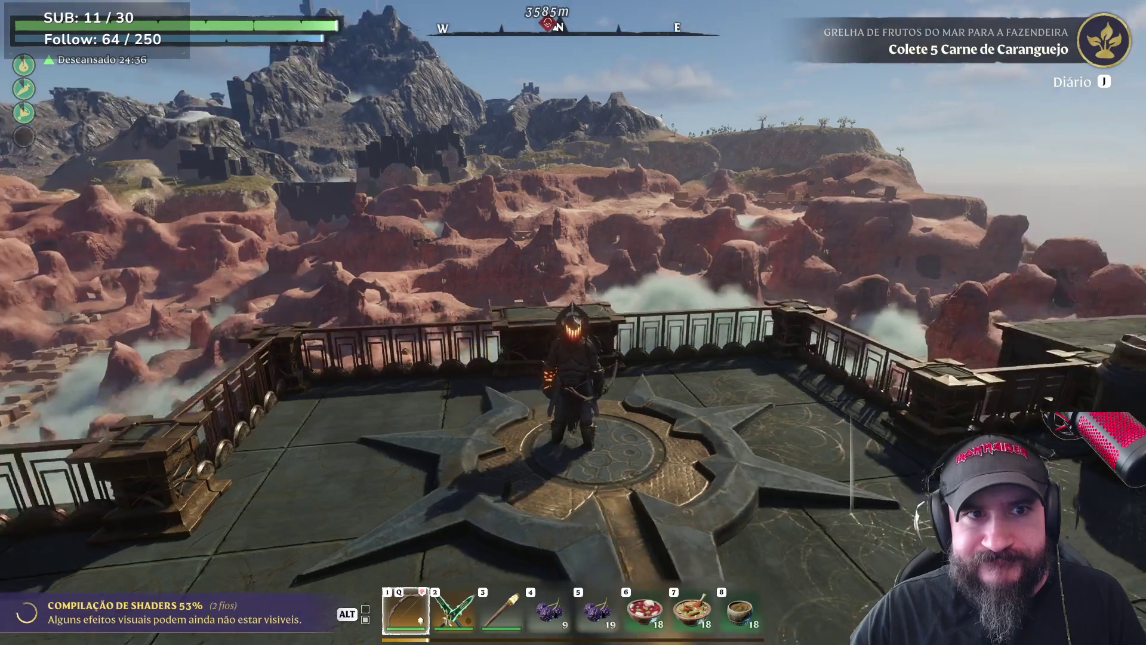
Walk up the temple stairs and across the upper terrace to the ledge, checking the map once
key("w")
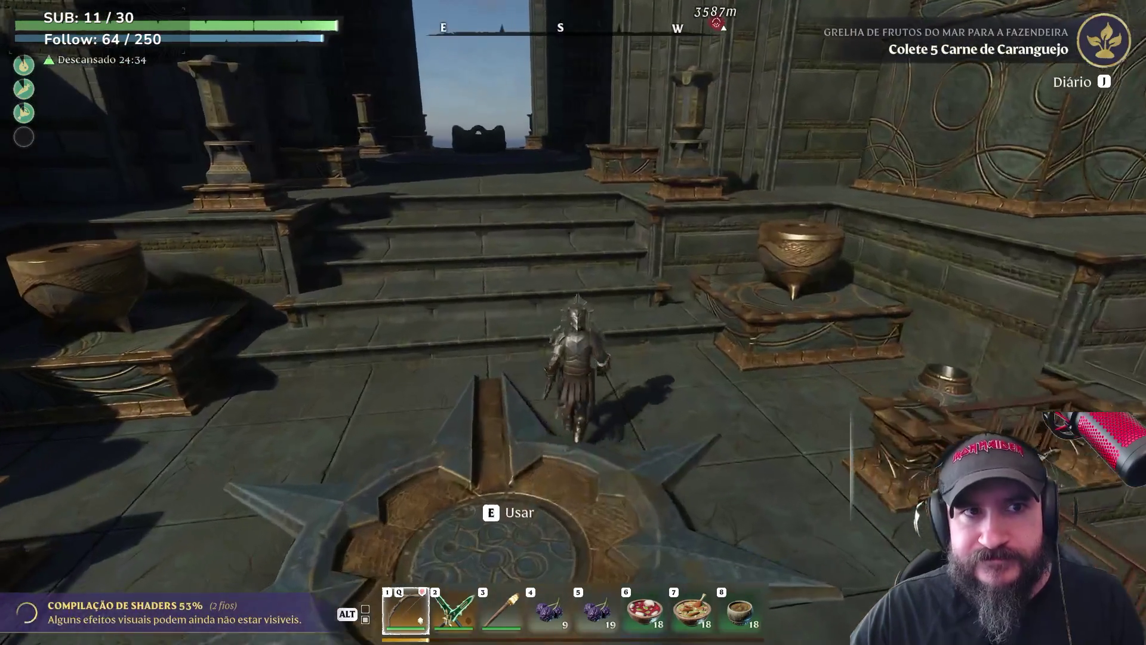
key("m")
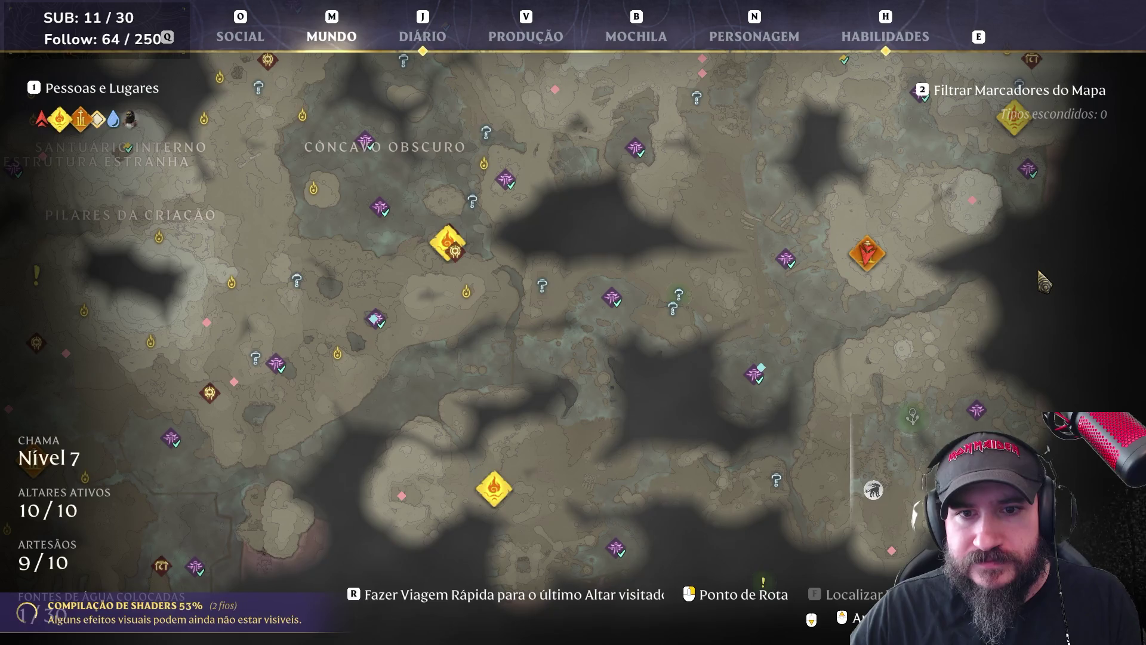
key("m")
key("w")
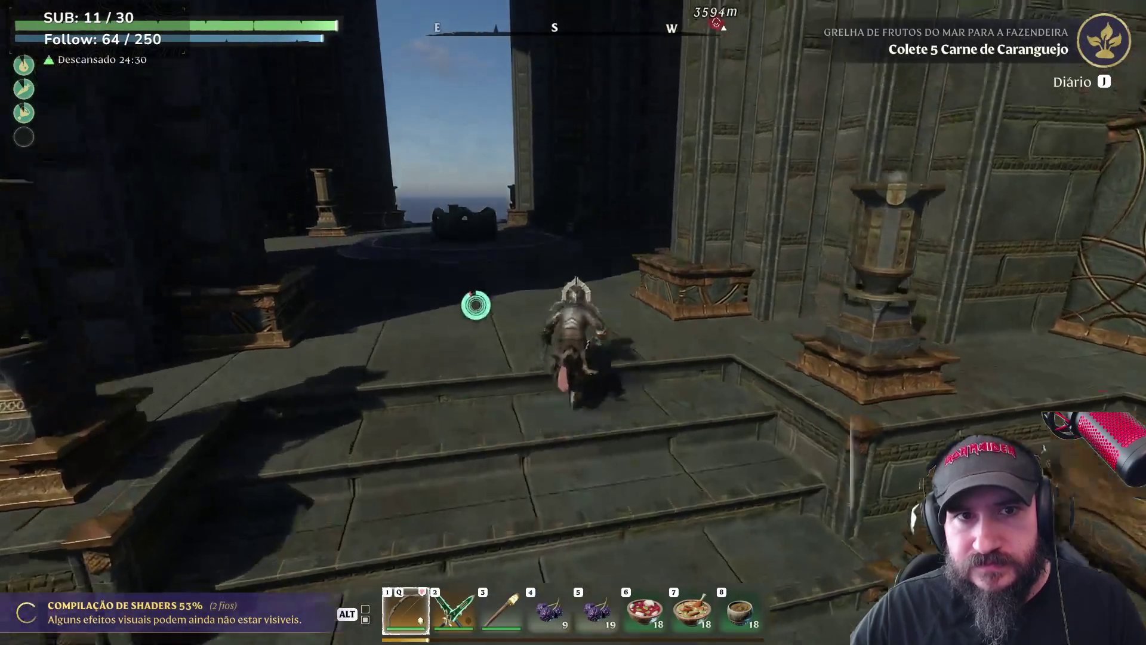
key("w")
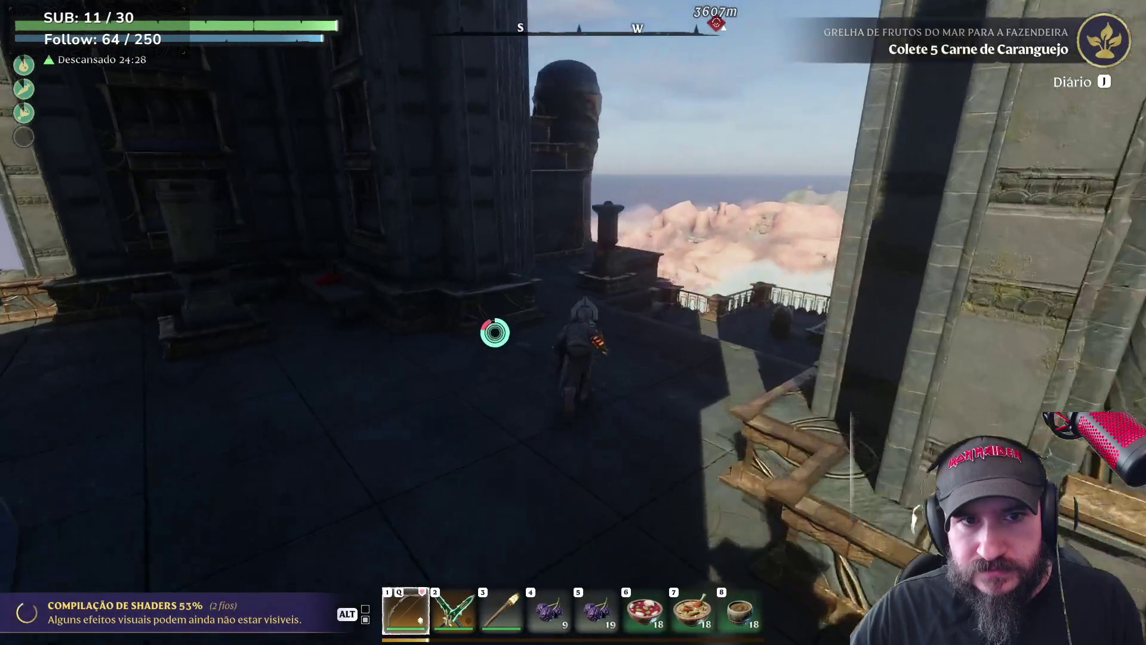
key("w")
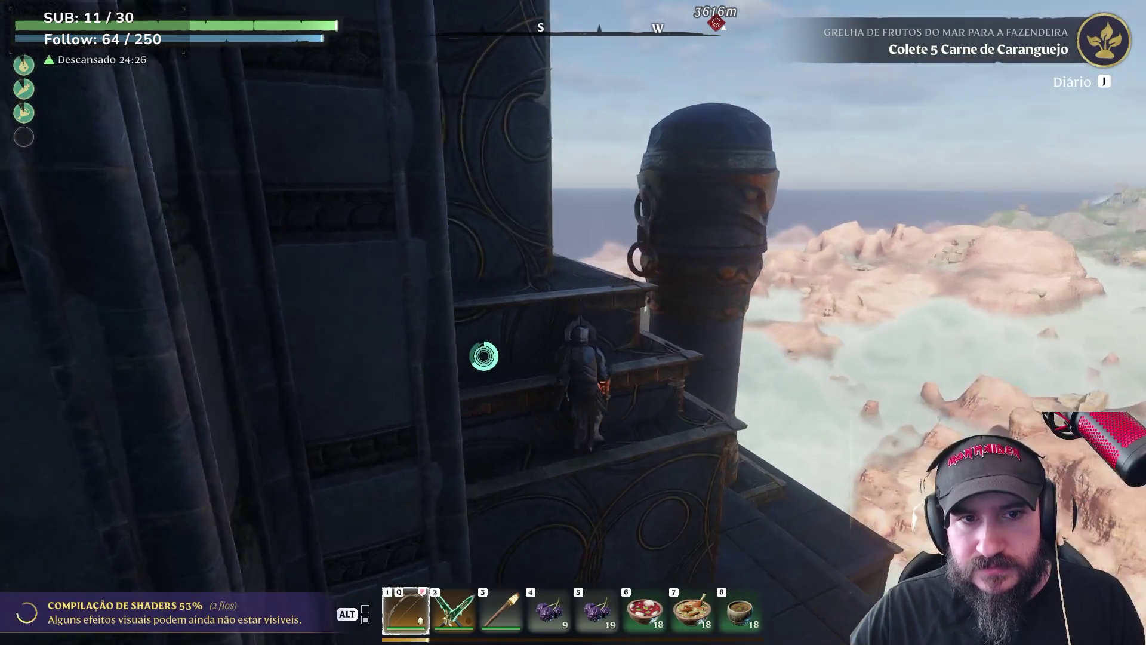
Jump onto the pillar top, confirm position on the map, and step off toward the canyons
key("space")
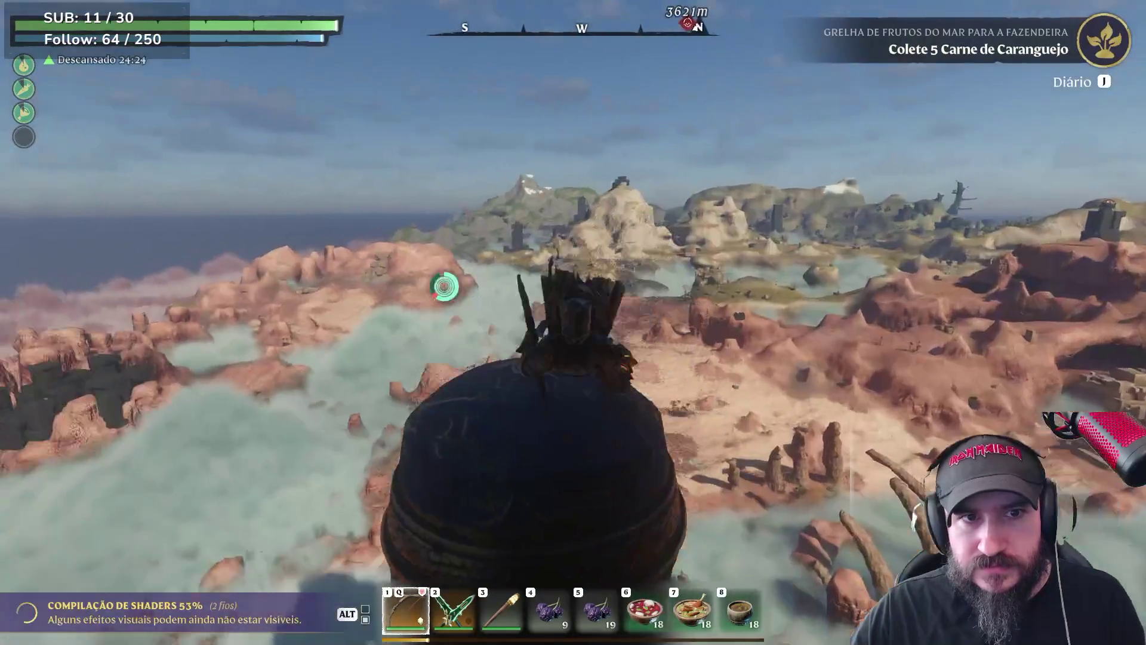
key("m")
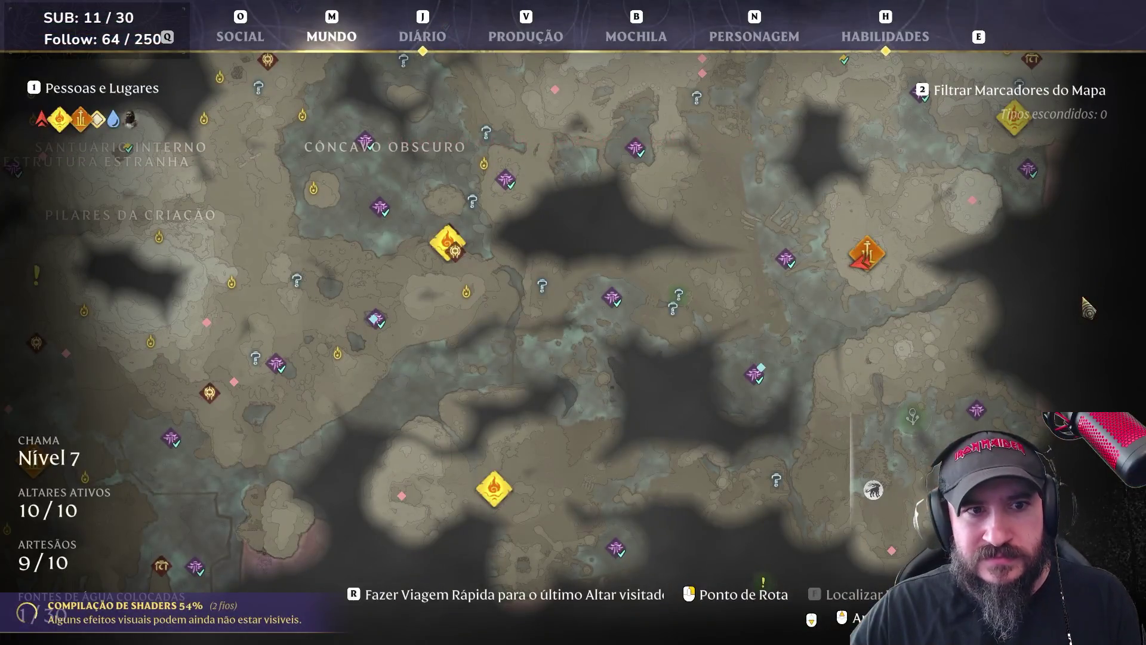
key("m")
key("w")
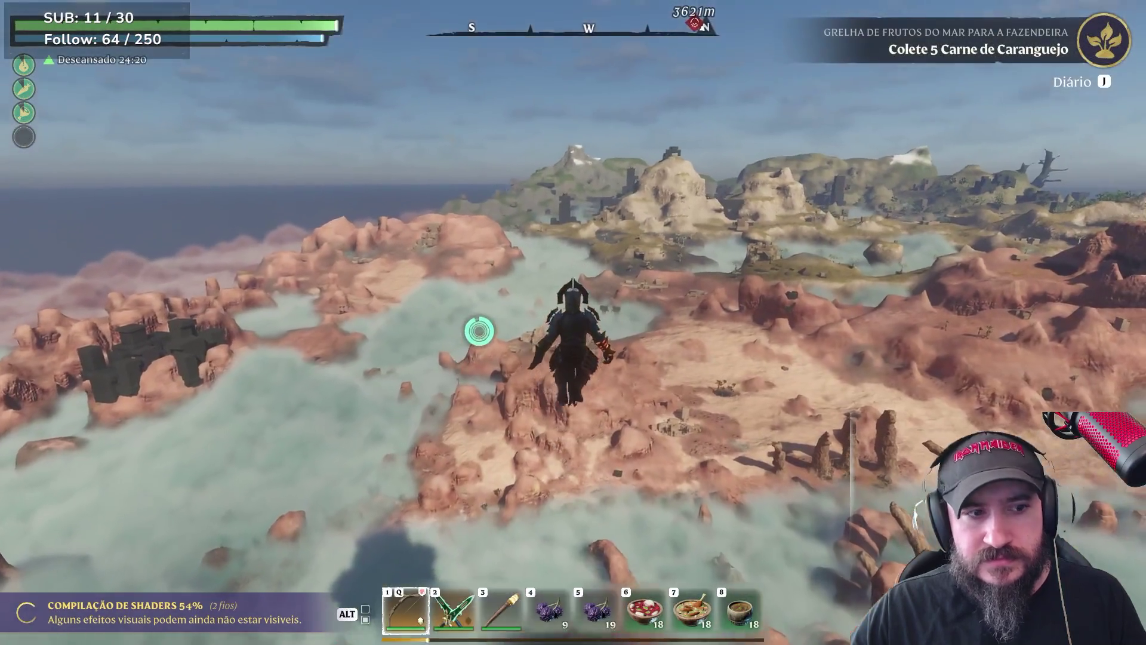
Deploy the glider and soar over the red canyons, toggling the map three times to check position
key("space")
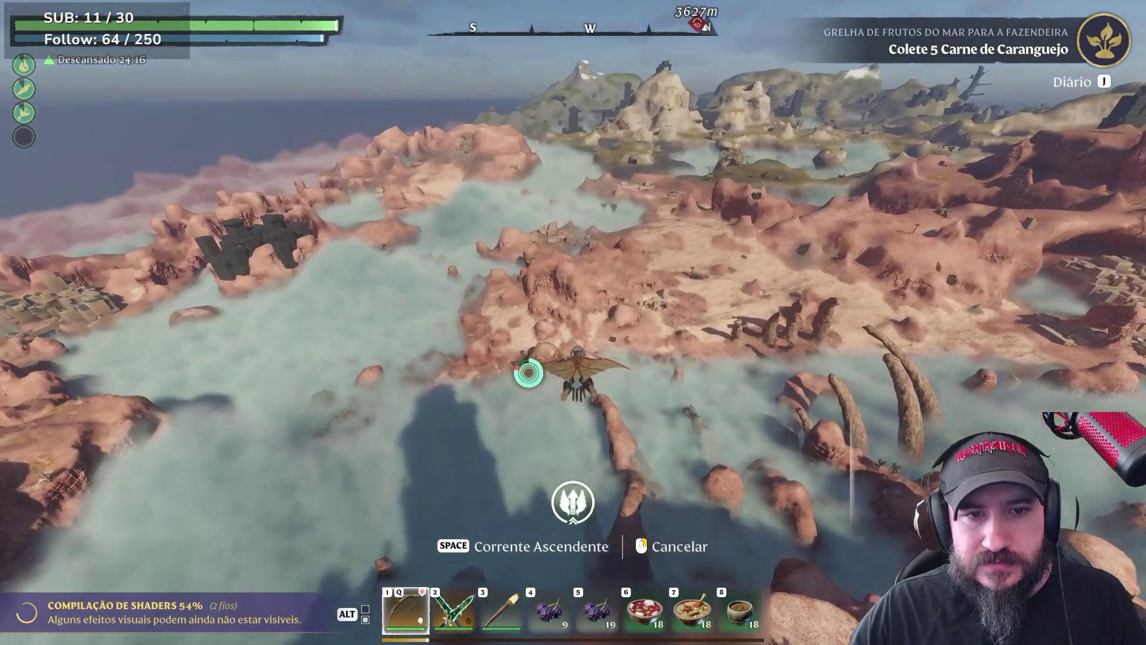
key("m")
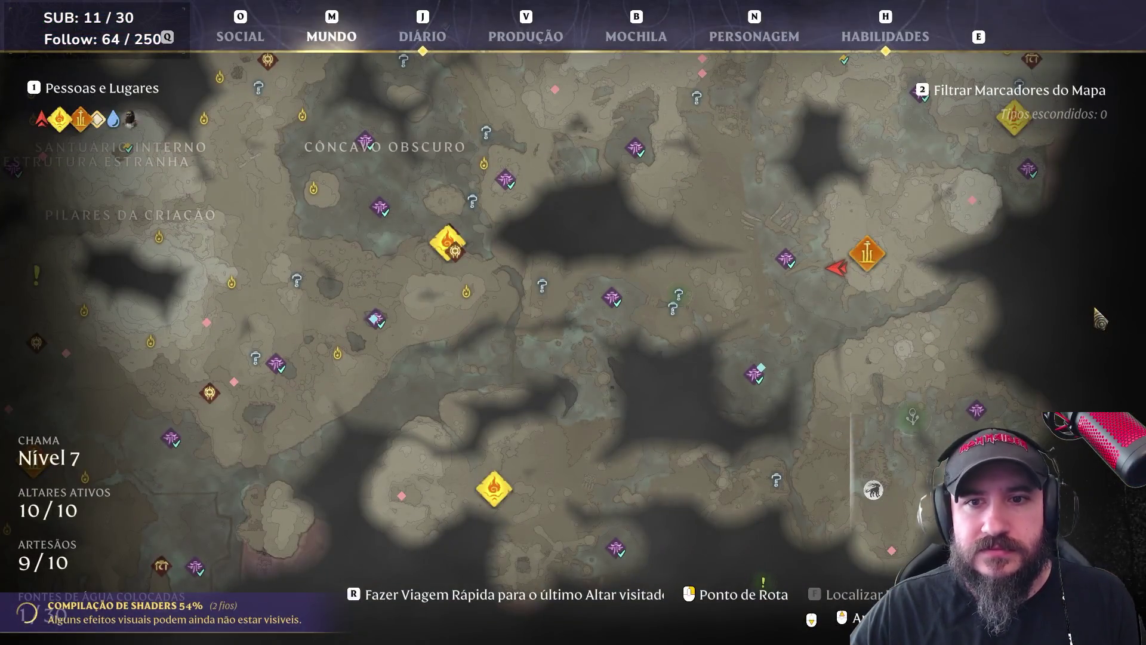
key("m")
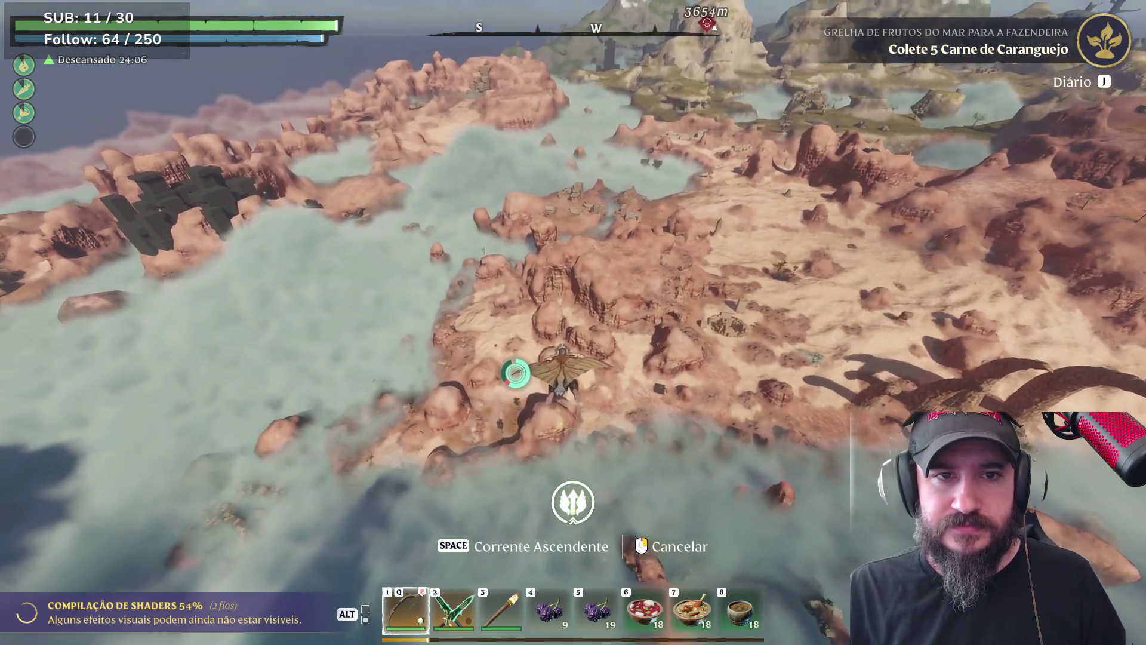
key("m")
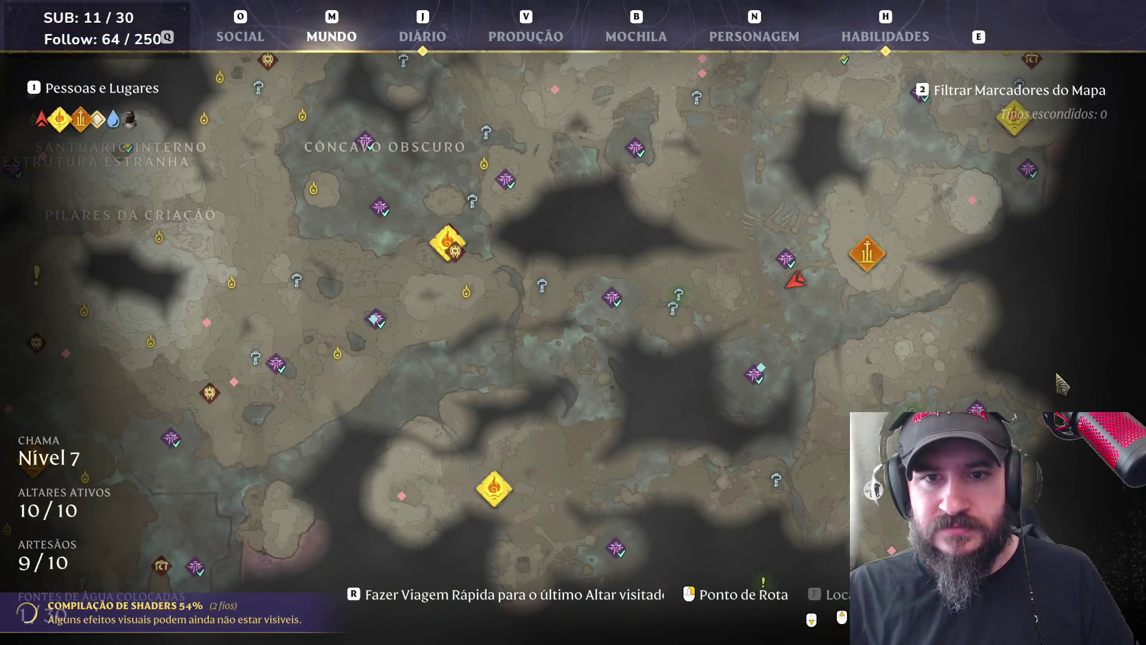
key("m")
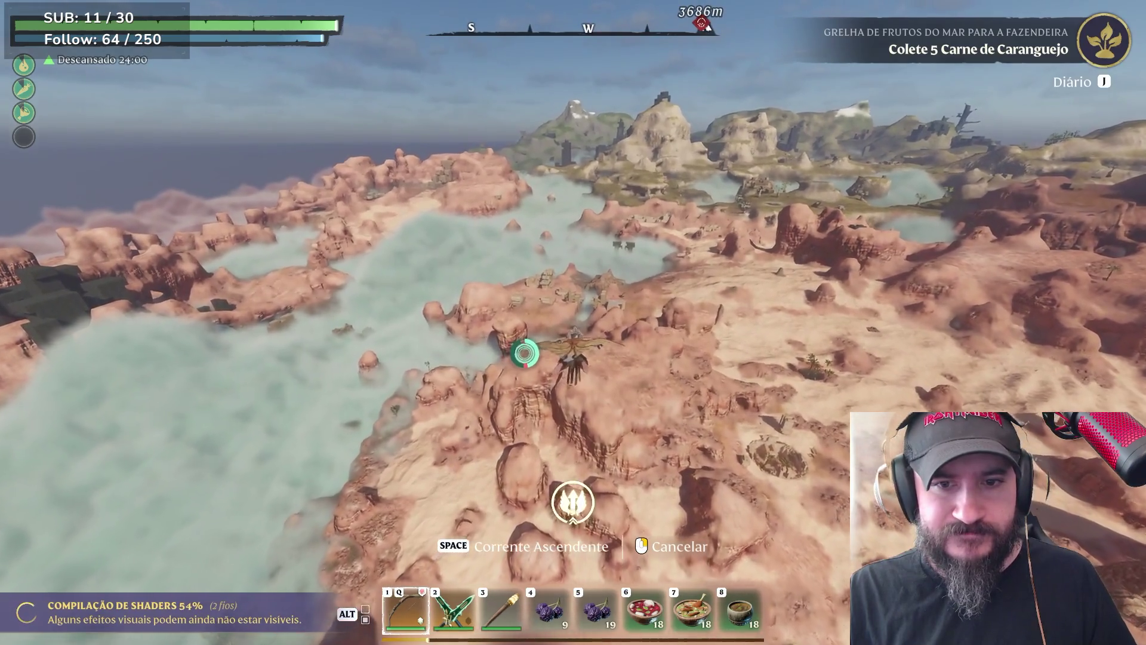
key("m")
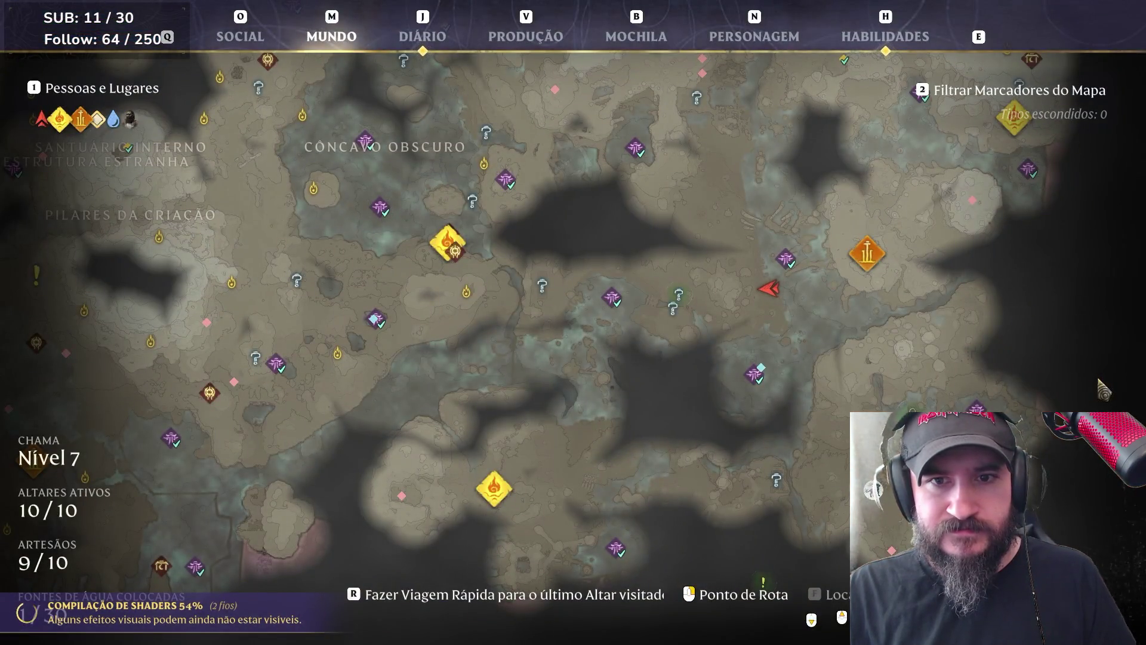
key("m")
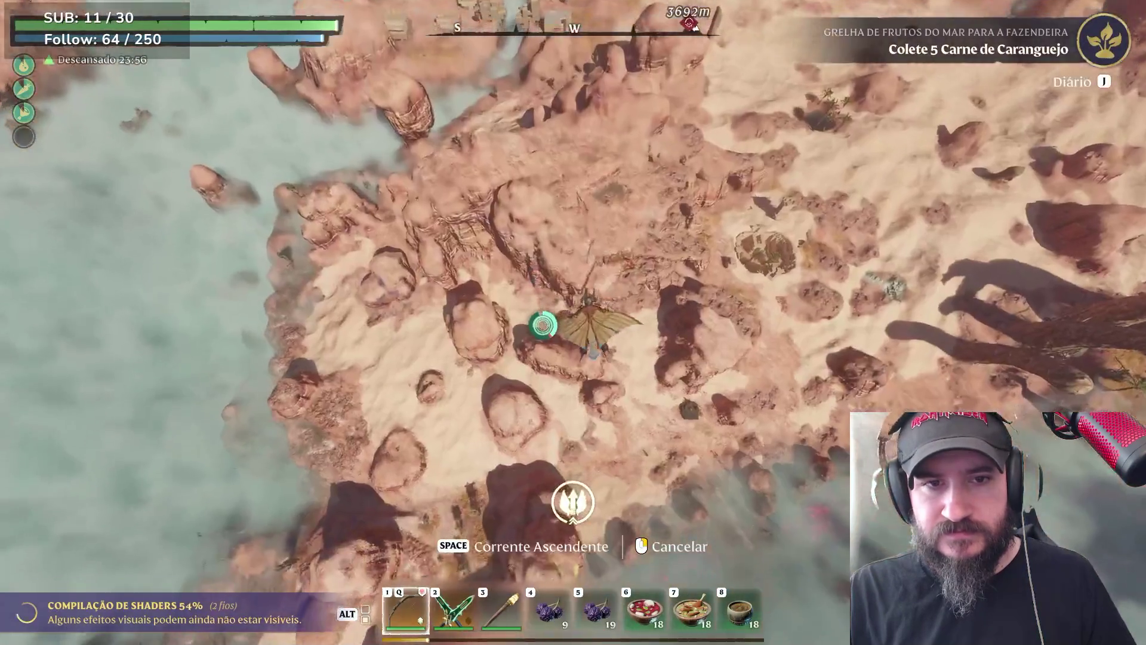